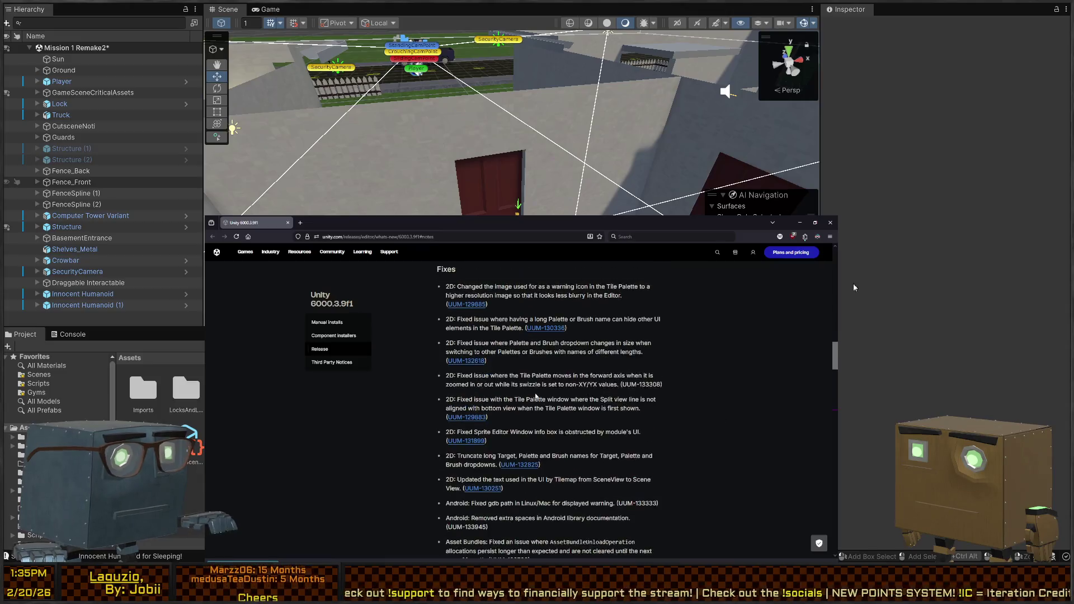
# Read the Unity 6000.3.9f1 Changes entry, highlighting the Prismatic Articulation Joint line.
pyautogui.scroll(3, 563, 513)
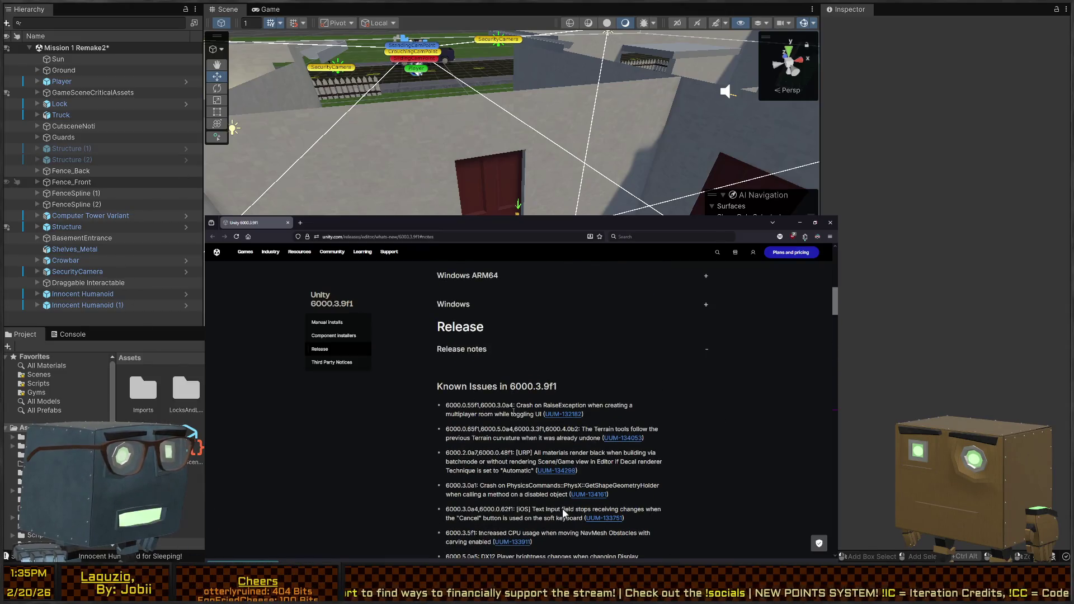
pyautogui.scroll(-3, 460, 413)
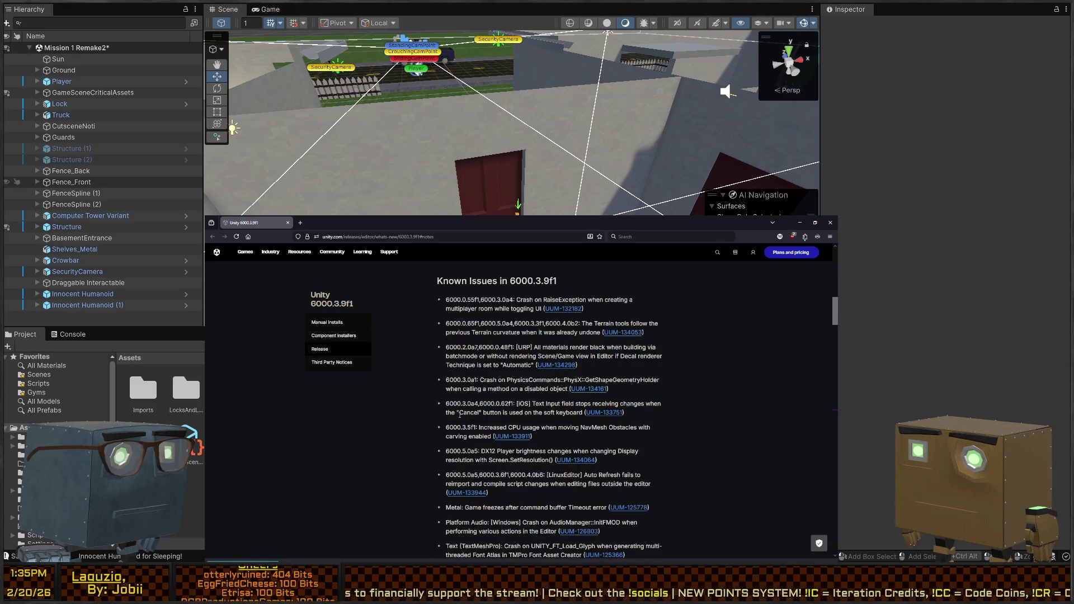
pyautogui.scroll(-12, 456, 404)
pyautogui.scroll(2, 487, 394)
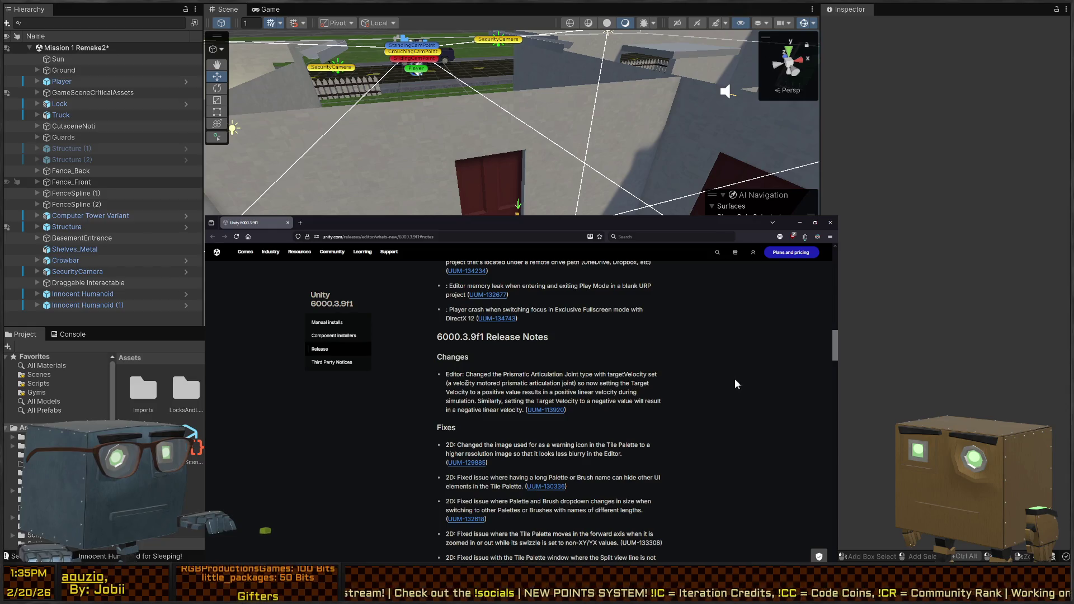
pyautogui.moveTo(502, 375); pyautogui.dragTo(580, 375)
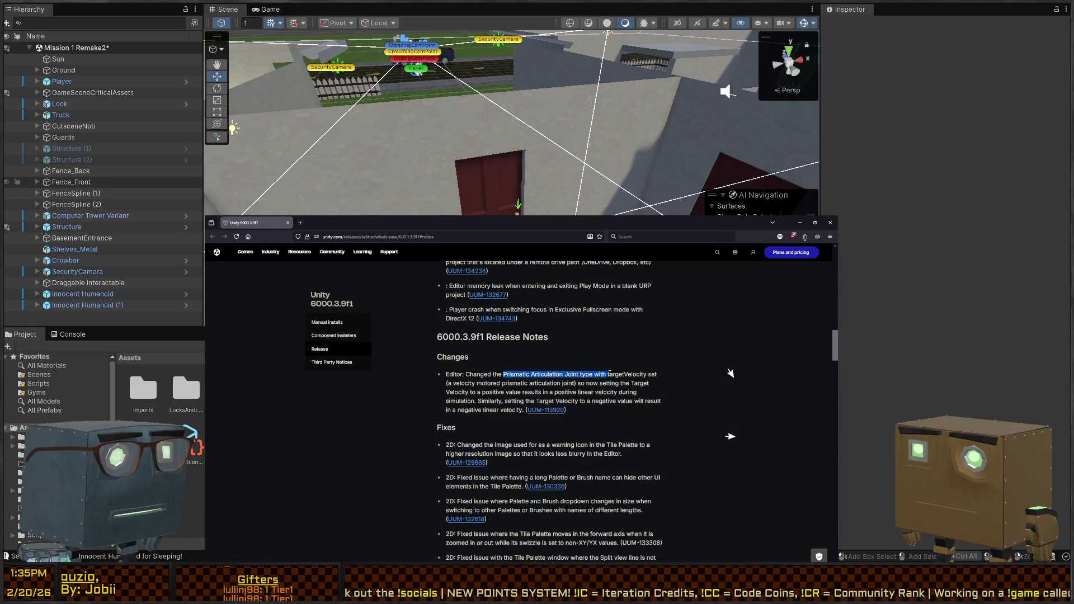
pyautogui.click(502, 373)
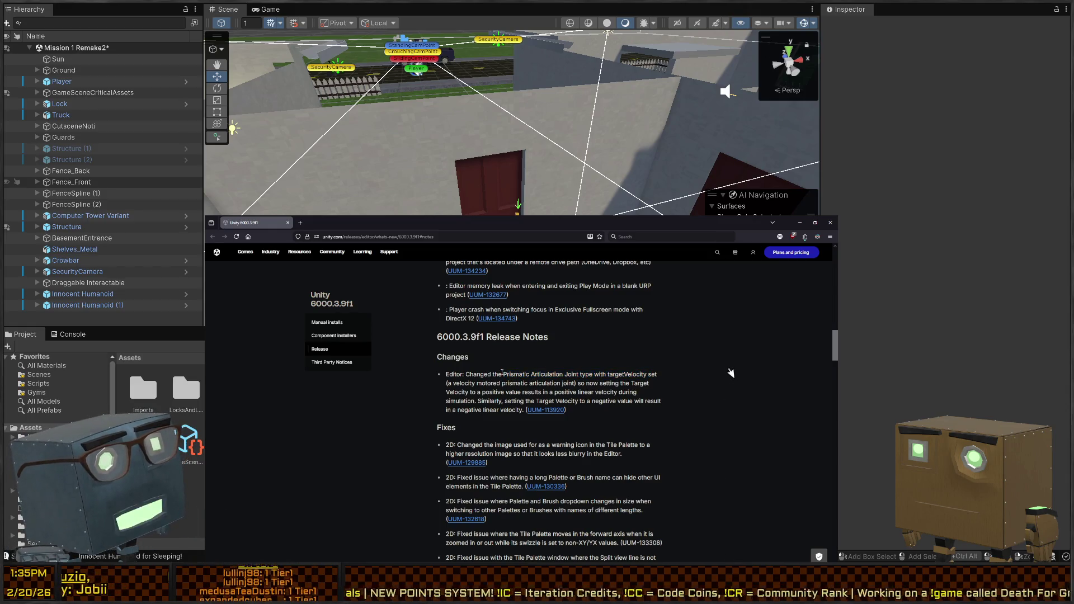
pyautogui.moveTo(504, 374); pyautogui.dragTo(564, 373)
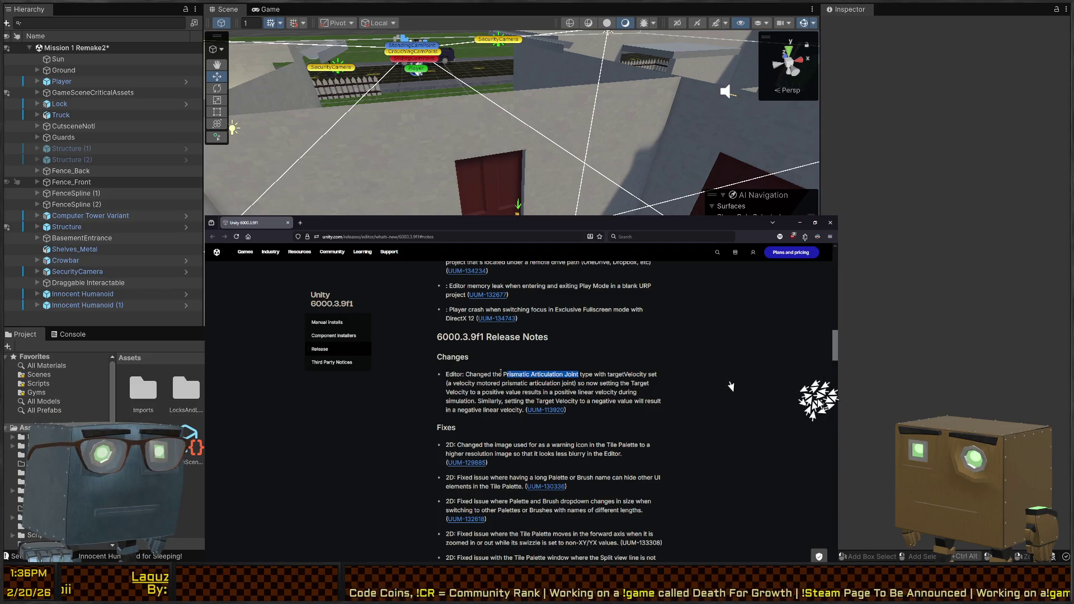
# Review the DX12 scratch-memory crash and async compute fence fixes, then bring Unity forward.
pyautogui.scroll(-3, 487, 398)
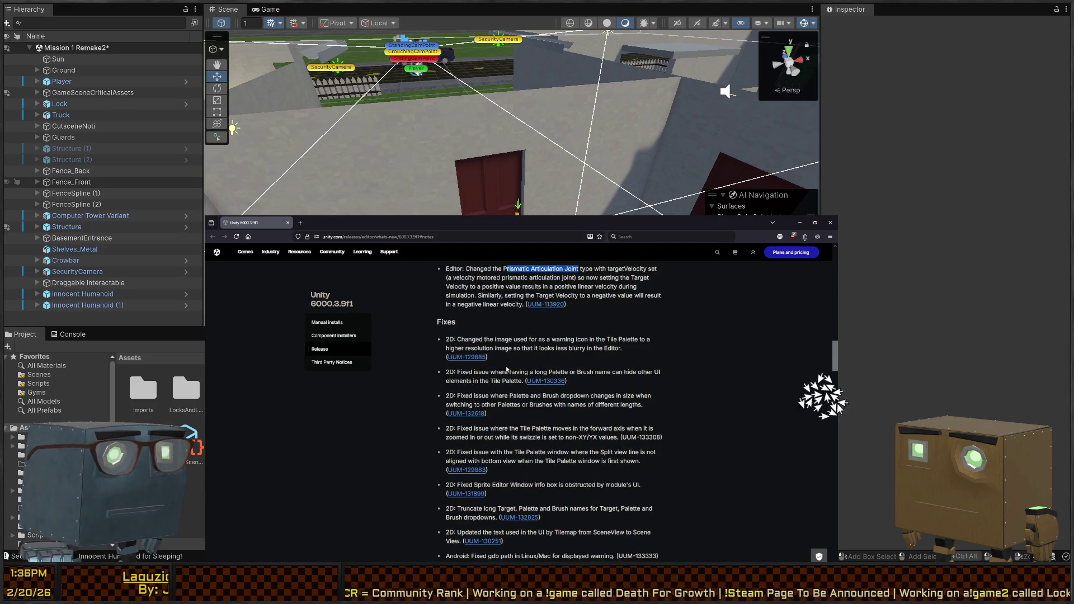
pyautogui.scroll(2, 513, 346)
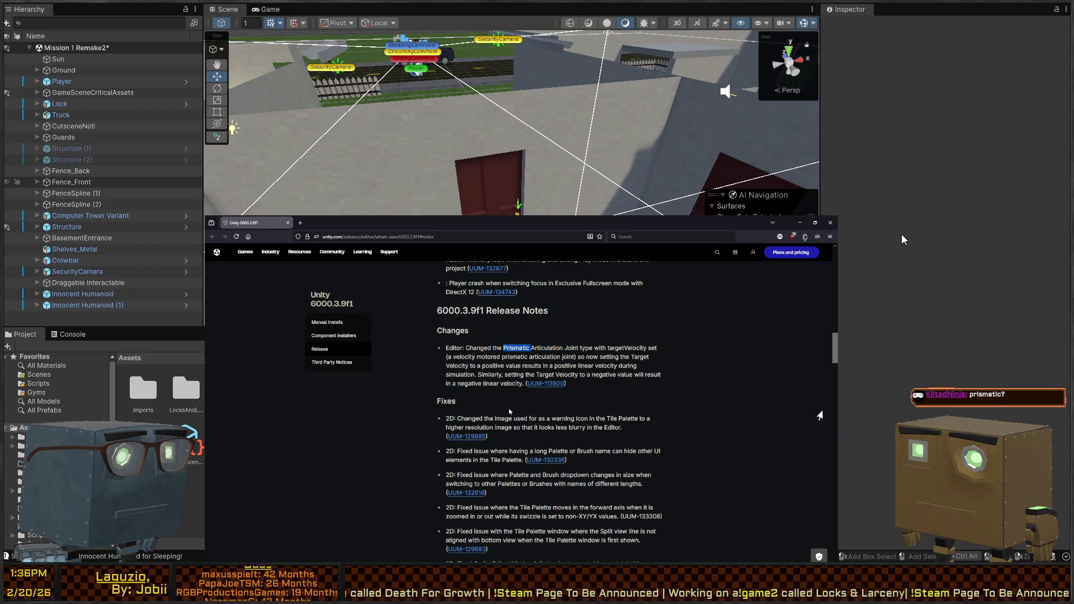
pyautogui.scroll(-2, 509, 411)
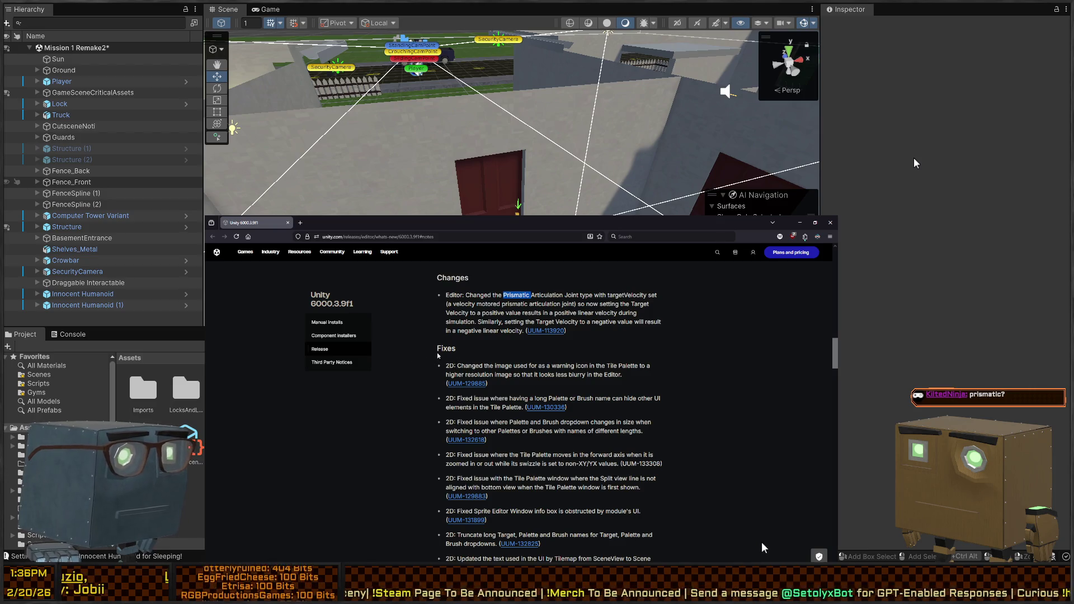
pyautogui.scroll(-10, 494, 393)
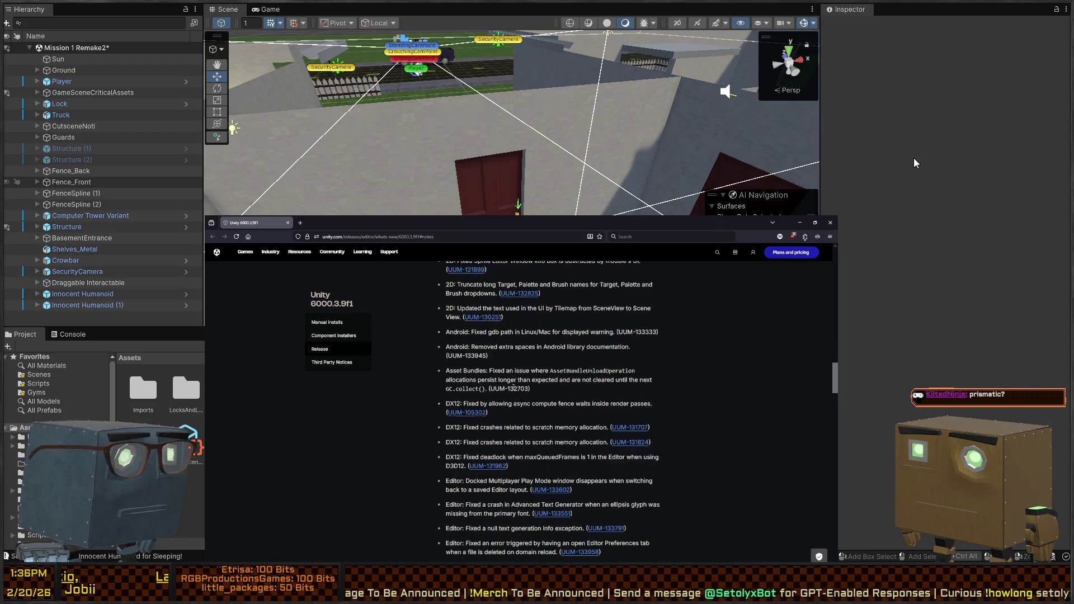
pyautogui.scroll(-2, 517, 397)
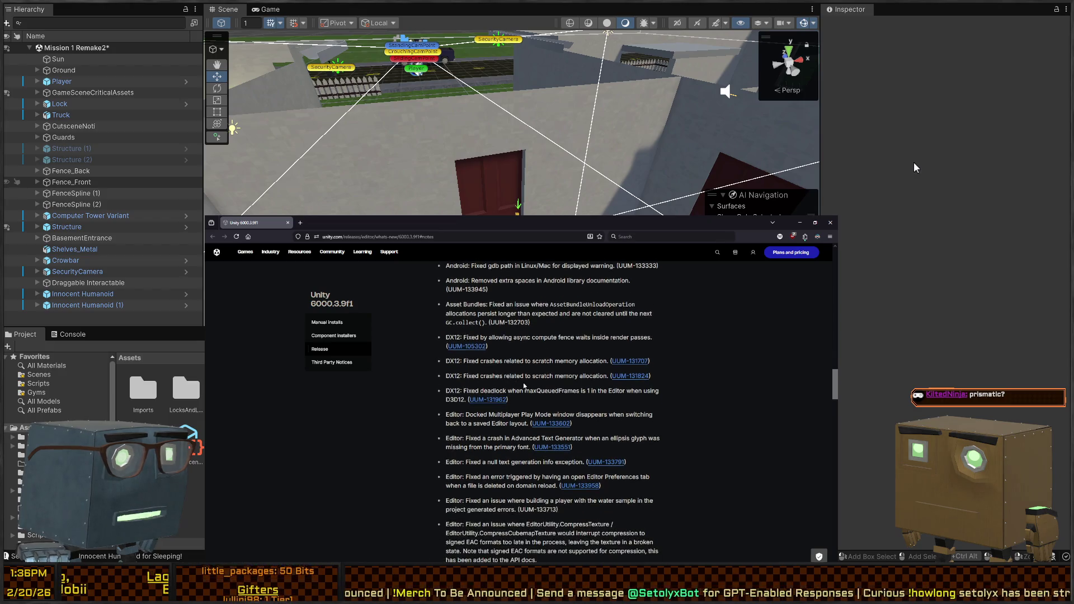
pyautogui.moveTo(463, 361); pyautogui.dragTo(578, 367)
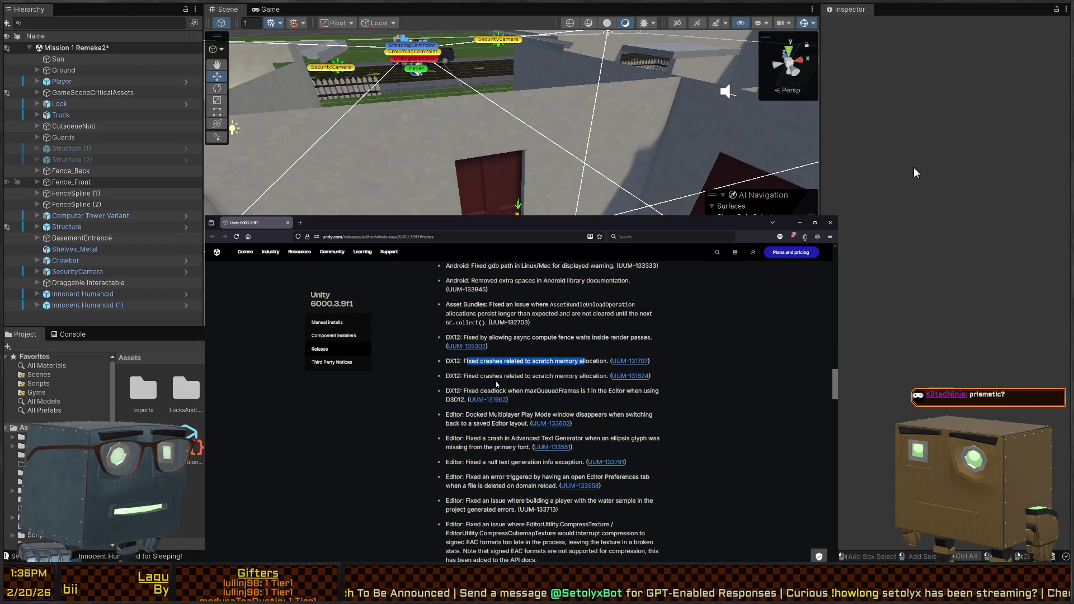
pyautogui.click(482, 376)
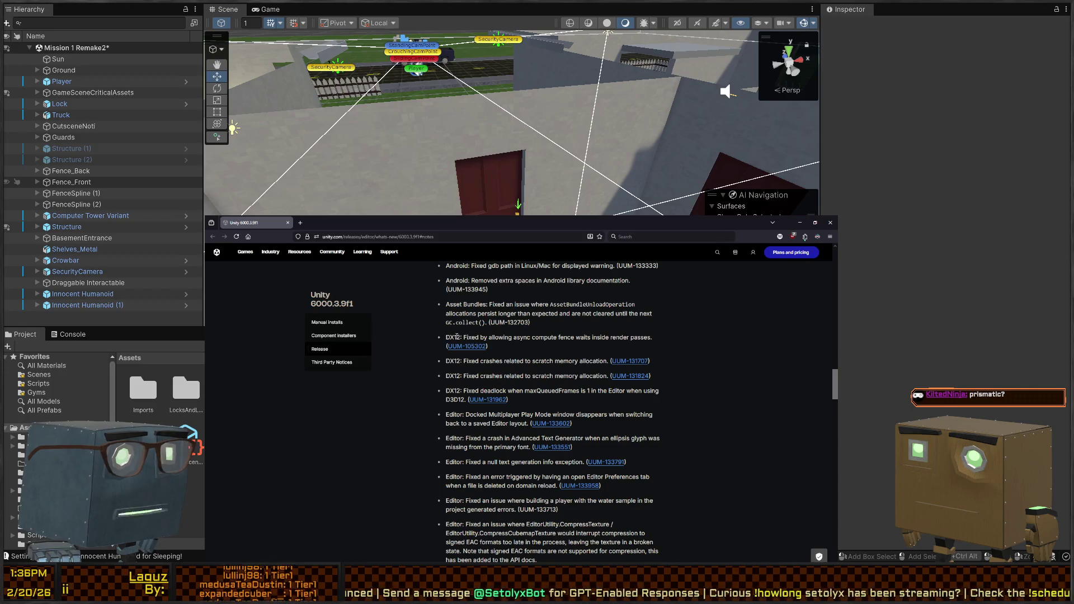
pyautogui.moveTo(466, 337); pyautogui.dragTo(642, 335)
pyautogui.click(489, 347)
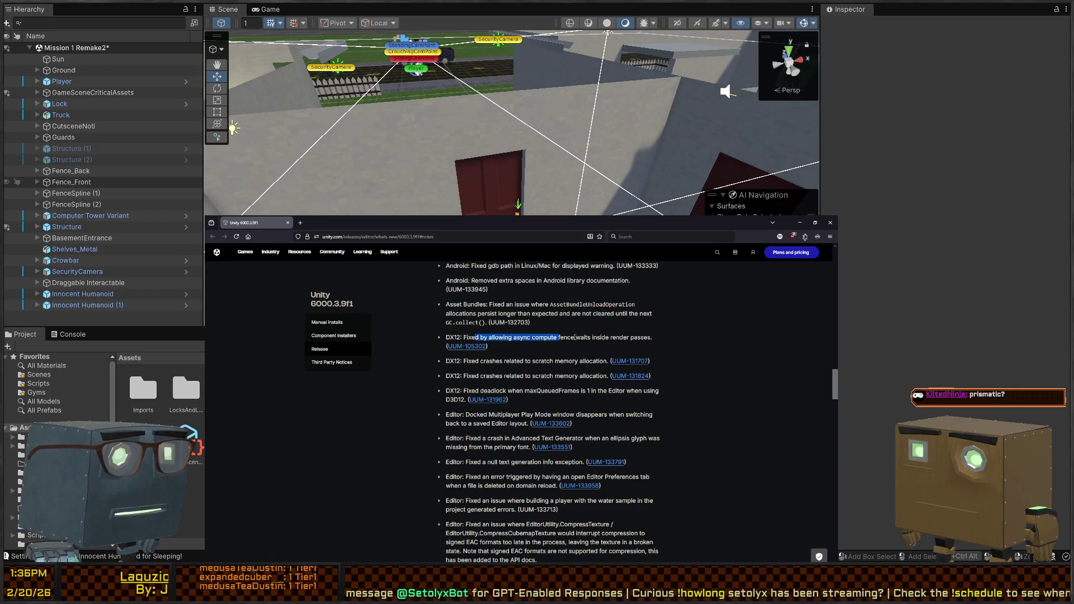
pyautogui.moveTo(575, 337); pyautogui.dragTo(583, 350)
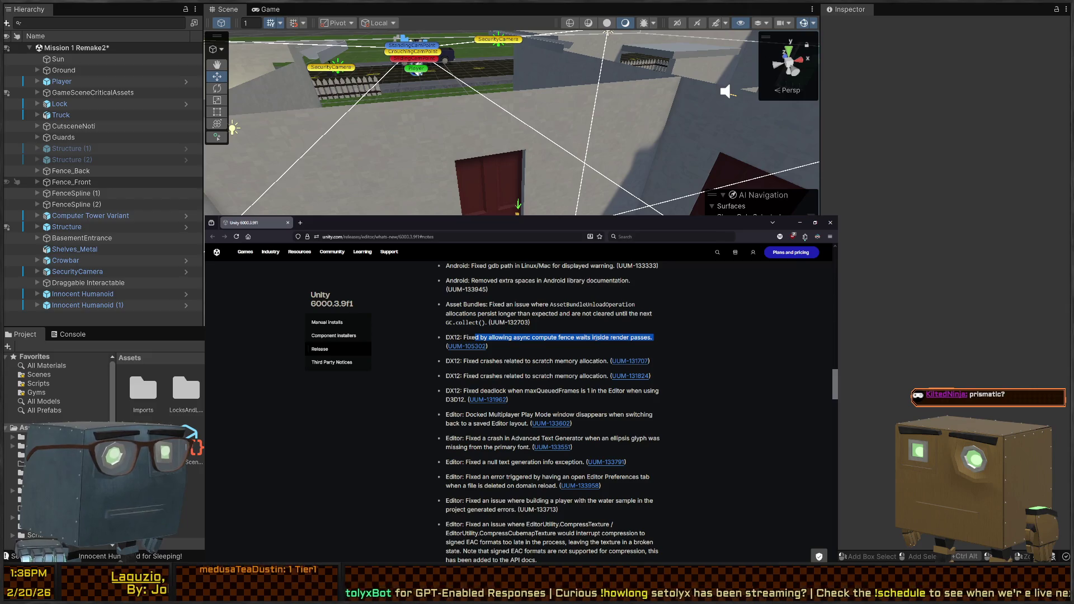
pyautogui.scroll(-2, 734, 218)
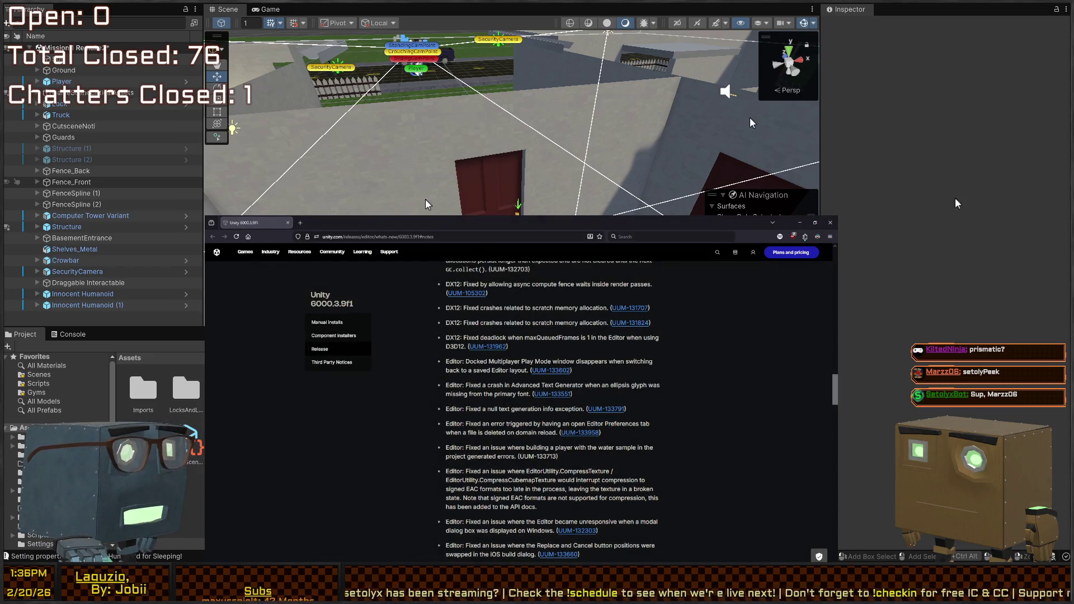
pyautogui.hotkey('alt', 'Tab')
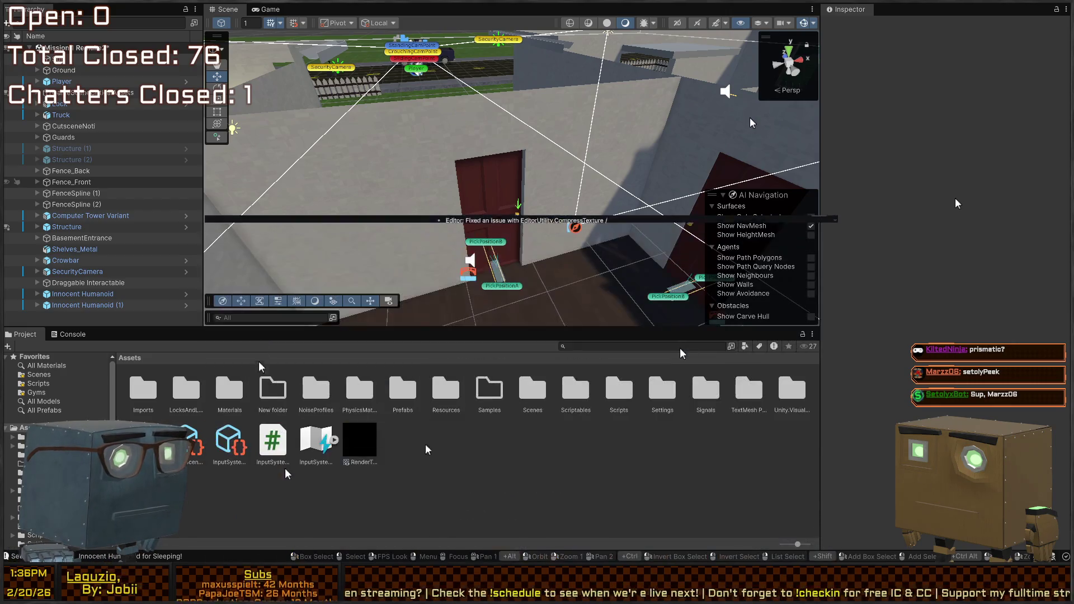
# Reopen the release notes, read down through the Editor and Physics fixes, then return to Unity.
pyautogui.hotkey('alt', 'Tab')
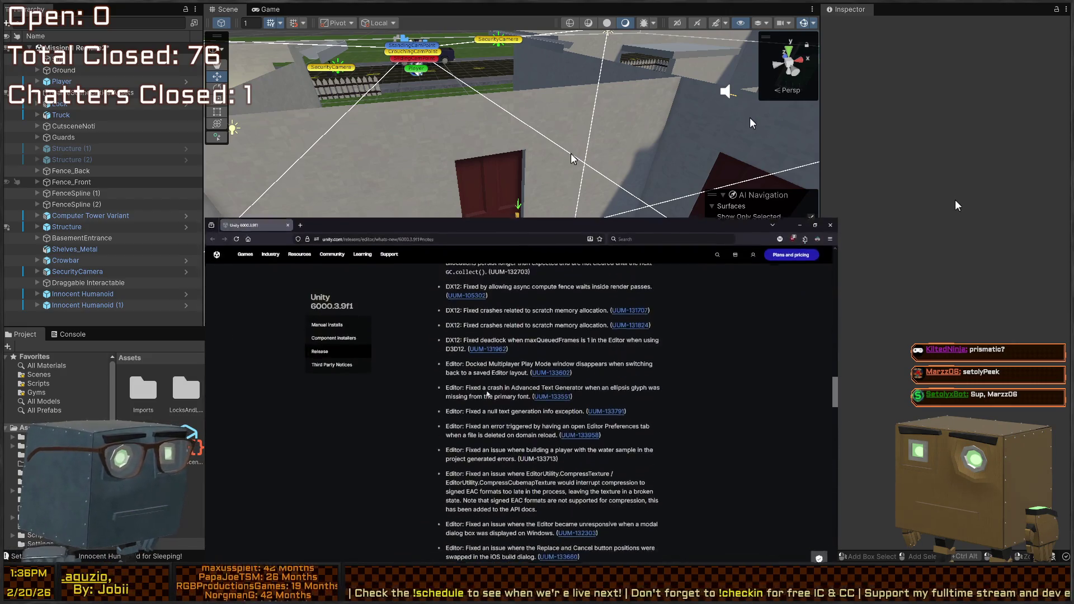
pyautogui.scroll(-3, 487, 393)
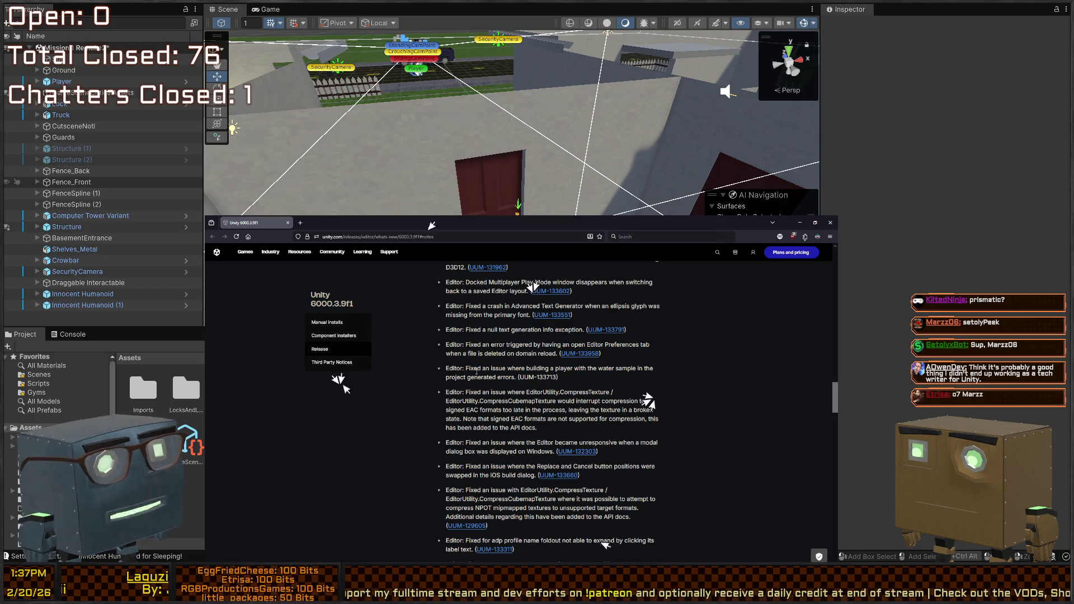
pyautogui.scroll(-2, 477, 372)
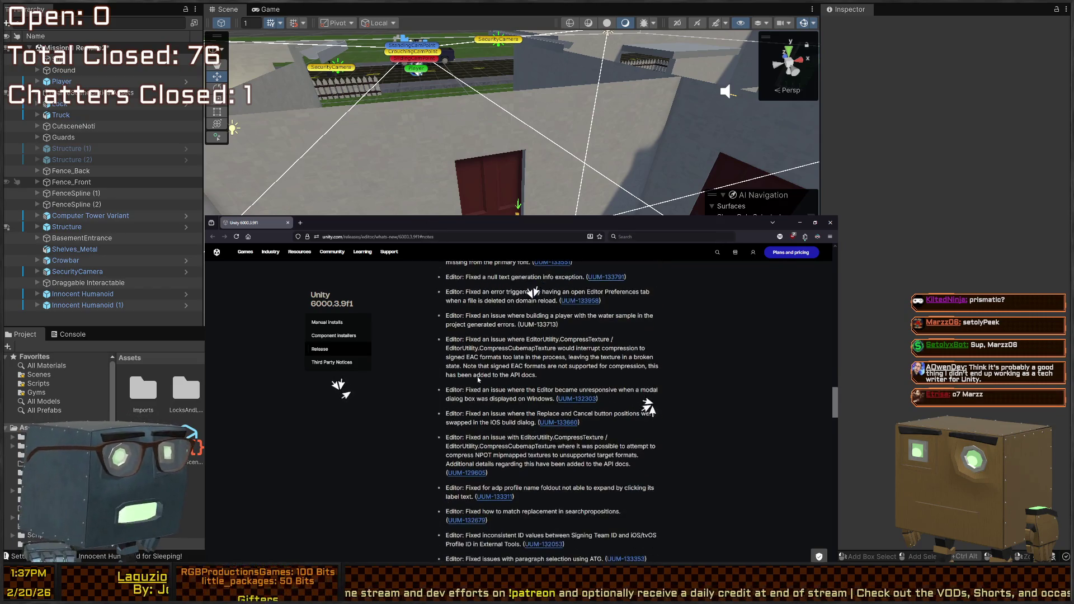
pyautogui.scroll(-1, 467, 358)
pyautogui.scroll(-2, 469, 358)
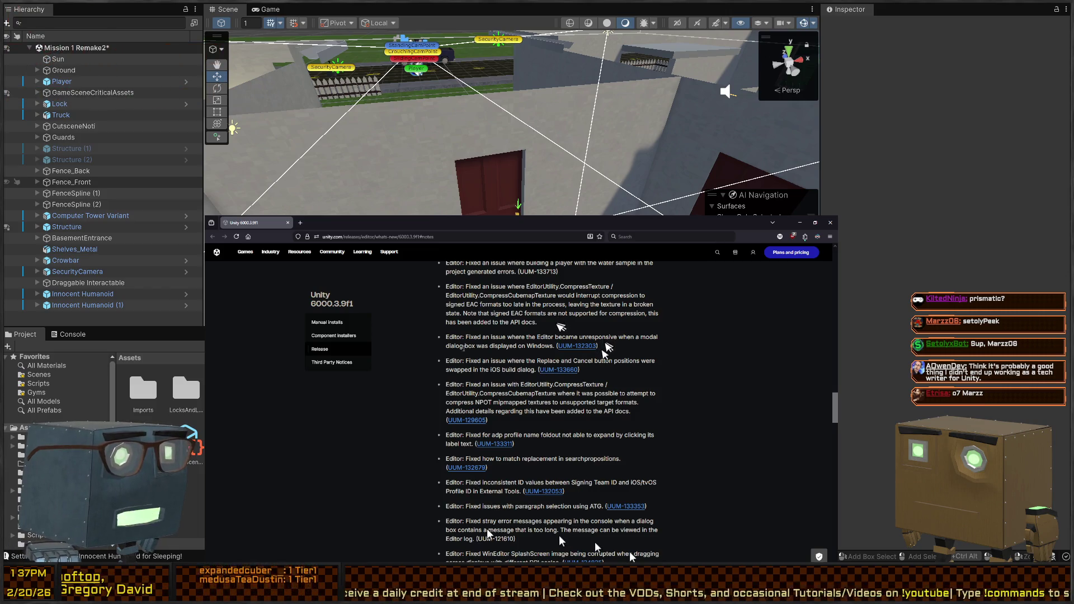
pyautogui.scroll(-1, 469, 353)
pyautogui.scroll(-10, 606, 350)
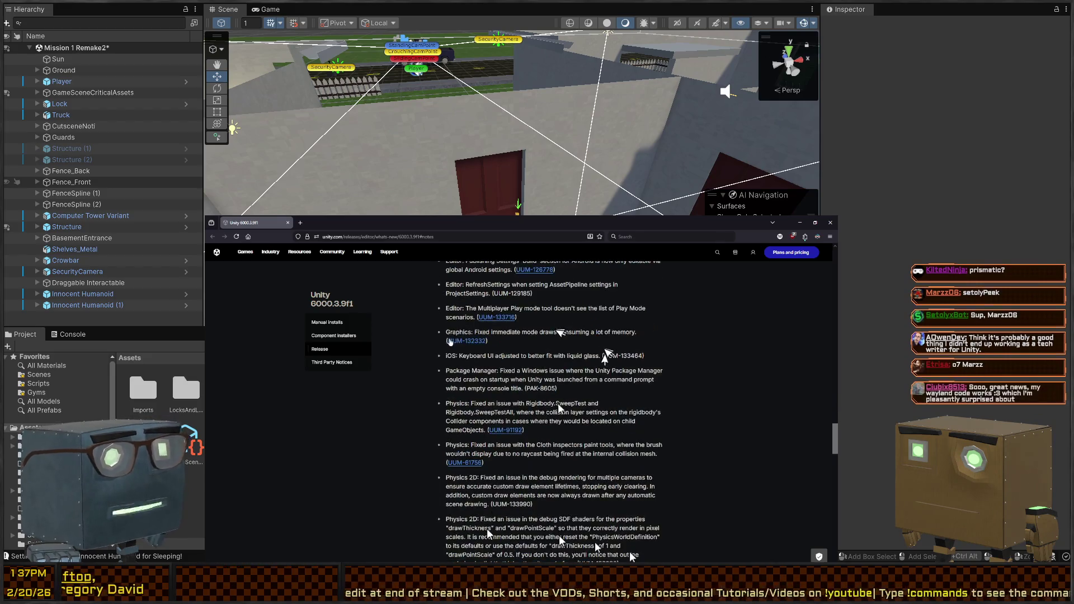
pyautogui.scroll(3, 421, 494)
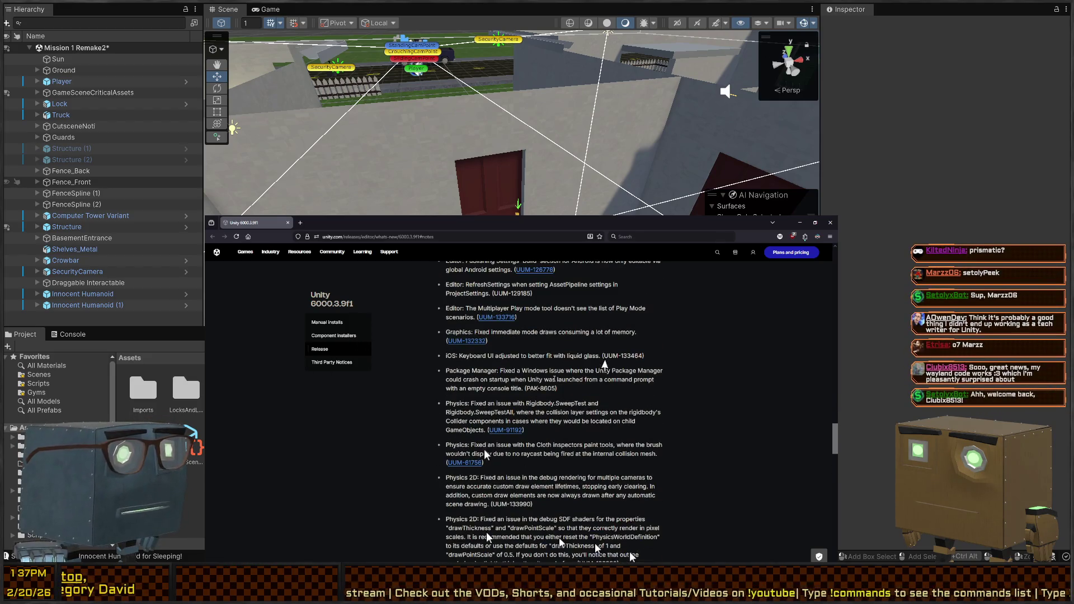
pyautogui.hotkey('alt', 'Tab')
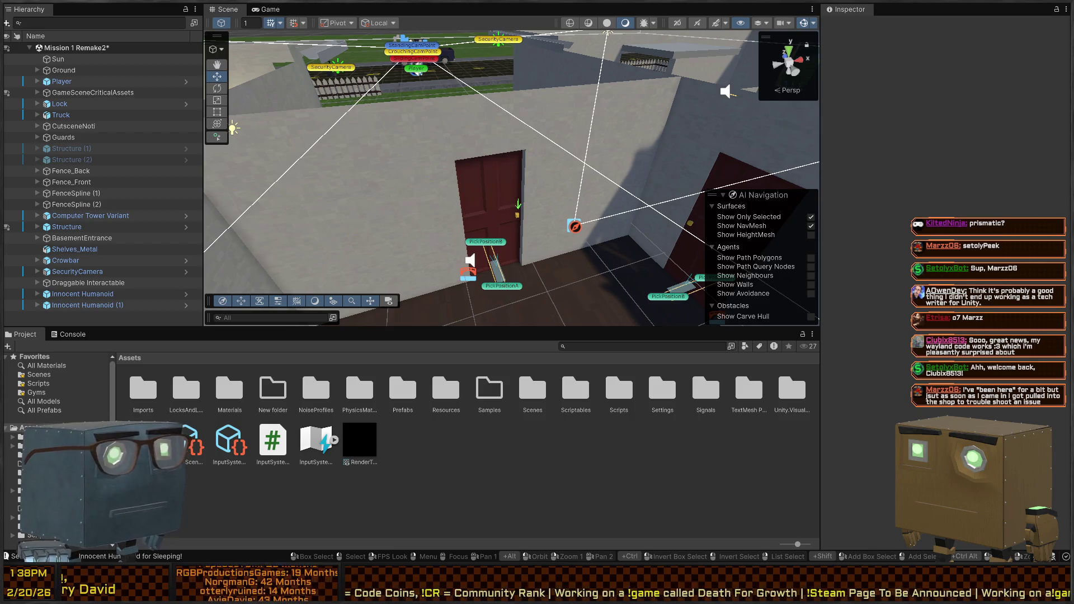
# Fly the scene camera over the rooms and select Innocent Humanoid (1).
pyautogui.rightClick(469, 105)
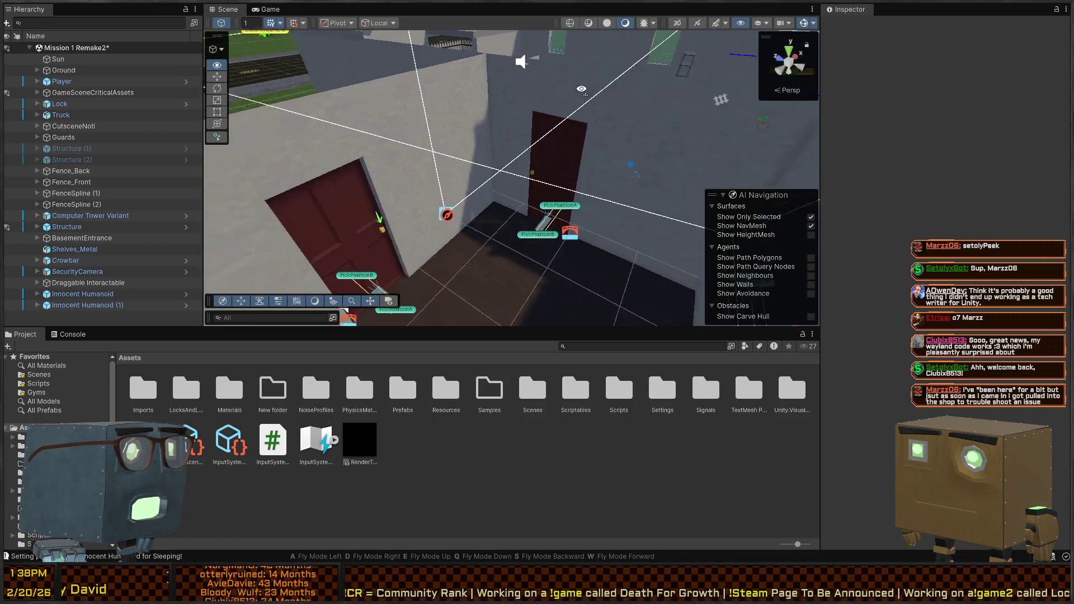
pyautogui.press('e')
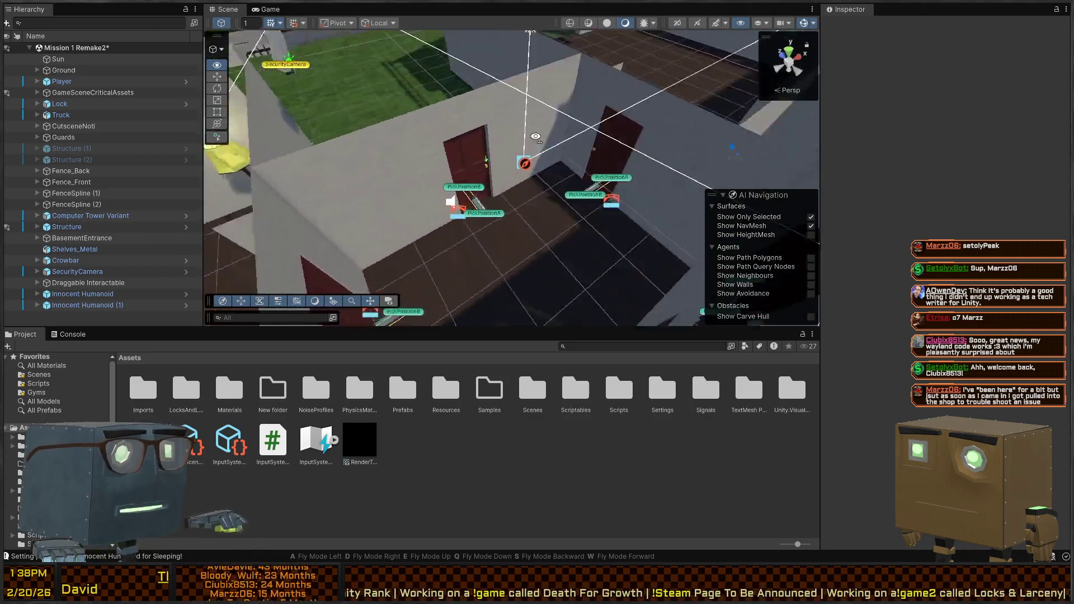
pyautogui.press('q')
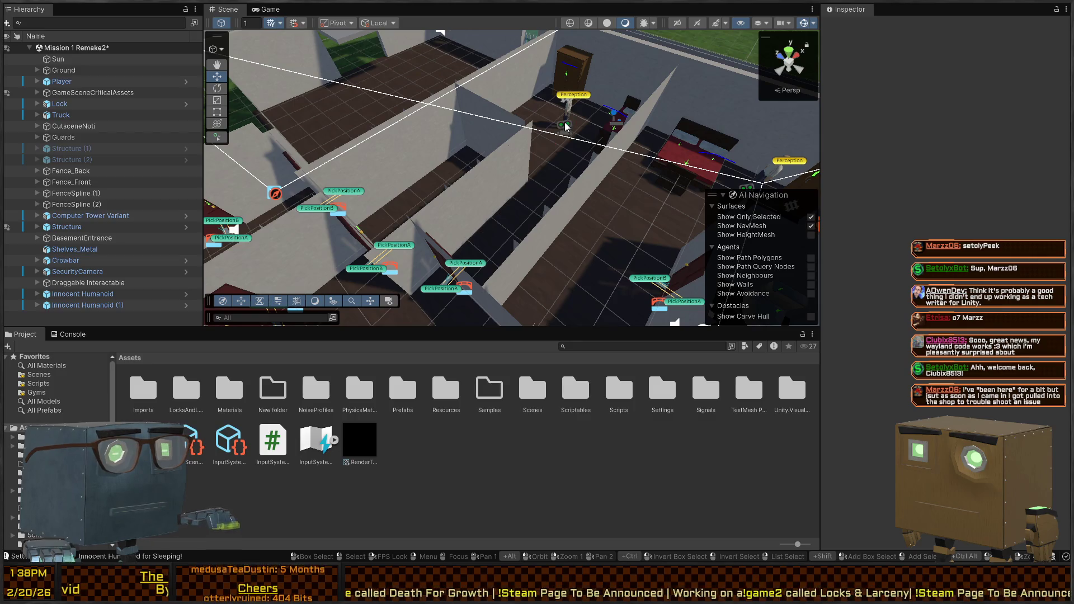
pyautogui.click(566, 126)
# Fly the scene camera toward the door area and select the house Structure.
pyautogui.rightClick(582, 162)
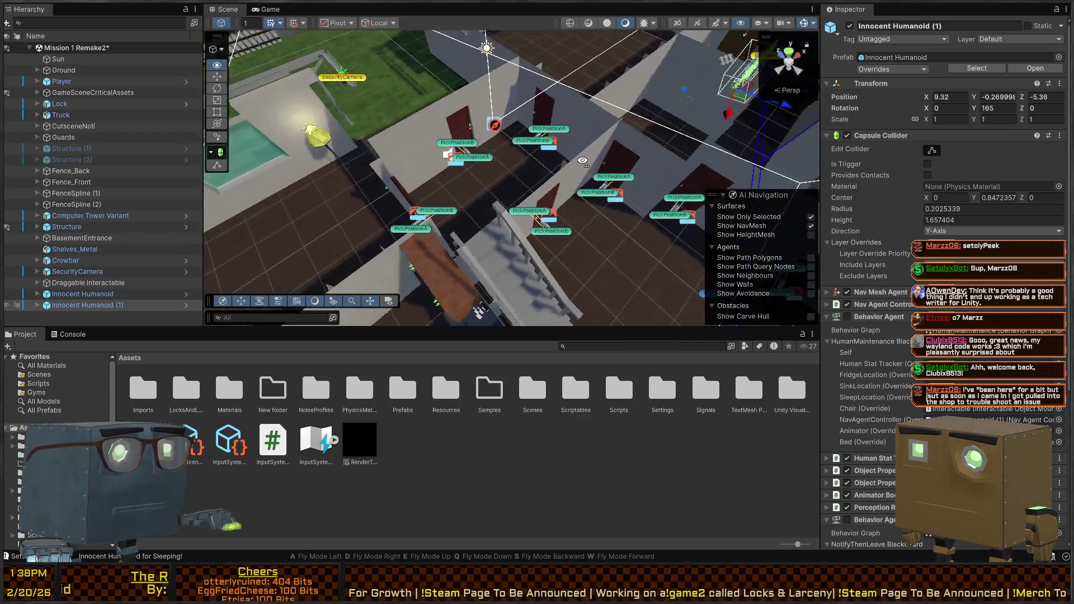
pyautogui.press('w')
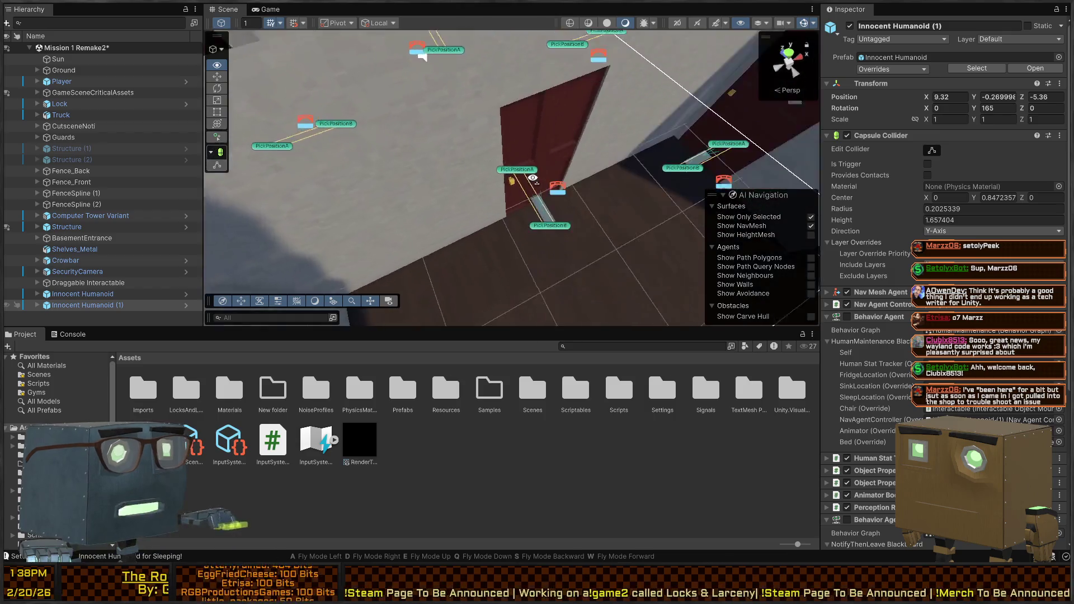
pyautogui.press('e')
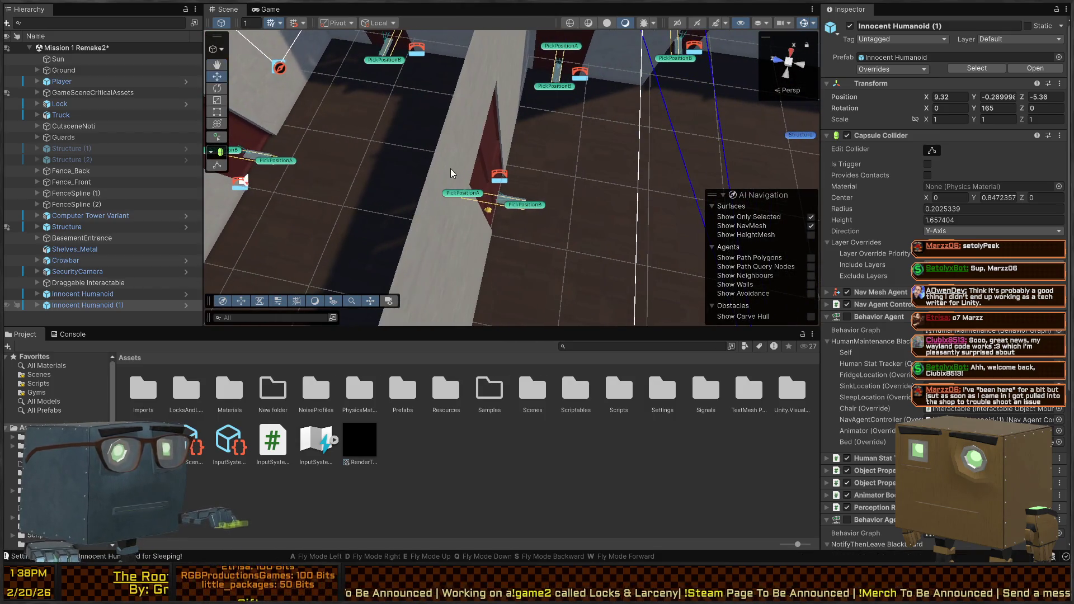
pyautogui.press('w')
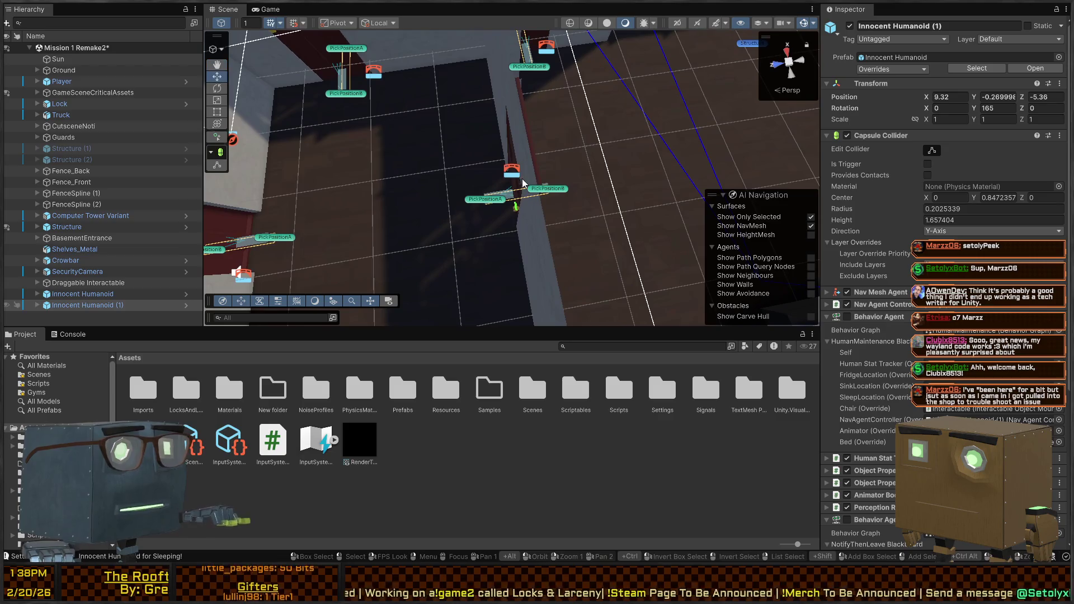
pyautogui.press('w')
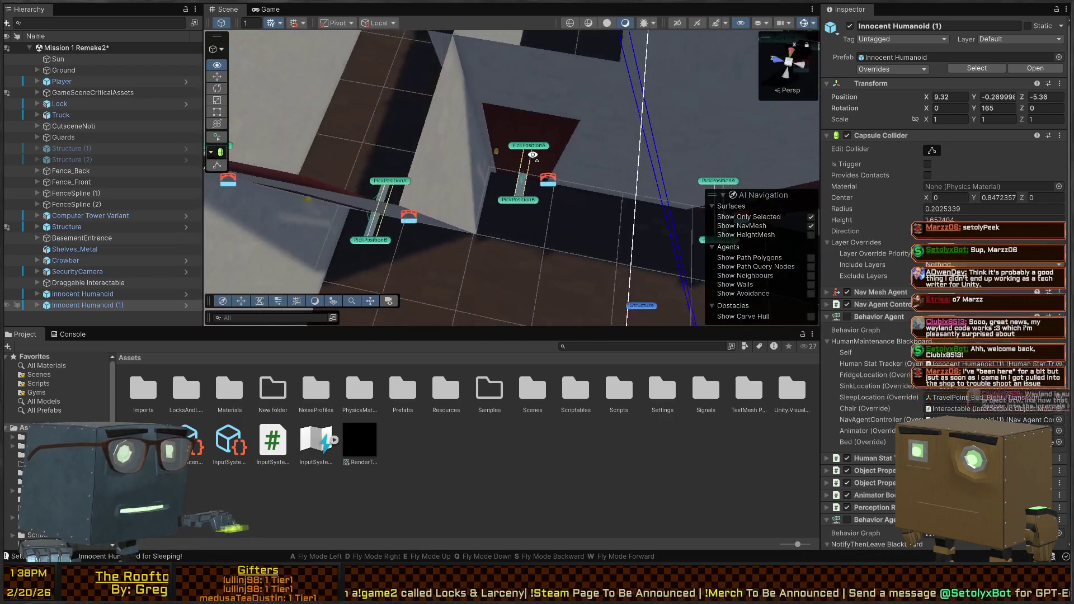
pyautogui.click(586, 156)
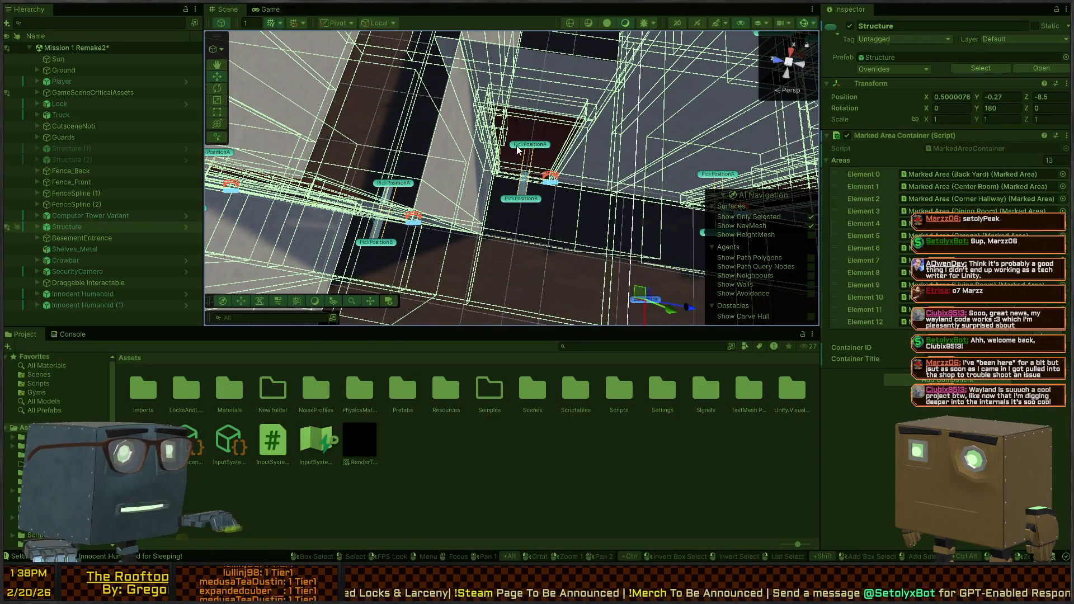
# Play the level, follow the humanoid to the doorway, stop play and select the Structure.
pyautogui.press('w')
pyautogui.press('w')
pyautogui.press('w')
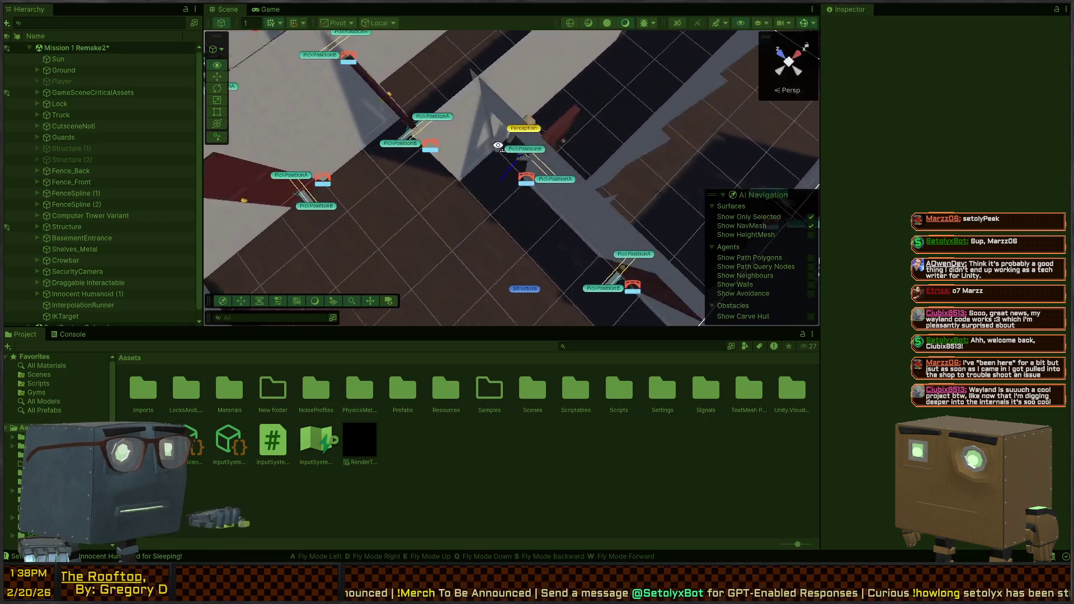
pyautogui.hotkey('ctrl', 'p')
pyautogui.hotkey('ctrl', 'p')
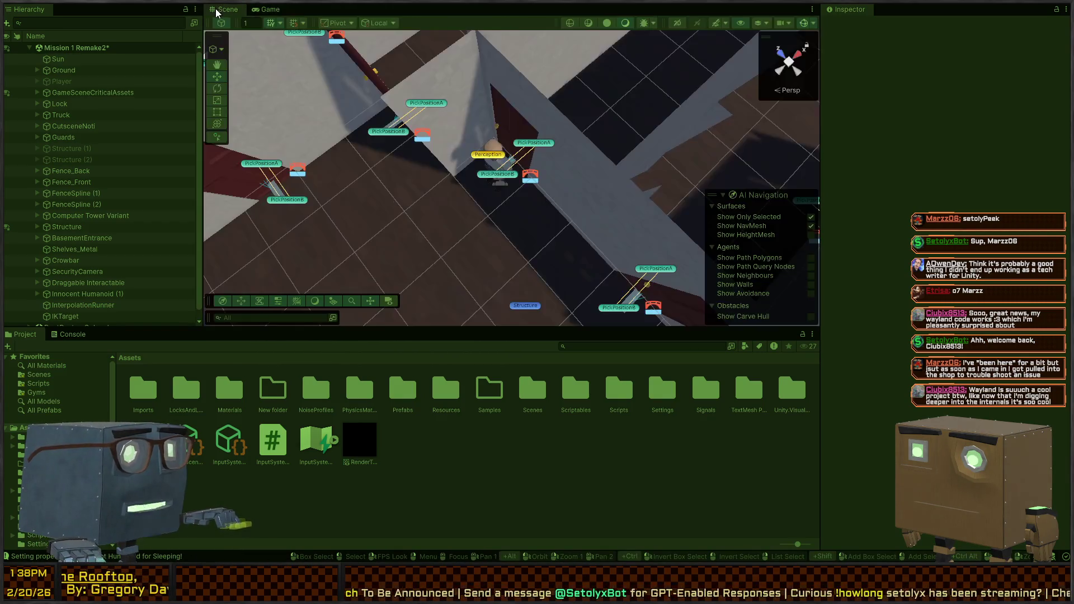
pyautogui.press('s')
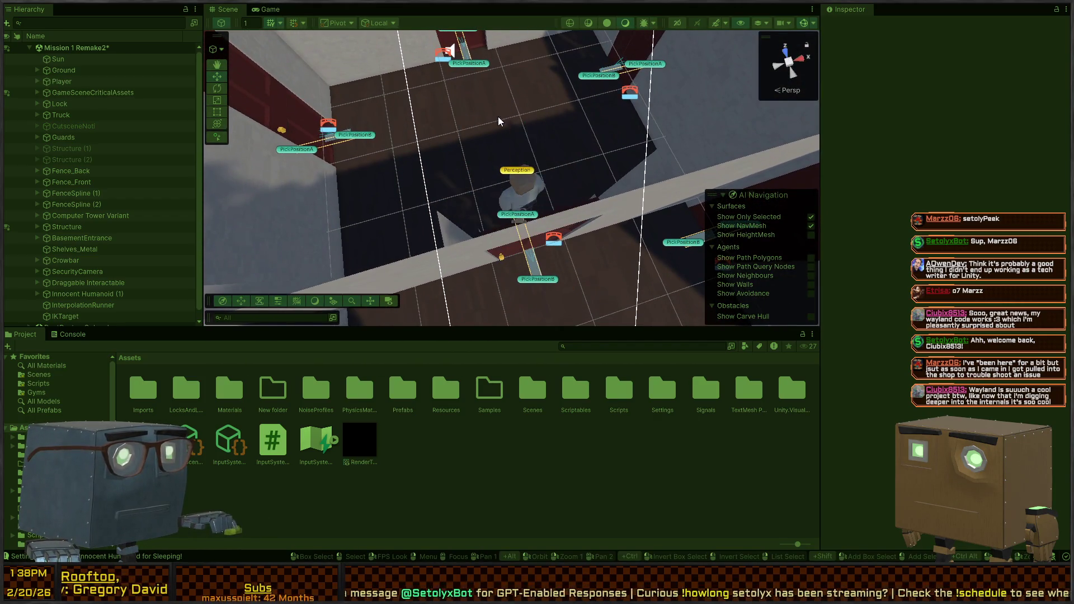
pyautogui.moveTo(497, 116)
pyautogui.mouseDown()
pyautogui.moveTo(330, 92)
pyautogui.moveTo(163, 124)
pyautogui.moveTo(489, 116)
pyautogui.mouseUp()
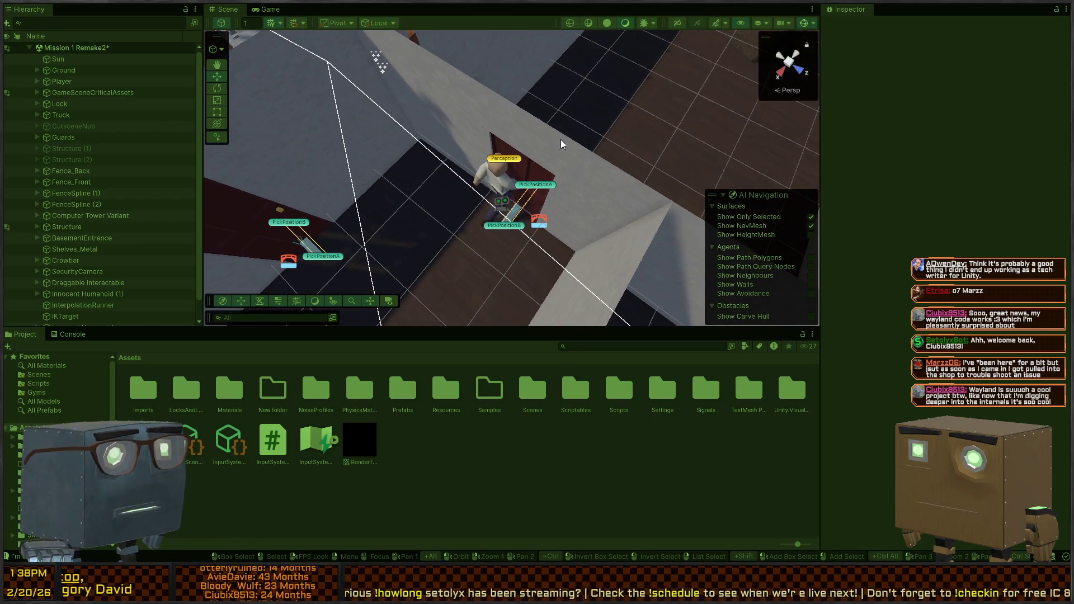
pyautogui.hotkey('ctrl', 'p')
pyautogui.click(528, 184)
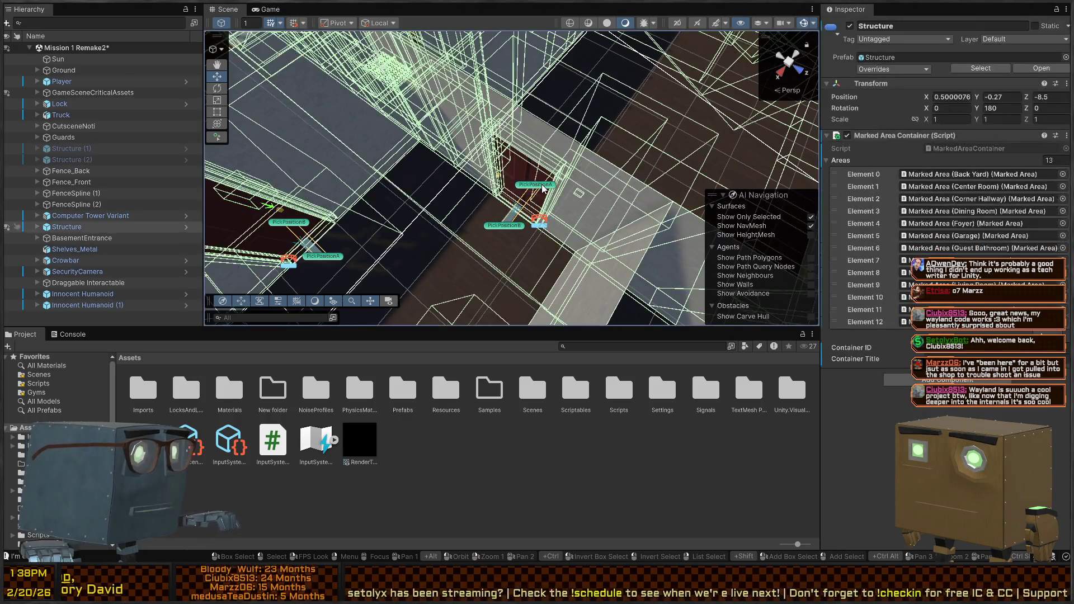
# Inspect the door's PickPositionA and PickPositionB points in the level.
pyautogui.click(529, 184)
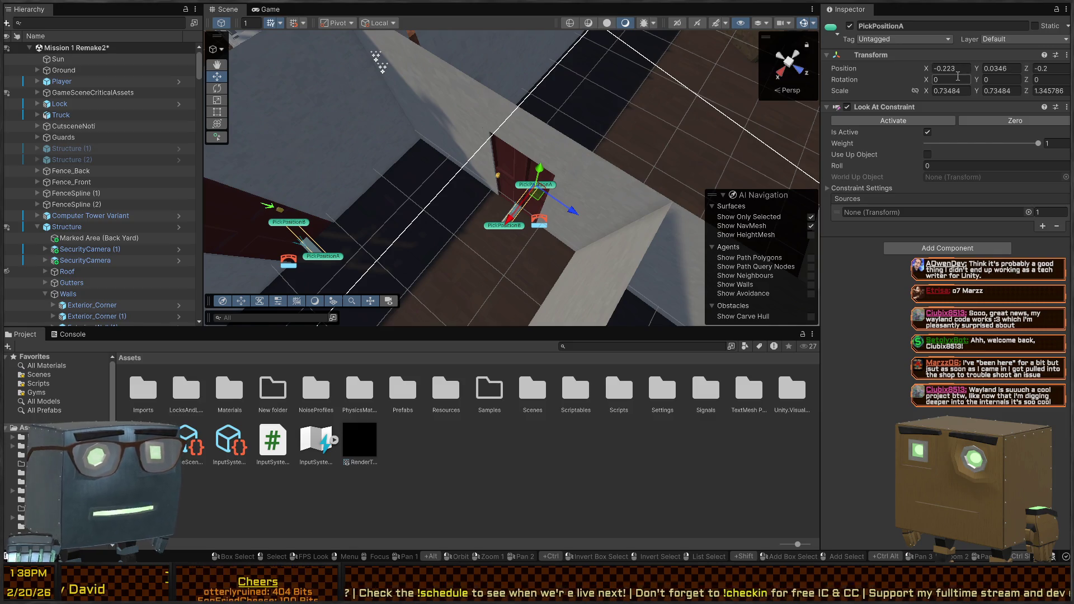
pyautogui.click(489, 227)
pyautogui.click(490, 227)
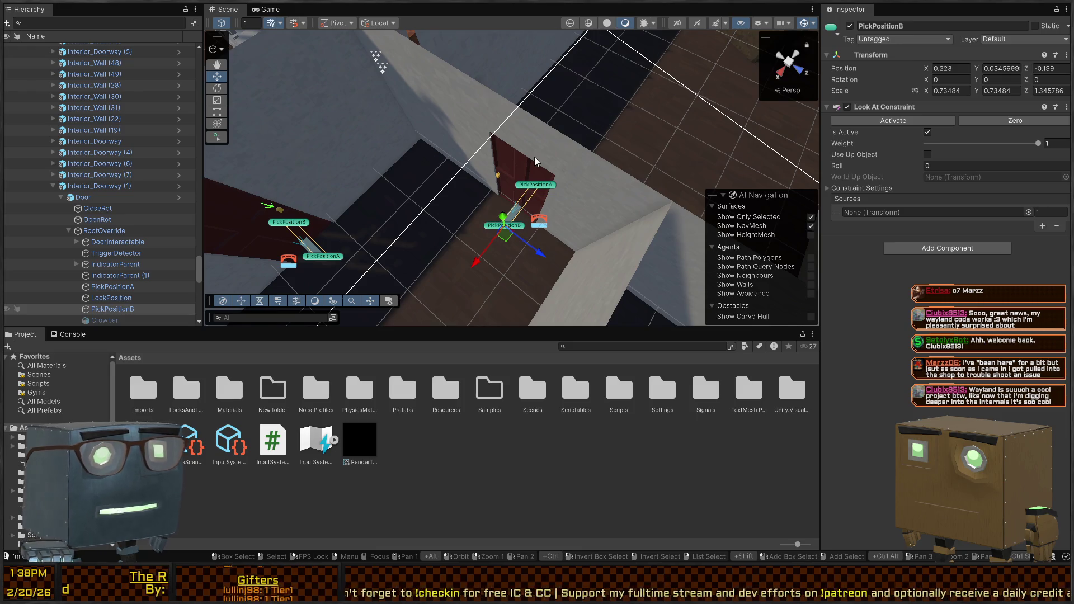
pyautogui.click(505, 168)
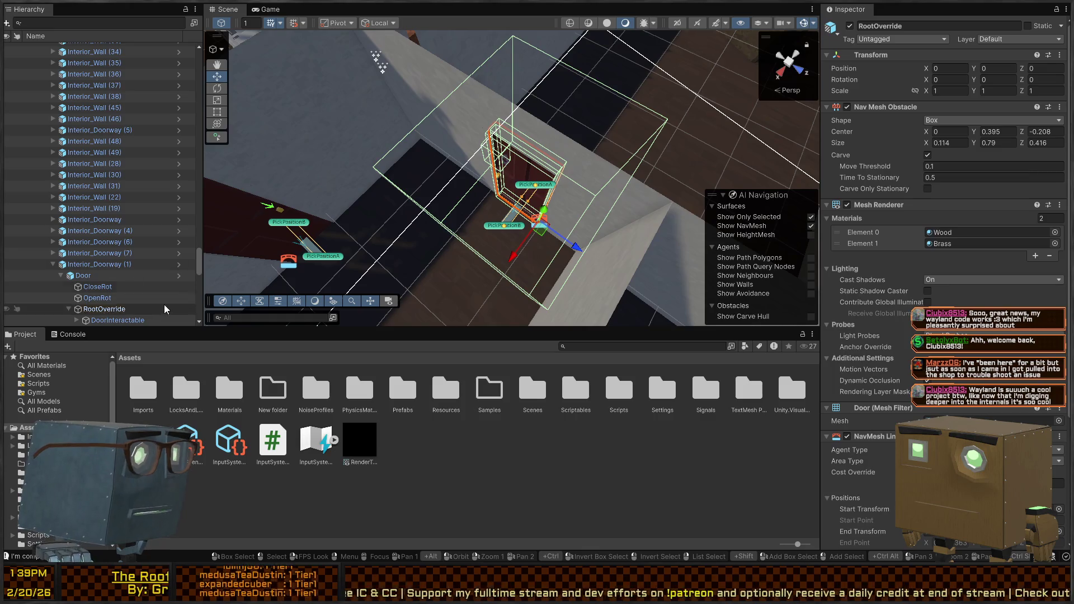
# Set the Door prefab's PickPositionA X to -0.25 and PickPositionB X to 0.25, save, and return.
pyautogui.click(179, 275)
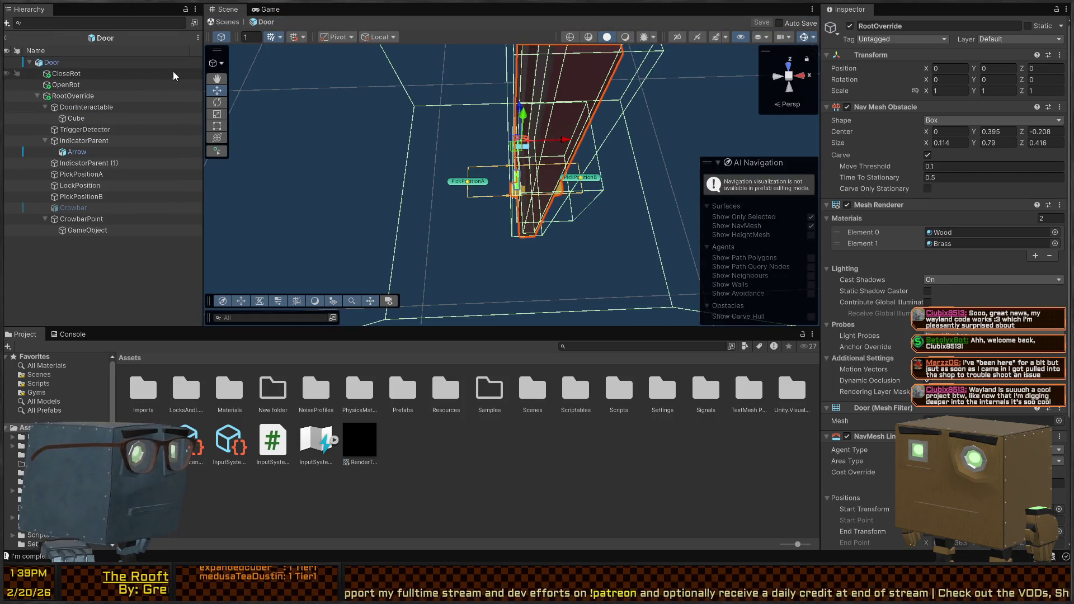
pyautogui.click(594, 179)
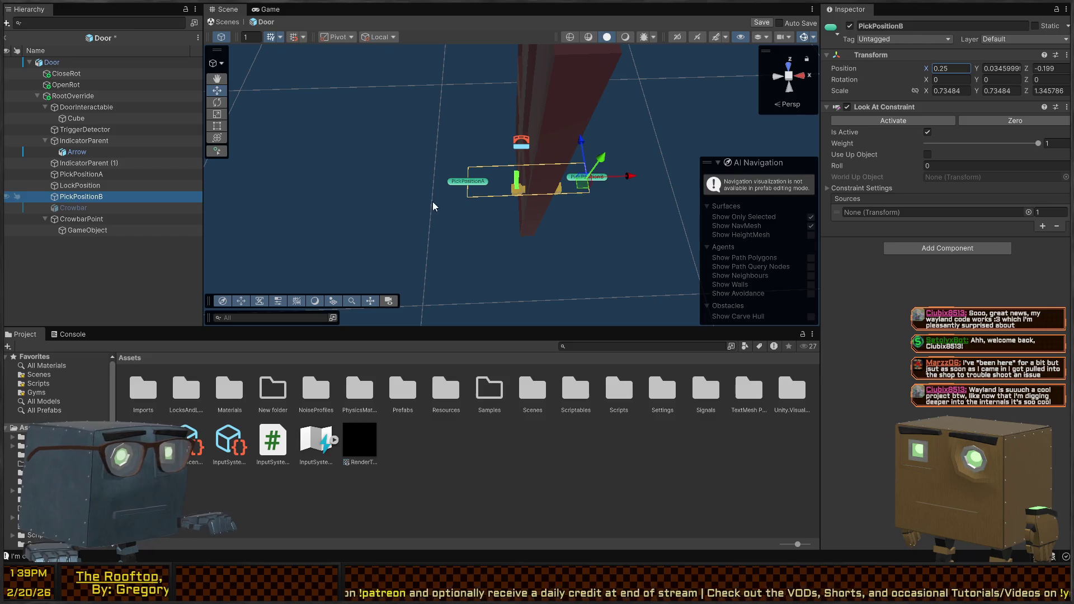
pyautogui.click(463, 182)
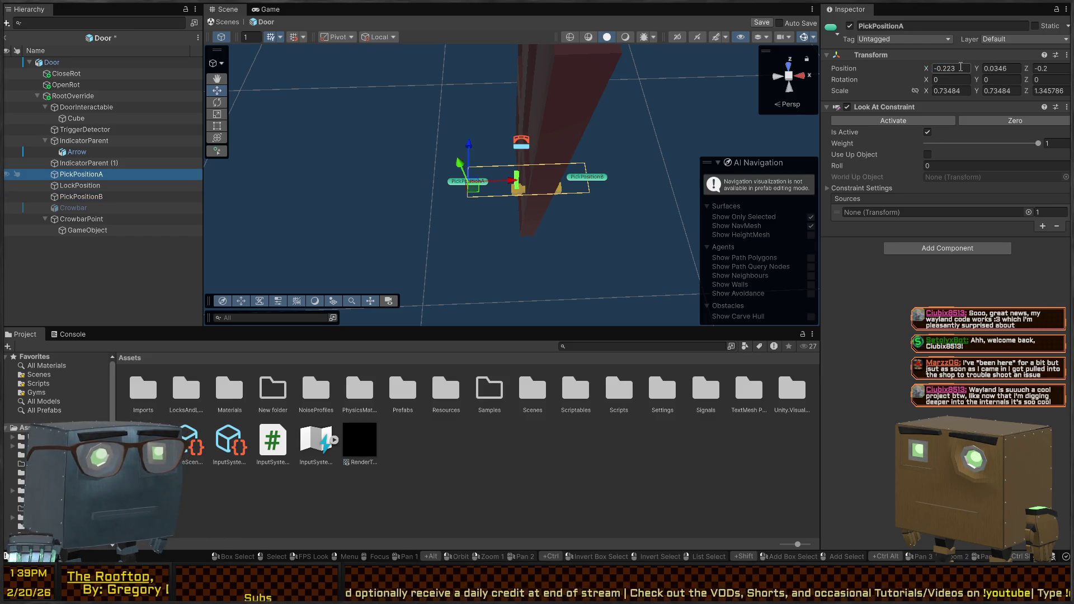
pyautogui.click(960, 68)
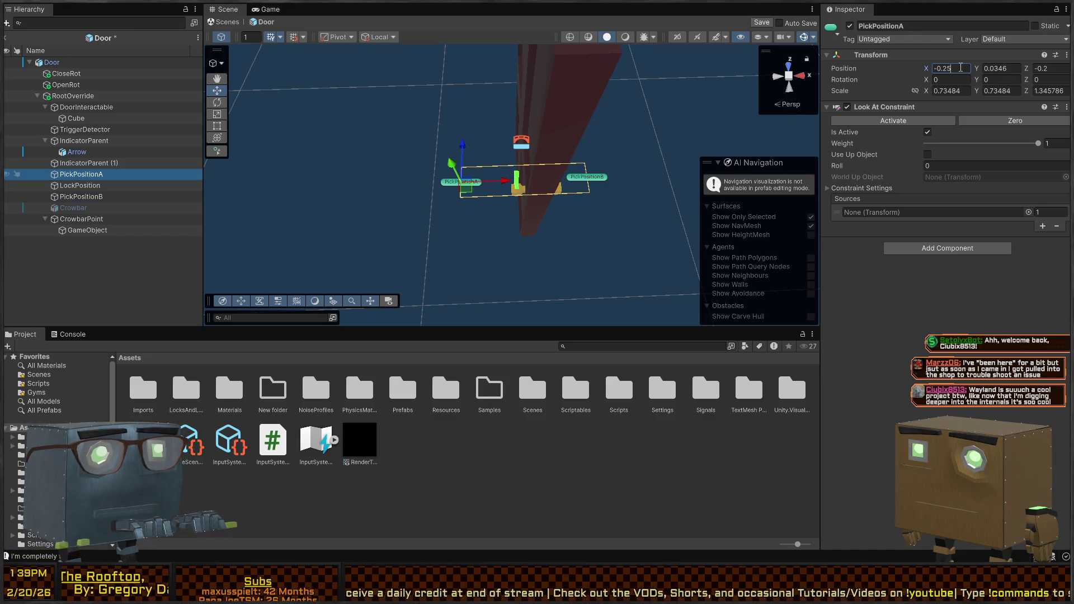
pyautogui.hotkey('ctrl', 's')
pyautogui.click(216, 27)
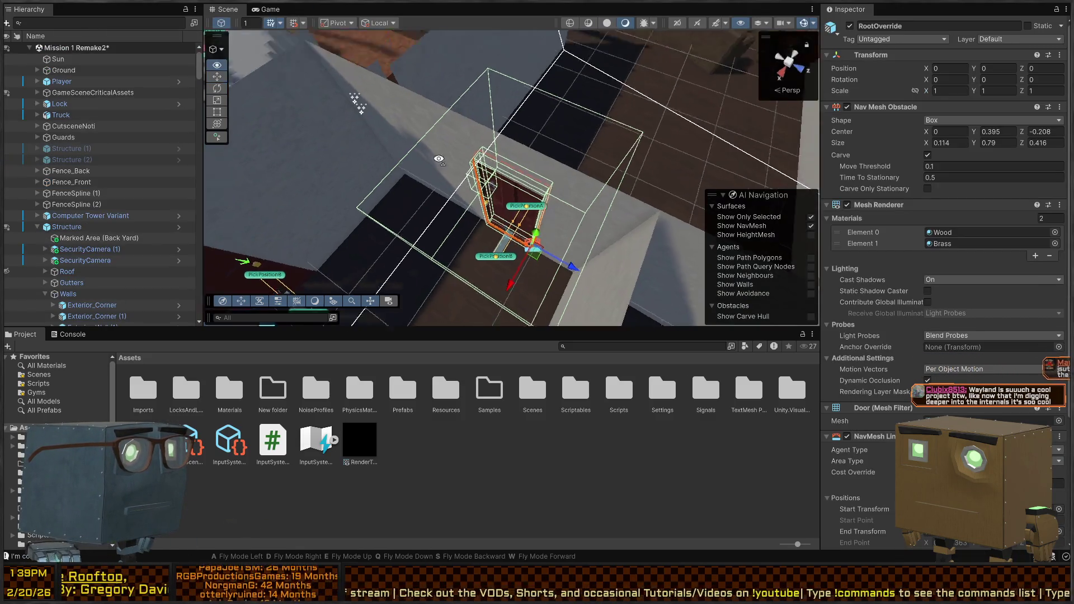
pyautogui.press('s')
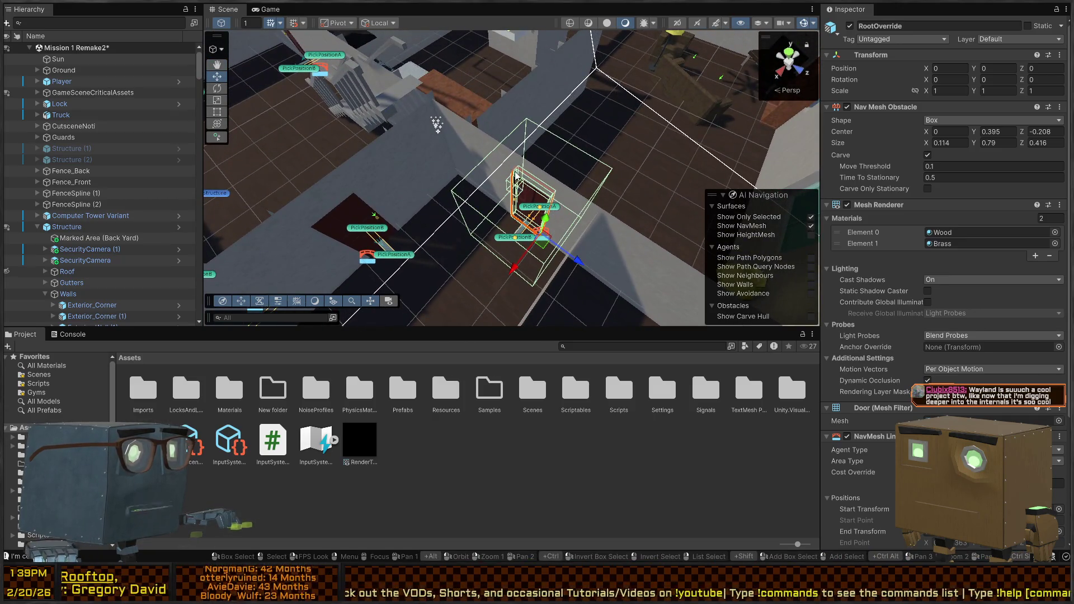
pyautogui.hotkey('ctrl', 'p')
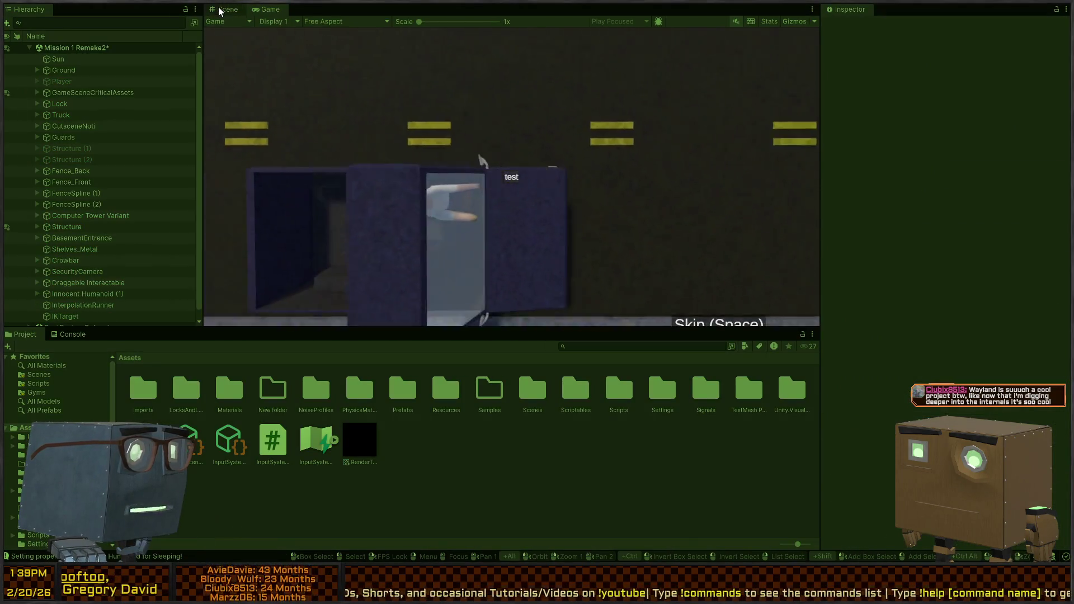
pyautogui.click(219, 9)
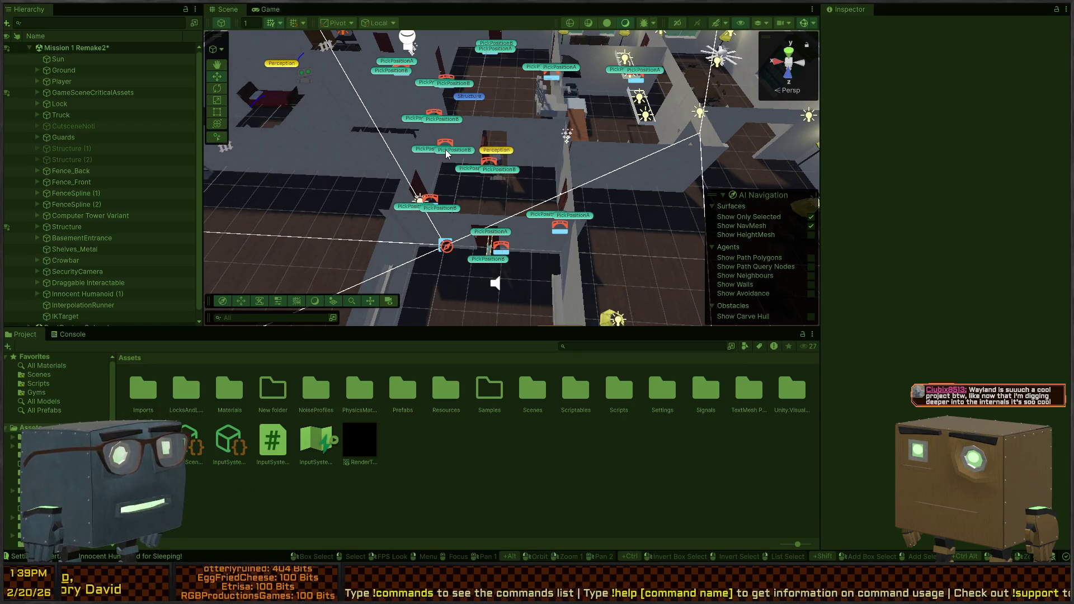
pyautogui.moveTo(445, 149)
pyautogui.mouseDown()
pyautogui.moveTo(465, 167)
pyautogui.moveTo(599, 100)
pyautogui.moveTo(606, 196)
pyautogui.moveTo(635, 242)
pyautogui.moveTo(642, 229)
pyautogui.moveTo(725, 217)
pyautogui.moveTo(548, 186)
pyautogui.mouseUp()
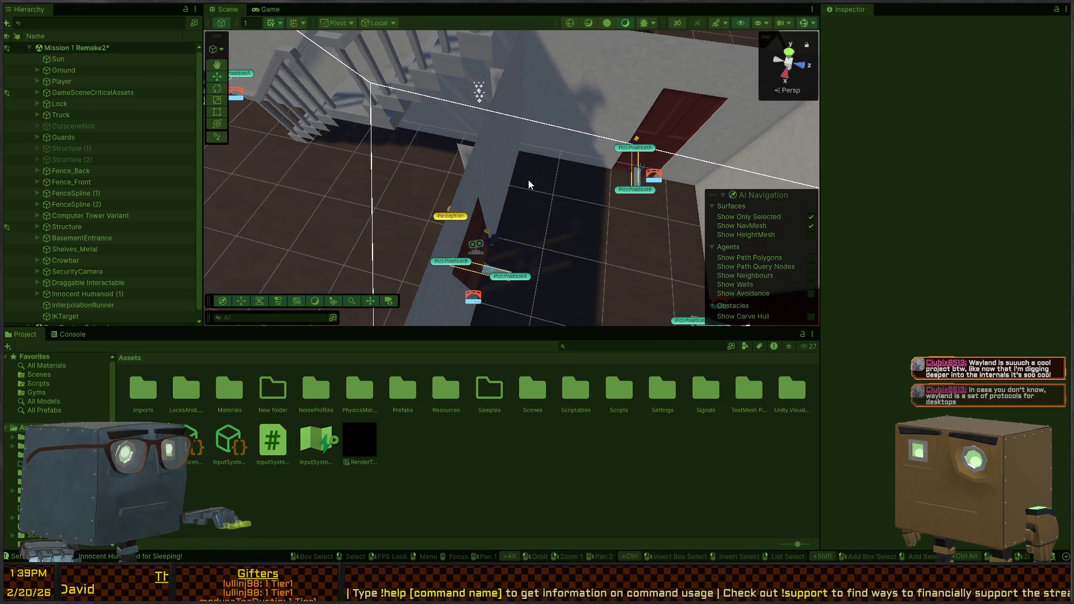
pyautogui.hotkey('ctrl', 'p')
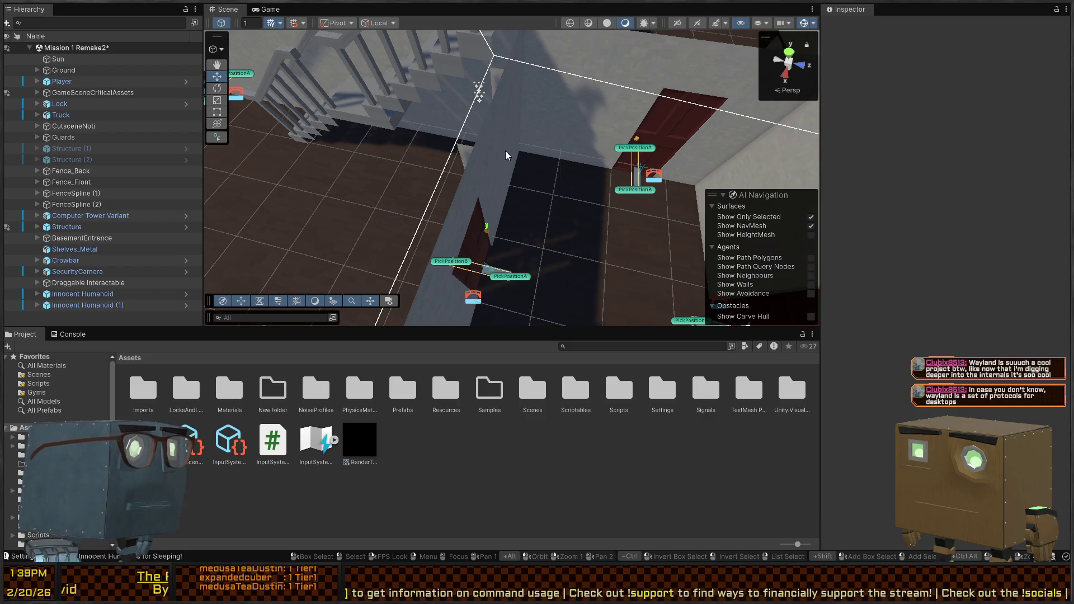
pyautogui.hotkey('ctrl', 'p')
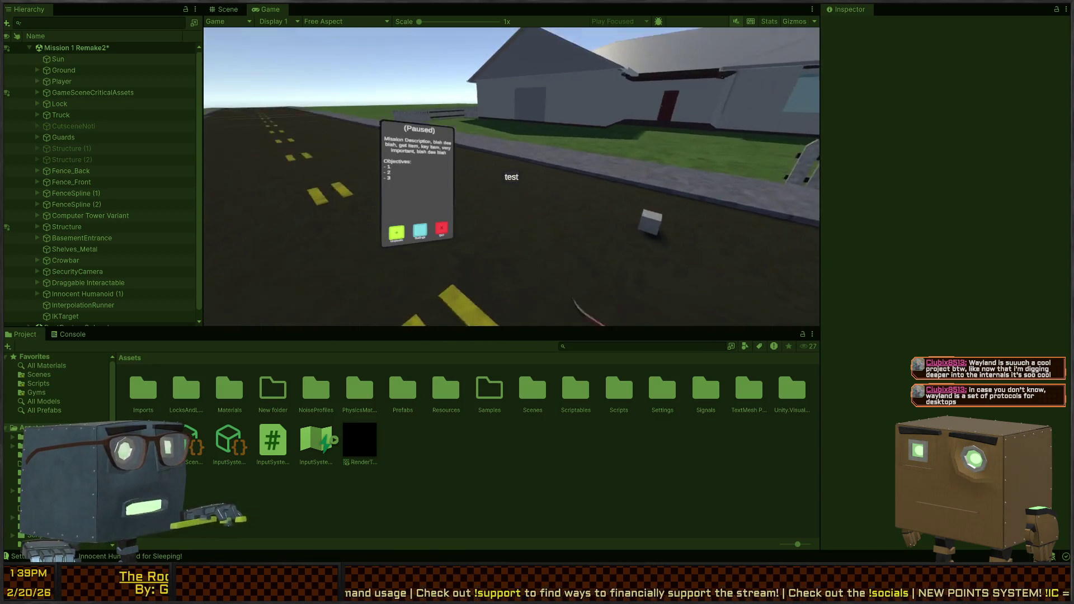
pyautogui.press('w')
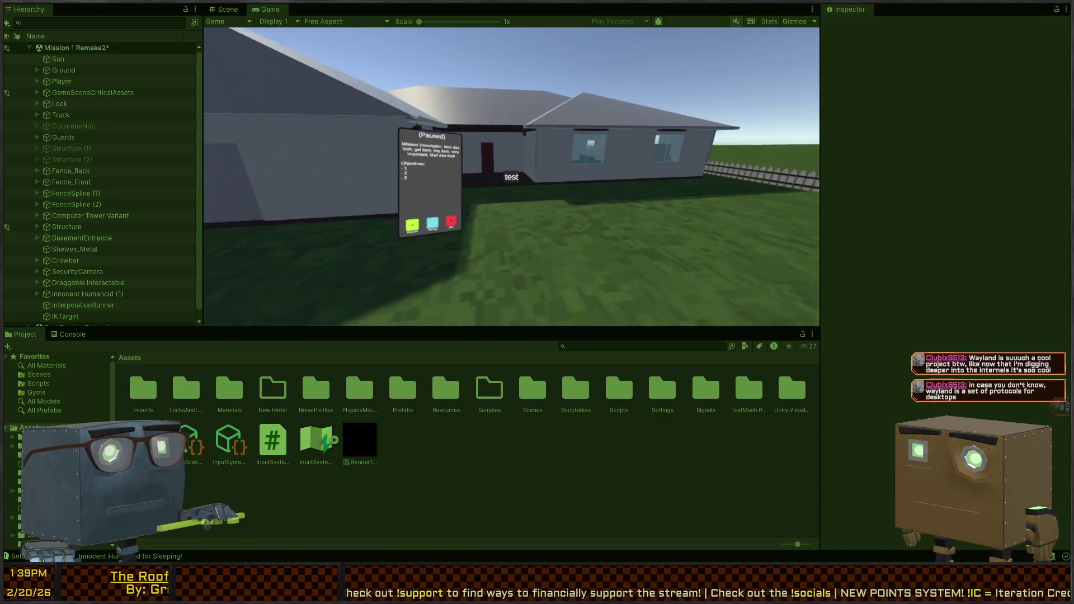
pyautogui.press('w')
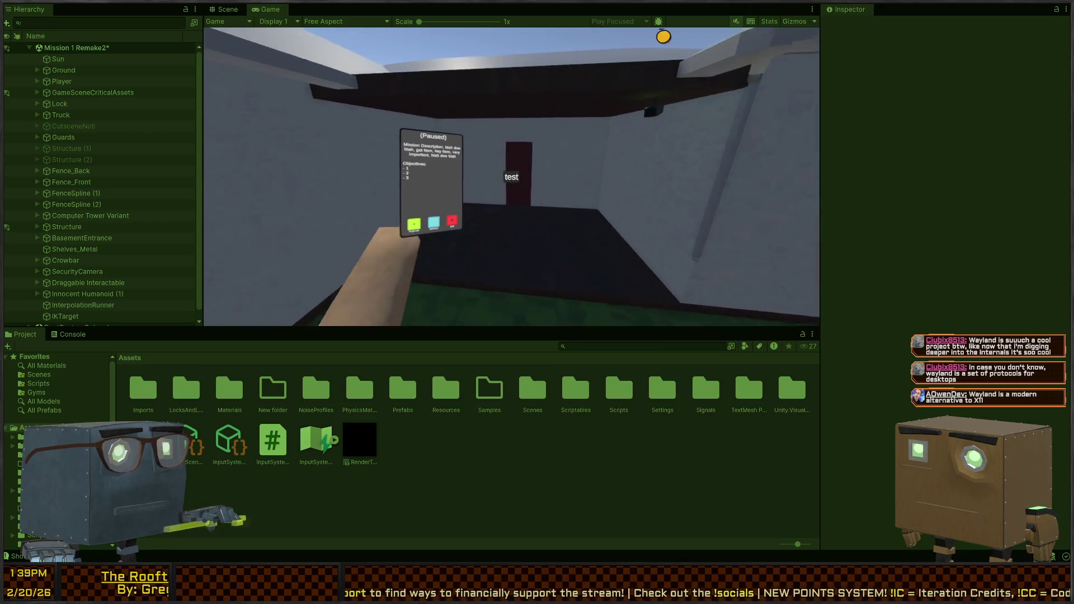
pyautogui.press('w')
pyautogui.press('e')
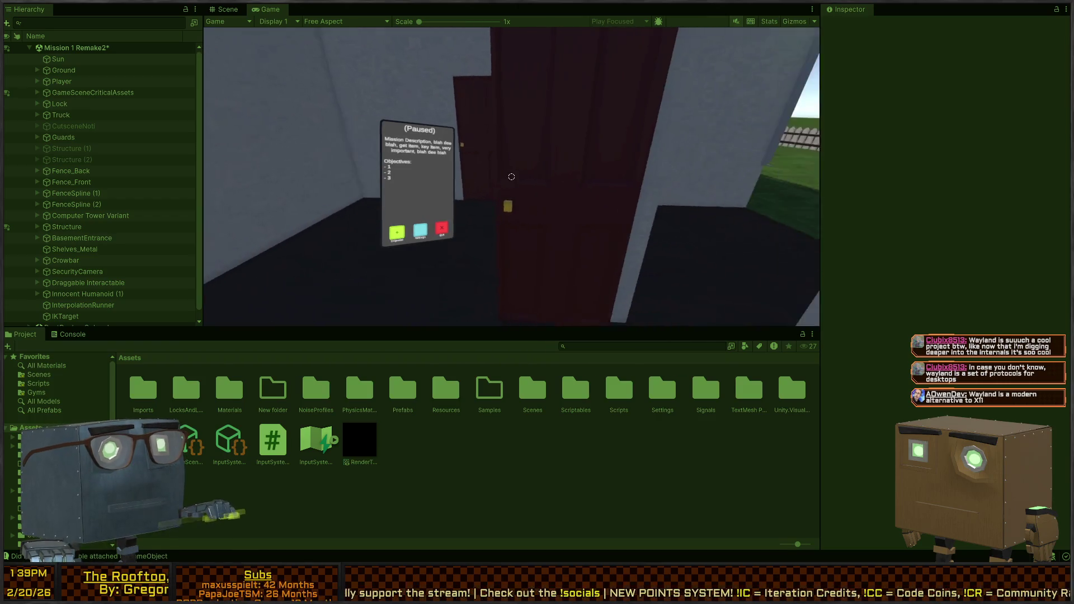
pyautogui.press('Escape')
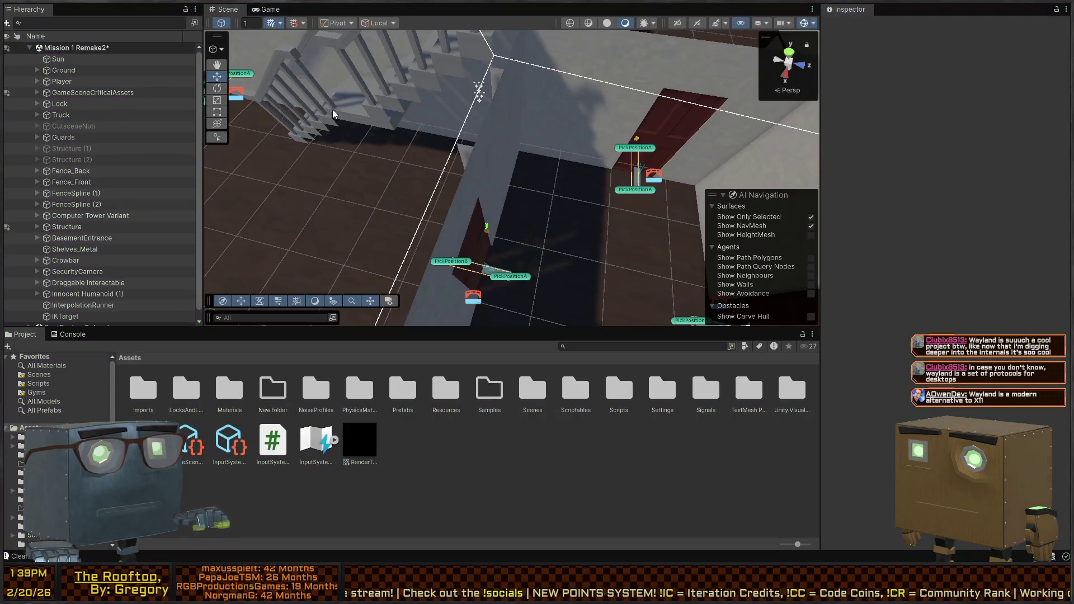
# Fly to an overhead view and select the door's RootOverride object.
pyautogui.moveTo(389, 76)
pyautogui.mouseDown()
pyautogui.moveTo(316, 161)
pyautogui.moveTo(503, 268)
pyautogui.moveTo(521, 252)
pyautogui.moveTo(521, 151)
pyautogui.moveTo(548, 224)
pyautogui.mouseUp()
pyautogui.click(501, 232)
pyautogui.click(548, 224)
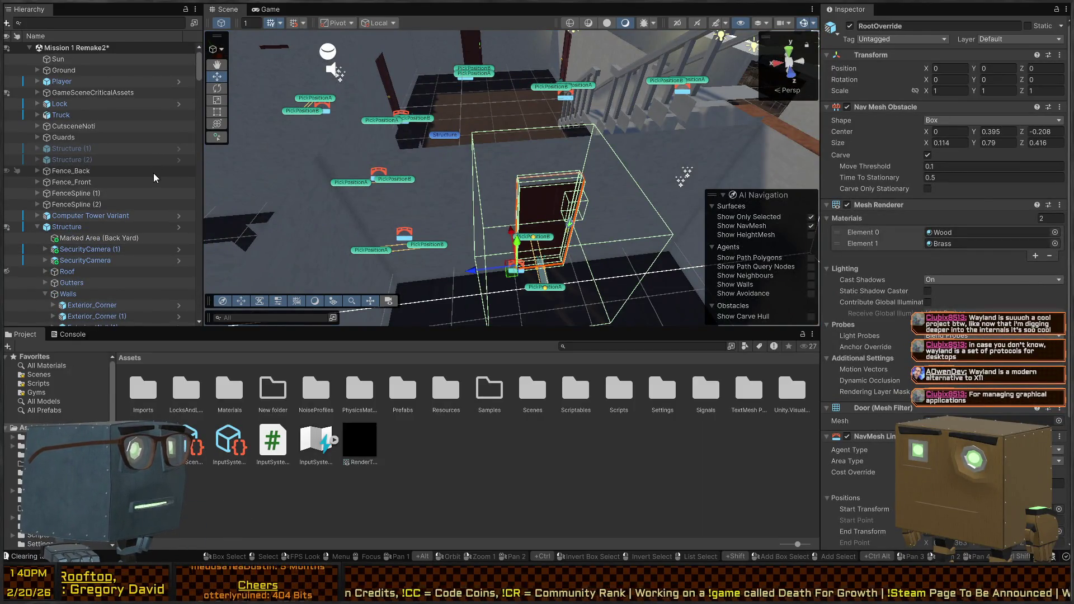
pyautogui.scroll(-10, 162, 197)
pyautogui.scroll(8, 147, 197)
pyautogui.moveTo(559, 168)
pyautogui.mouseDown()
pyautogui.moveTo(583, 164)
pyautogui.moveTo(591, 177)
pyautogui.mouseUp()
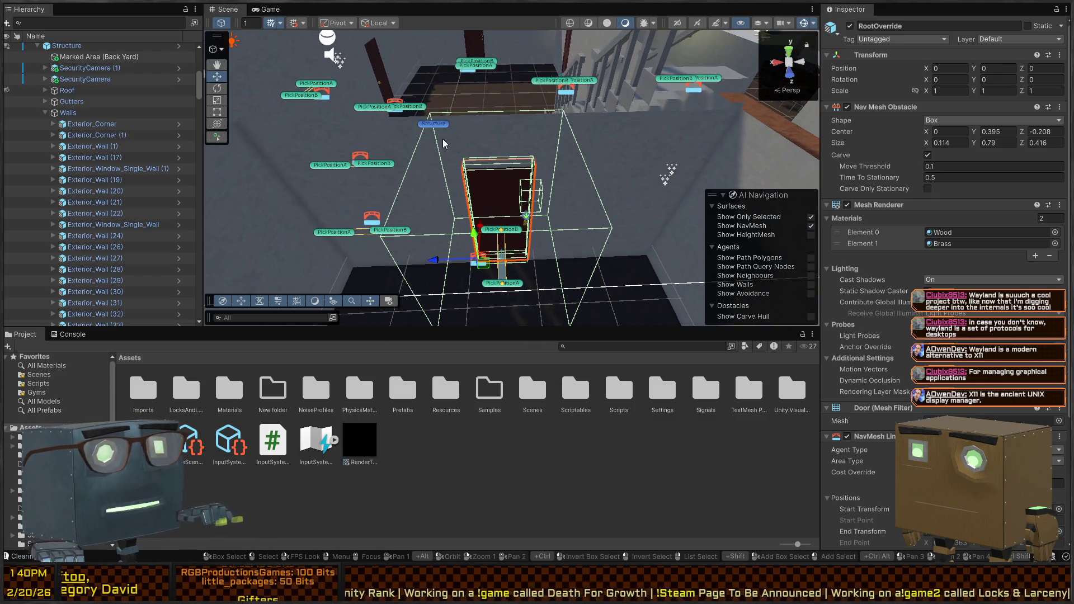
# Select the door's root in the level and open the Door prefab in Prefab Mode.
pyautogui.click(518, 194)
pyautogui.click(518, 195)
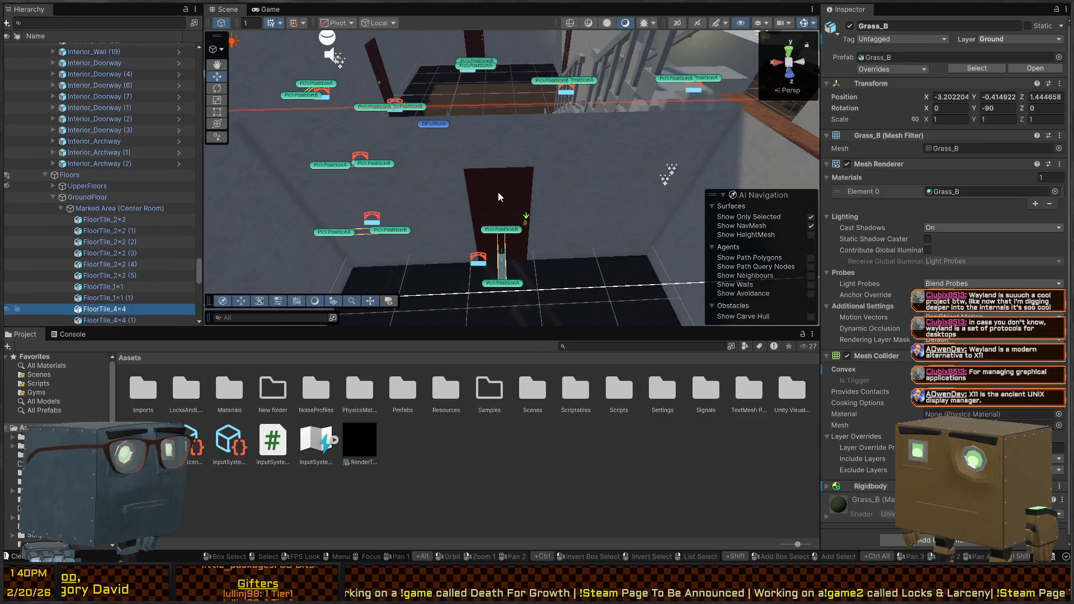
pyautogui.click(88, 226)
pyautogui.click(88, 216)
pyautogui.click(90, 227)
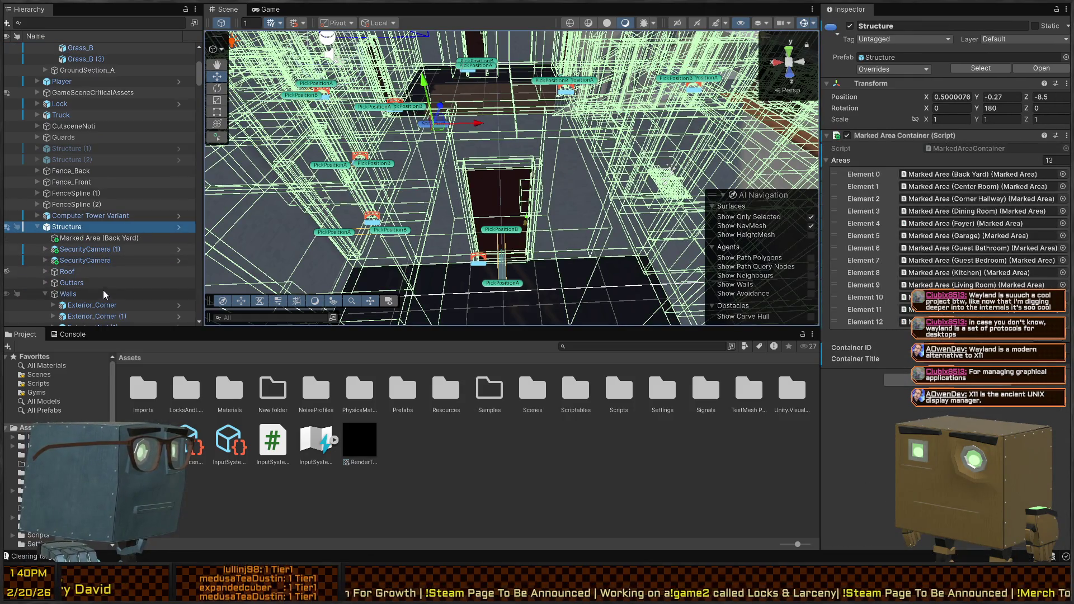
pyautogui.click(493, 198)
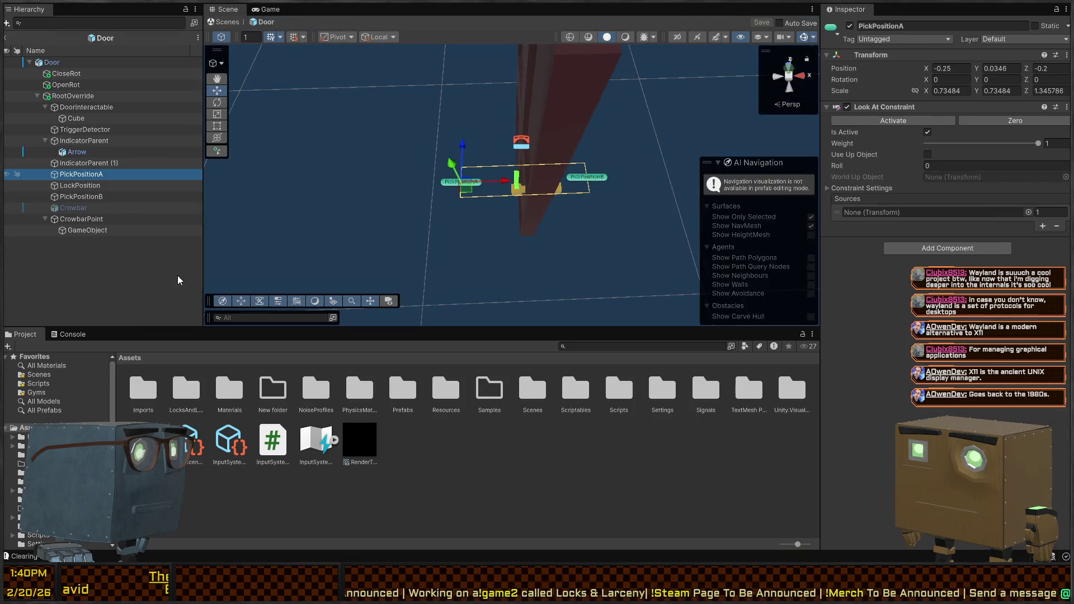
pyautogui.click(179, 275)
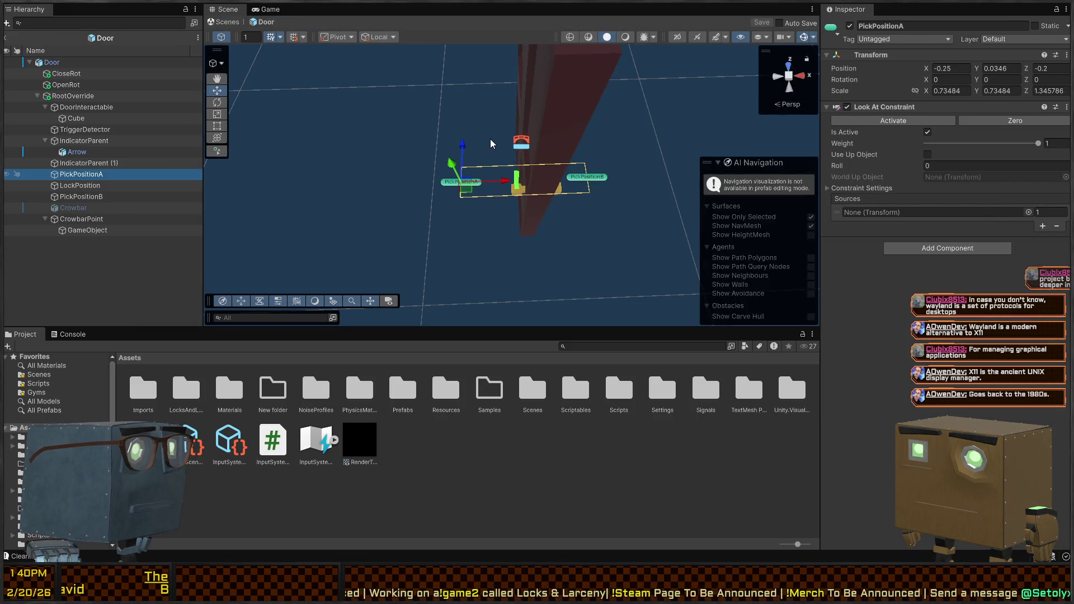
# Set PickPositionA X to -0.3, return to Mission 1 Remake2 and start play mode.
pyautogui.moveTo(422, 131)
pyautogui.mouseDown()
pyautogui.moveTo(574, 91)
pyautogui.moveTo(511, 72)
pyautogui.moveTo(527, 65)
pyautogui.moveTo(563, 79)
pyautogui.moveTo(632, 54)
pyautogui.moveTo(427, 163)
pyautogui.moveTo(410, 193)
pyautogui.mouseUp()
pyautogui.click(417, 201)
pyautogui.moveTo(478, 158); pyautogui.dragTo(496, 178)
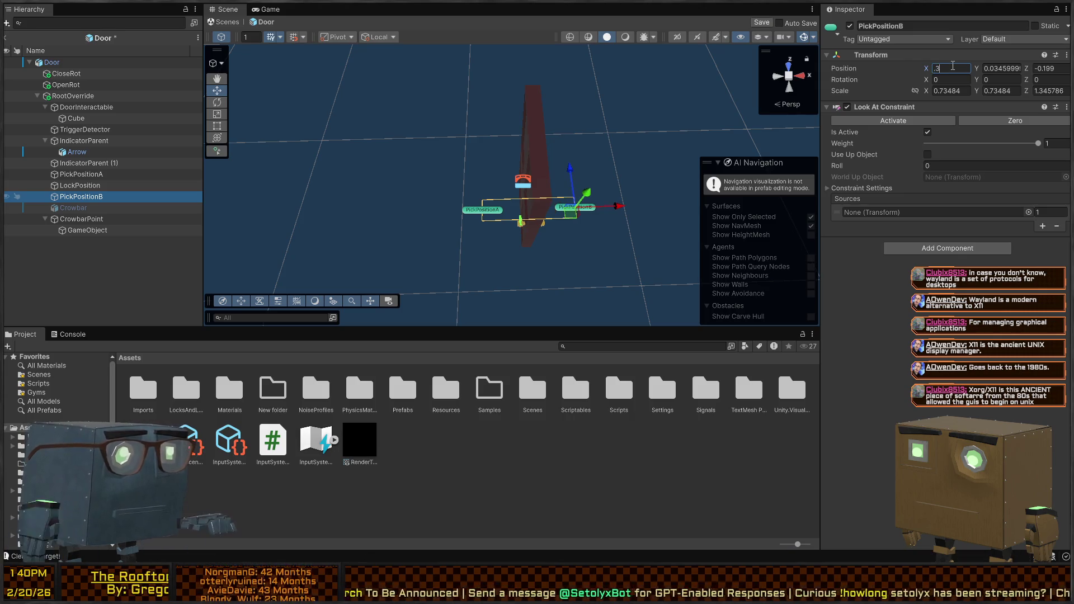
pyautogui.click(83, 174)
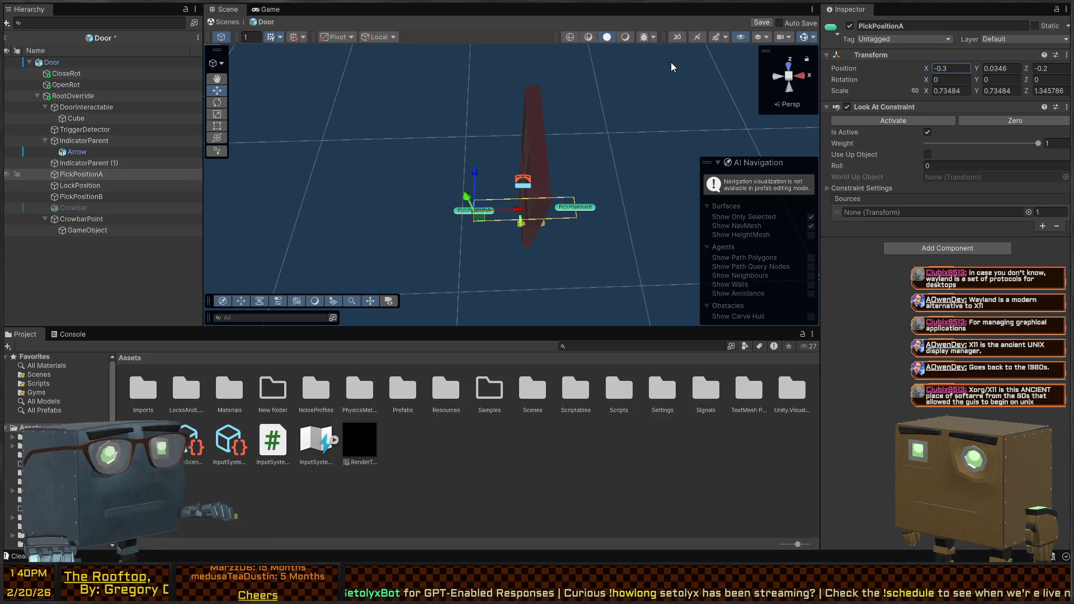
pyautogui.click(240, 25)
pyautogui.moveTo(713, 257); pyautogui.dragTo(513, 225)
pyautogui.hotkey('ctrl', 'p')
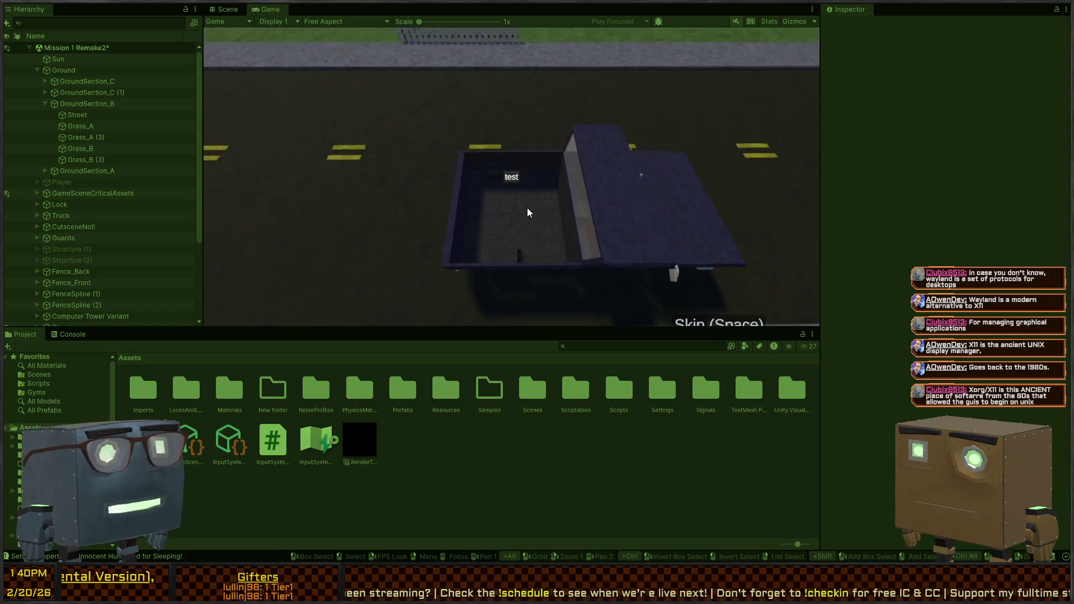
# Steal the crowbar, walk into the house and open both red doors into the hallway.
pyautogui.press('w')
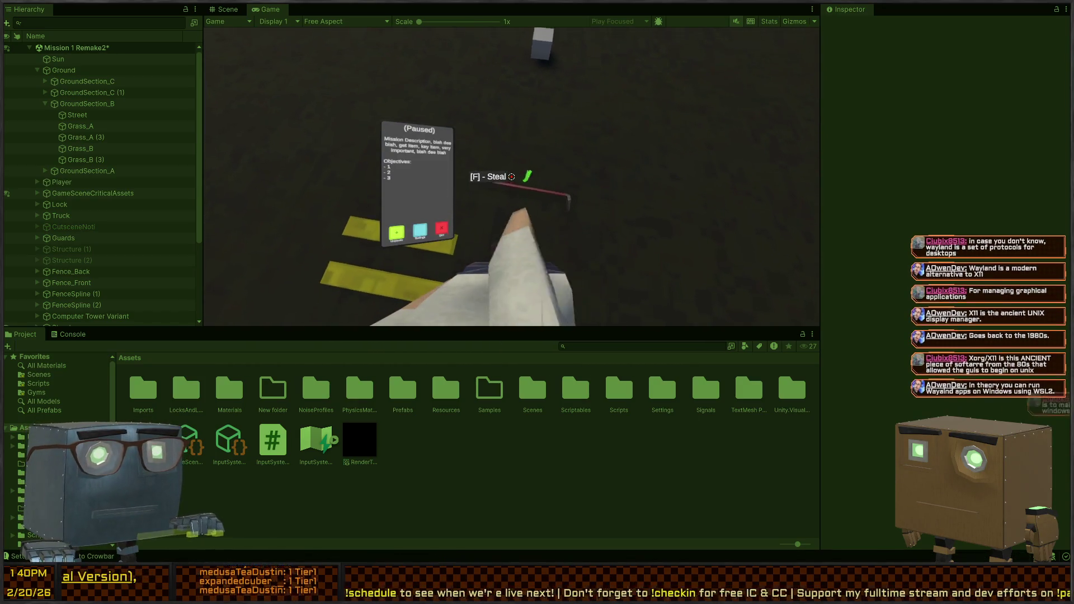
pyautogui.press('f')
pyautogui.press('w')
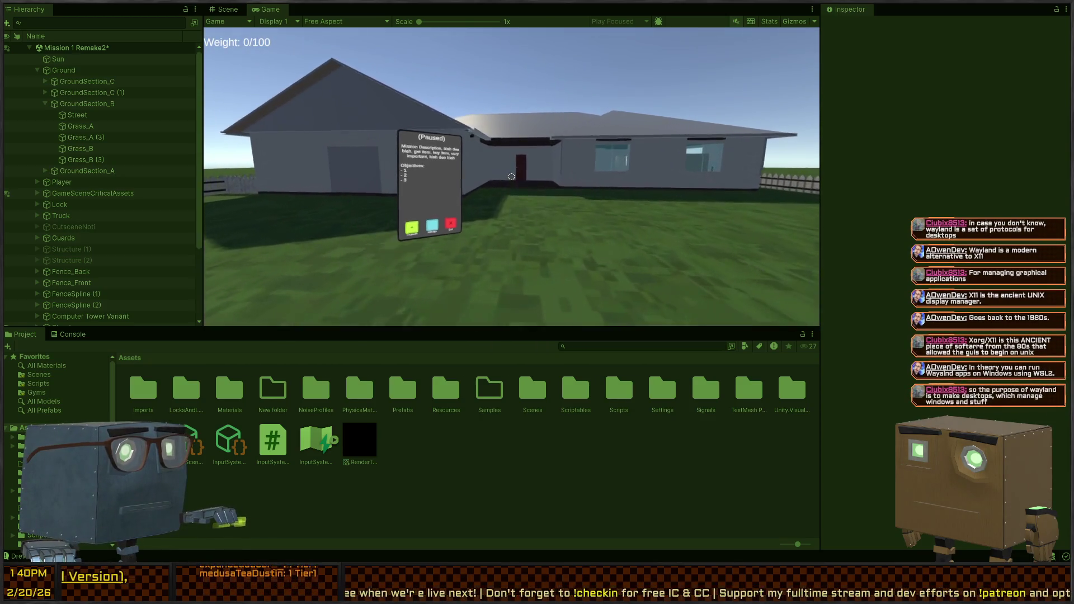
pyautogui.press('w')
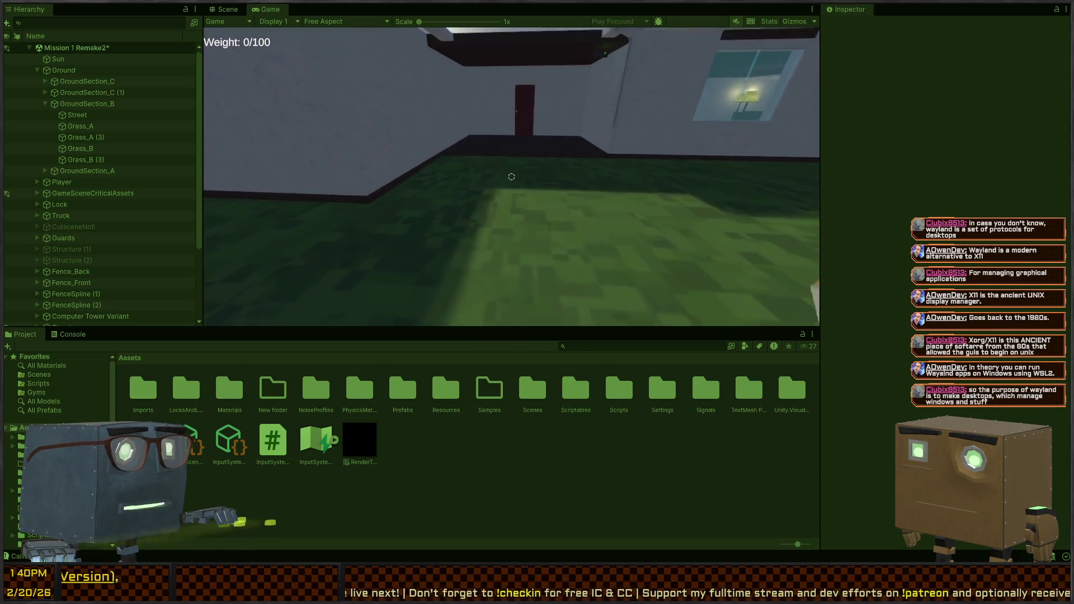
pyautogui.press('w')
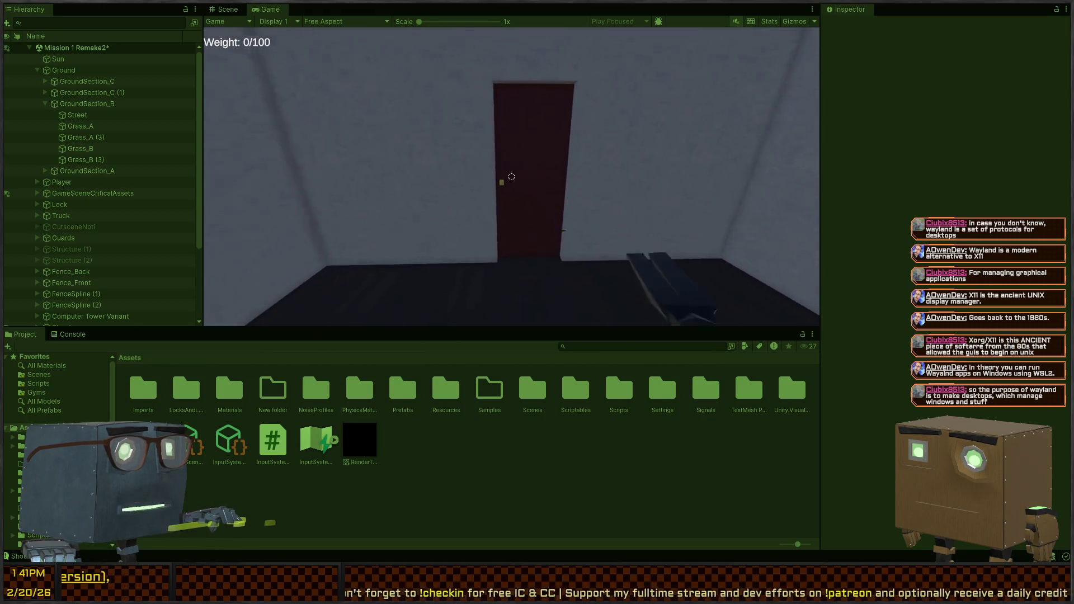
pyautogui.press('f')
pyautogui.press('w')
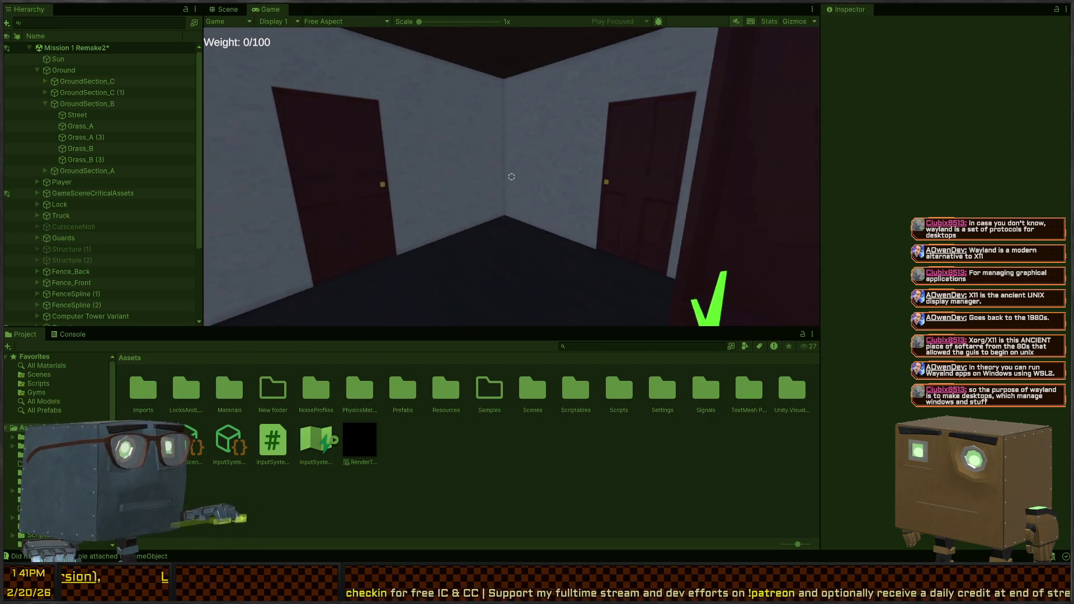
pyautogui.press('w')
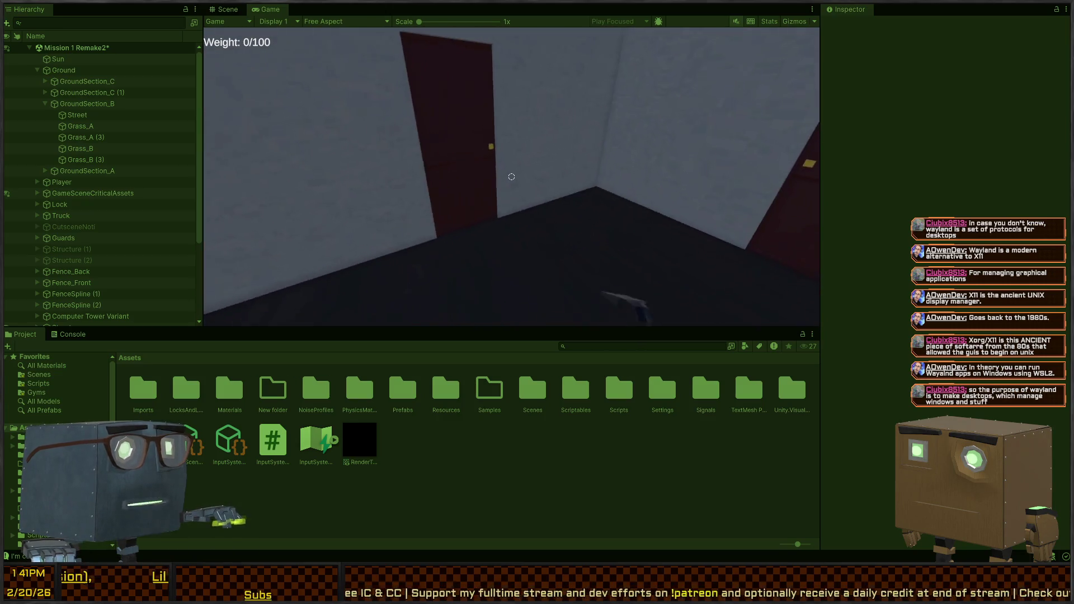
pyautogui.press('w')
pyautogui.press('f')
# Try the crowbar at the two hallway red doors, then stop and restart the level.
pyautogui.press('w')
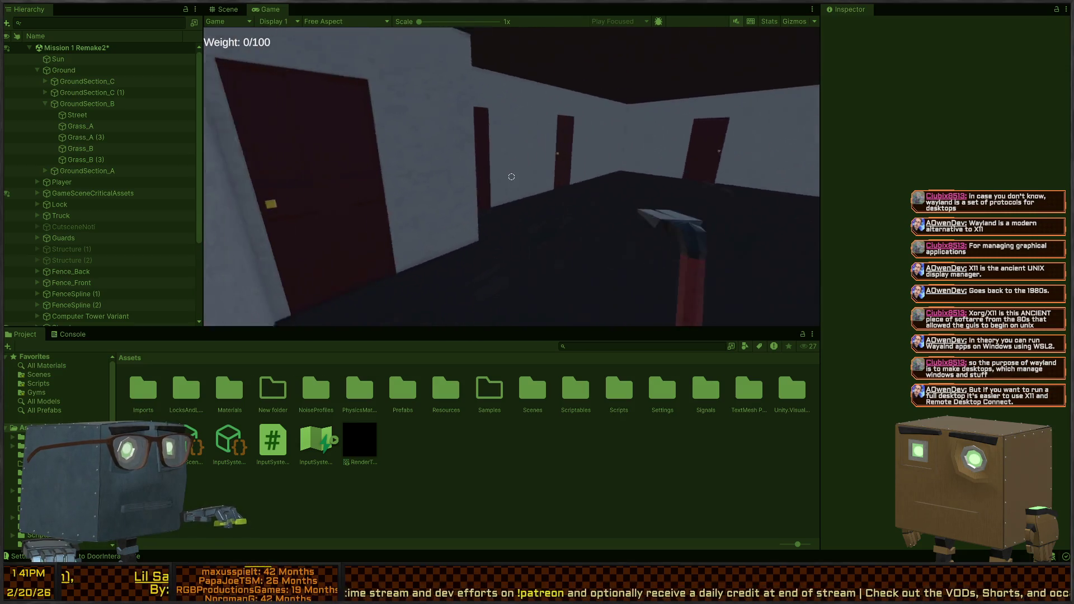
pyautogui.press('w')
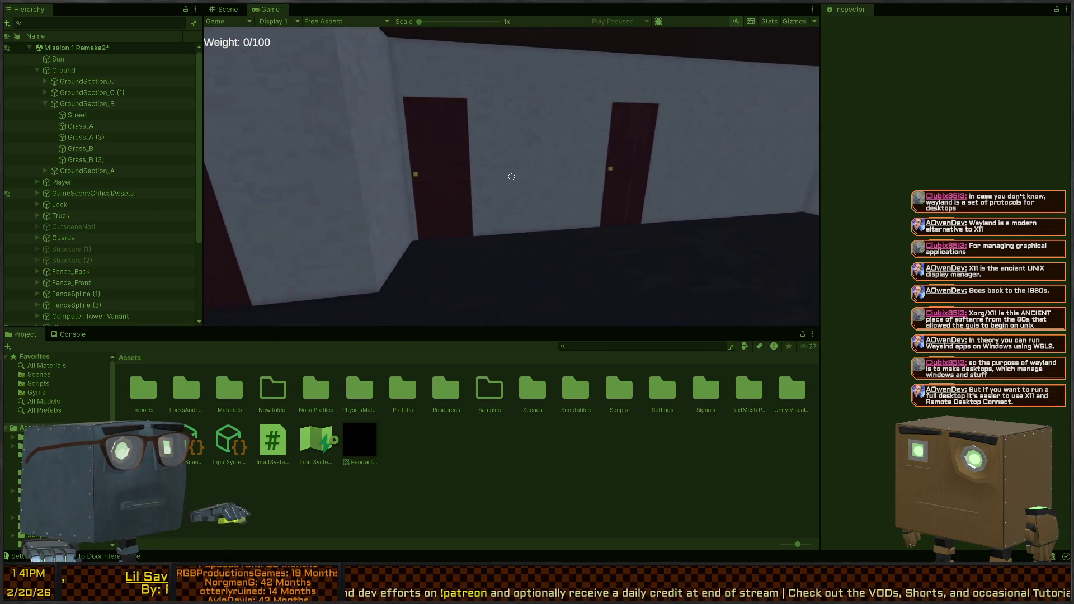
pyautogui.press('s')
pyautogui.press('a')
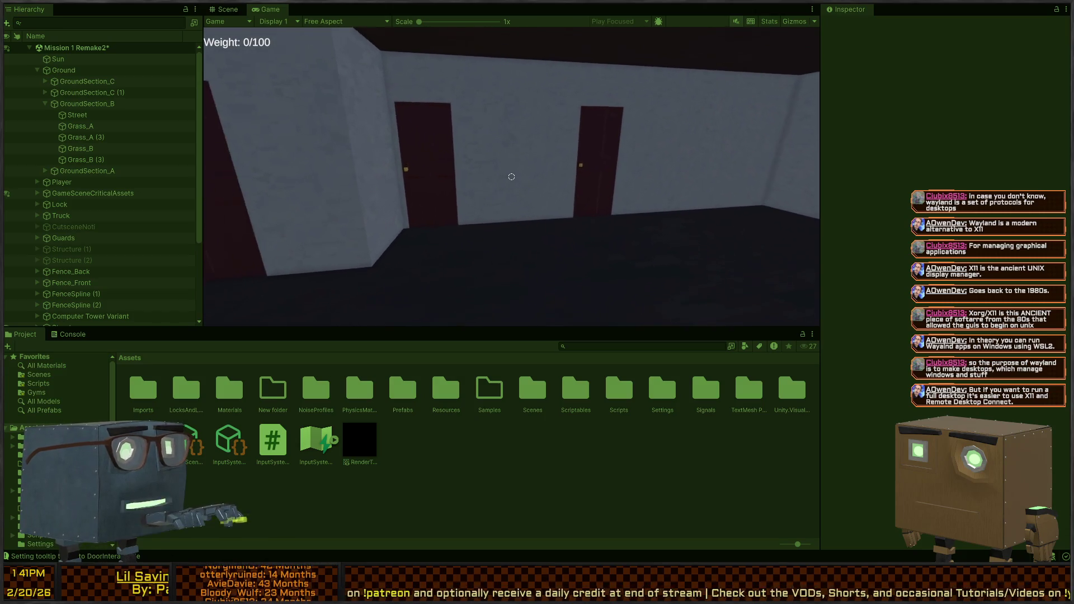
pyautogui.press('w')
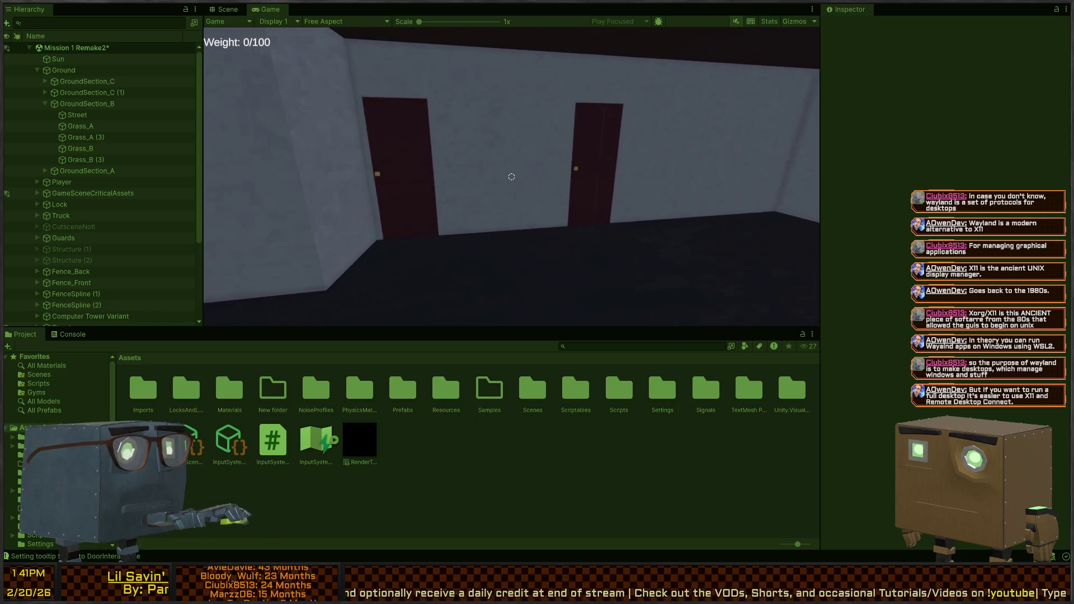
pyautogui.press('1')
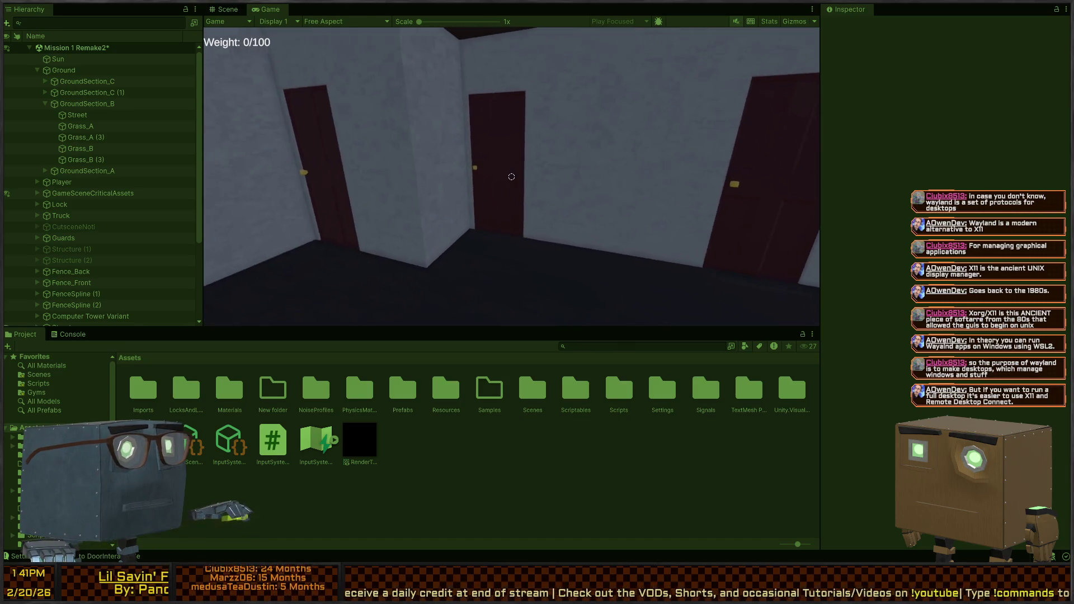
pyautogui.press('s')
pyautogui.press('1')
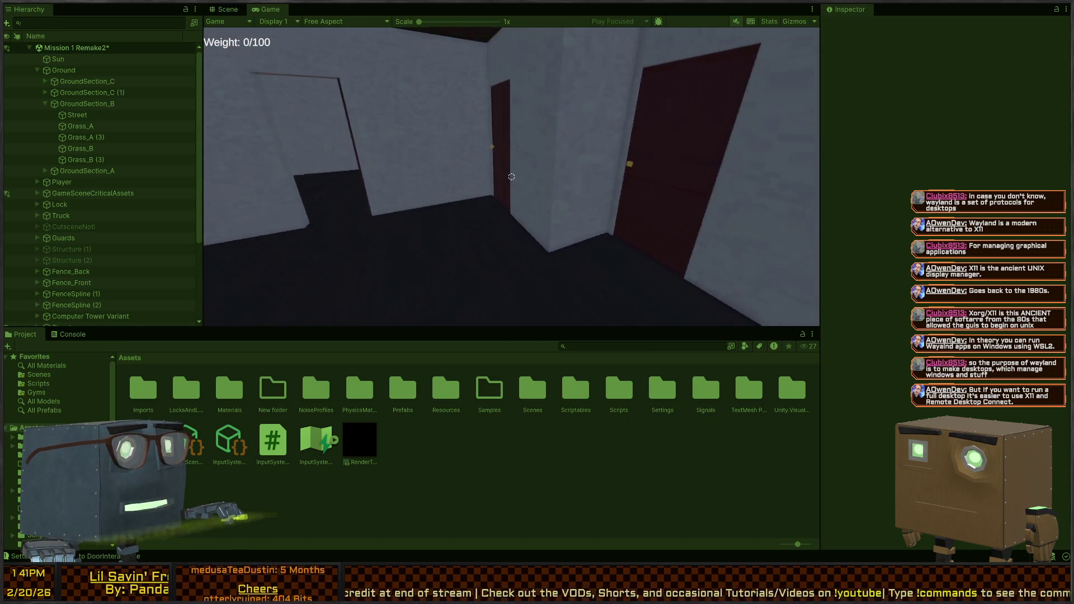
pyautogui.hotkey('ctrl', 'p')
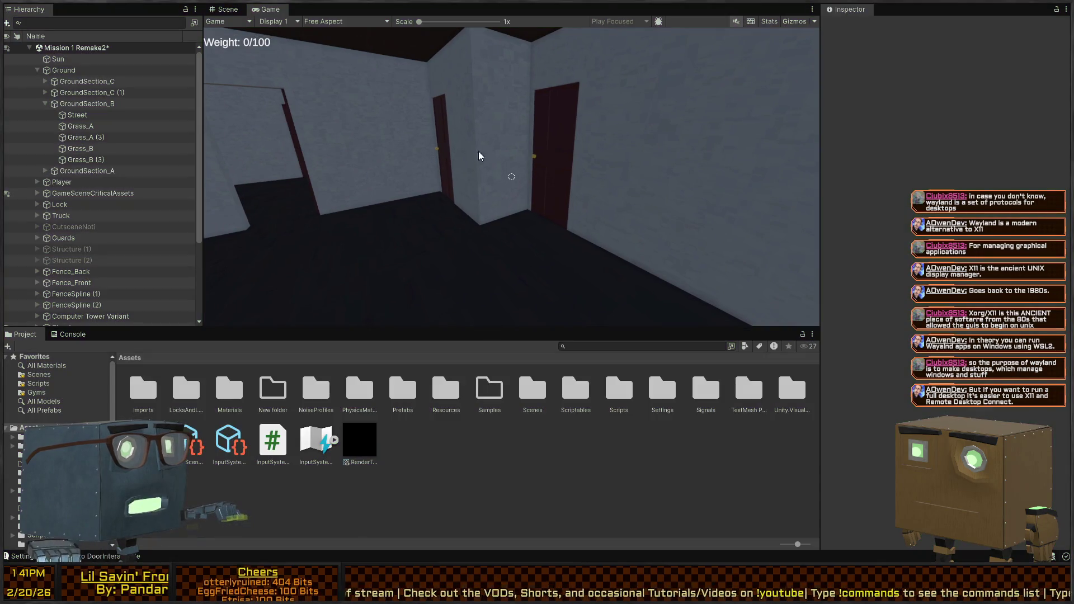
pyautogui.hotkey('ctrl', 'p')
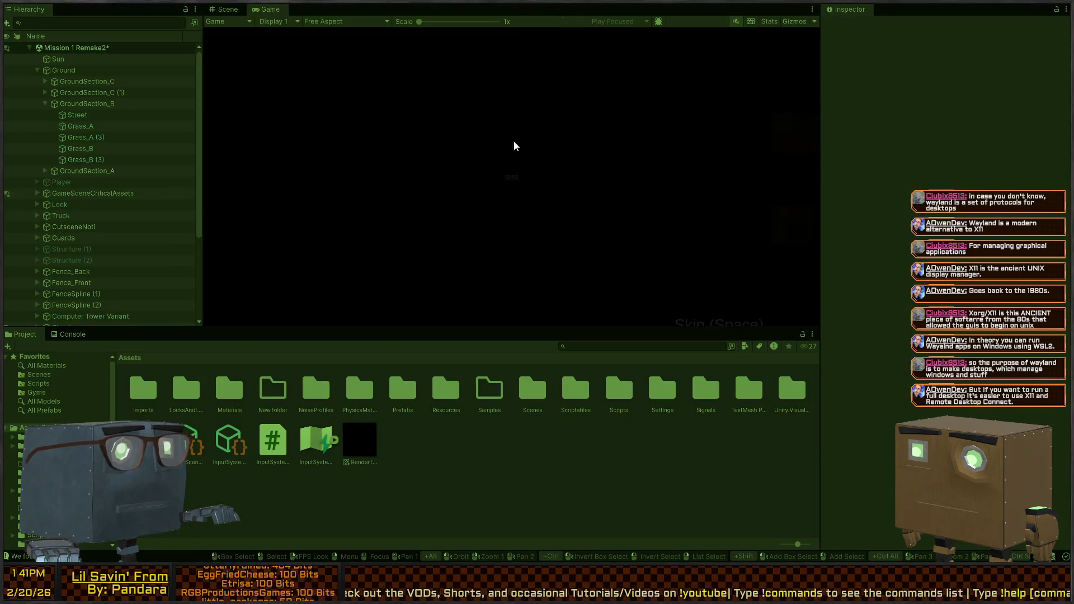
# Fly the Scene view over the running level's rooms and agent markers, then switch to Visual Studio.
pyautogui.click(227, 9)
pyautogui.moveTo(366, 124)
pyautogui.mouseDown()
pyautogui.moveTo(611, 196)
pyautogui.moveTo(660, 173)
pyautogui.moveTo(658, 161)
pyautogui.mouseUp()
pyautogui.press('w')
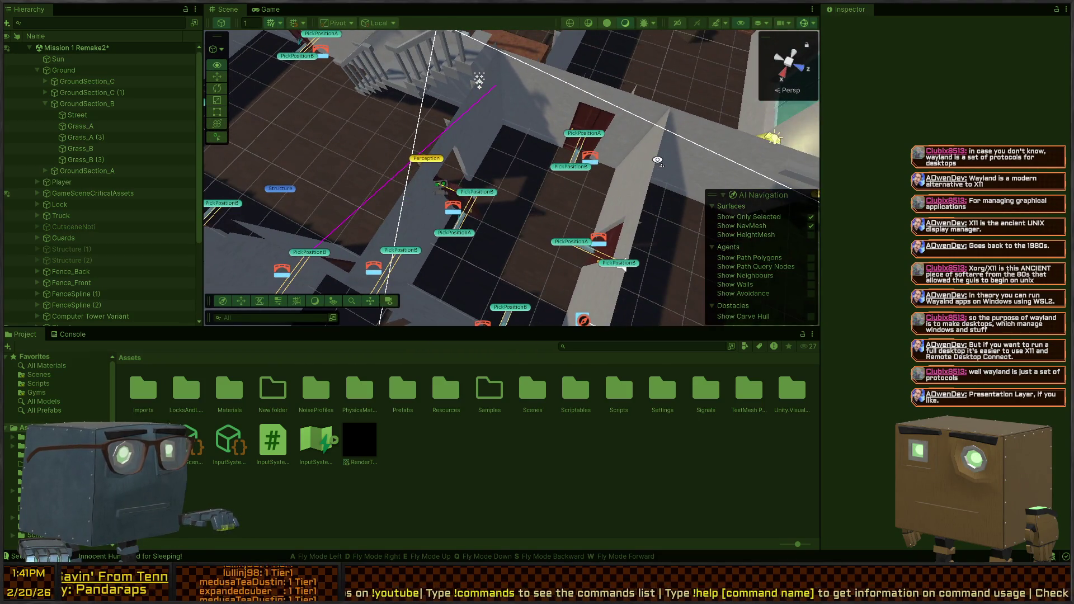
pyautogui.moveTo(657, 160)
pyautogui.mouseDown()
pyautogui.moveTo(434, 149)
pyautogui.moveTo(568, 156)
pyautogui.moveTo(566, 170)
pyautogui.moveTo(559, 163)
pyautogui.mouseUp()
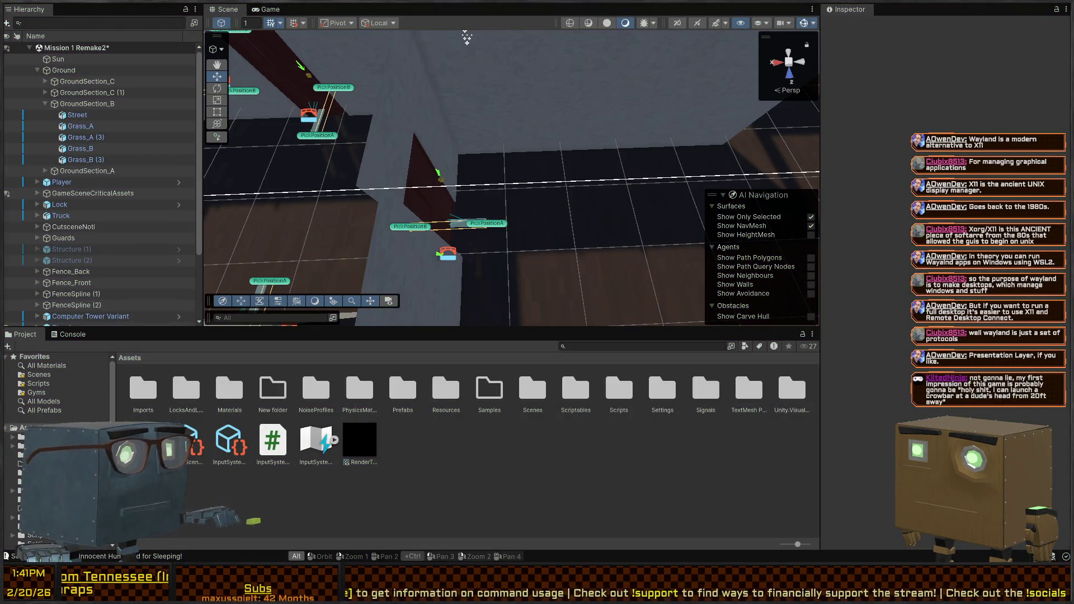
pyautogui.hotkey('alt', 'Tab')
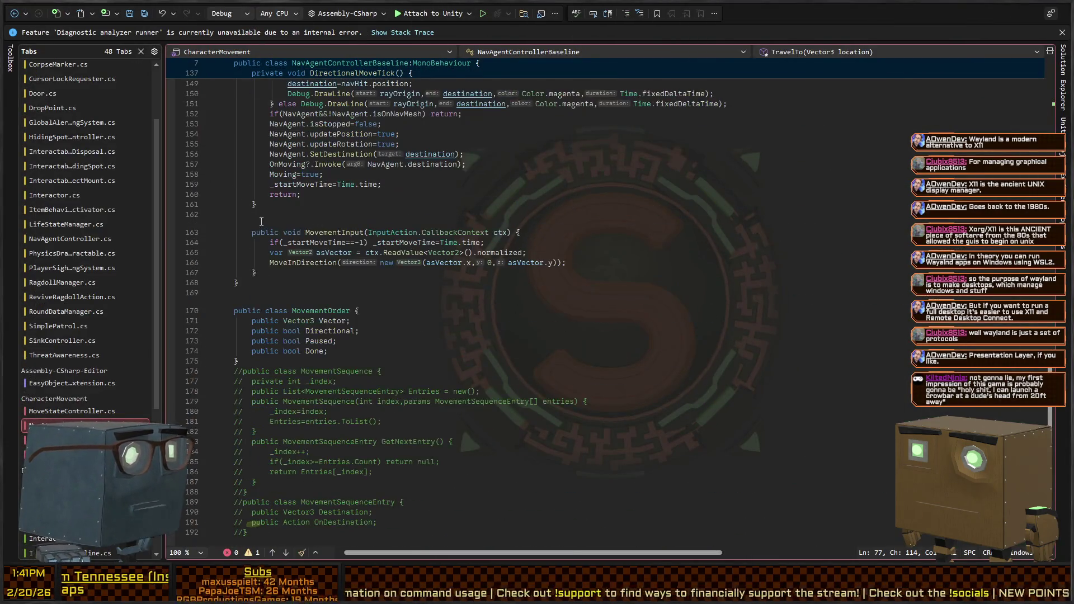
# Scroll NavAgentControllerBaseline, then jump to the TravelTo call inside NavAgentController.cs OpenDoor.
pyautogui.scroll(4, 261, 221)
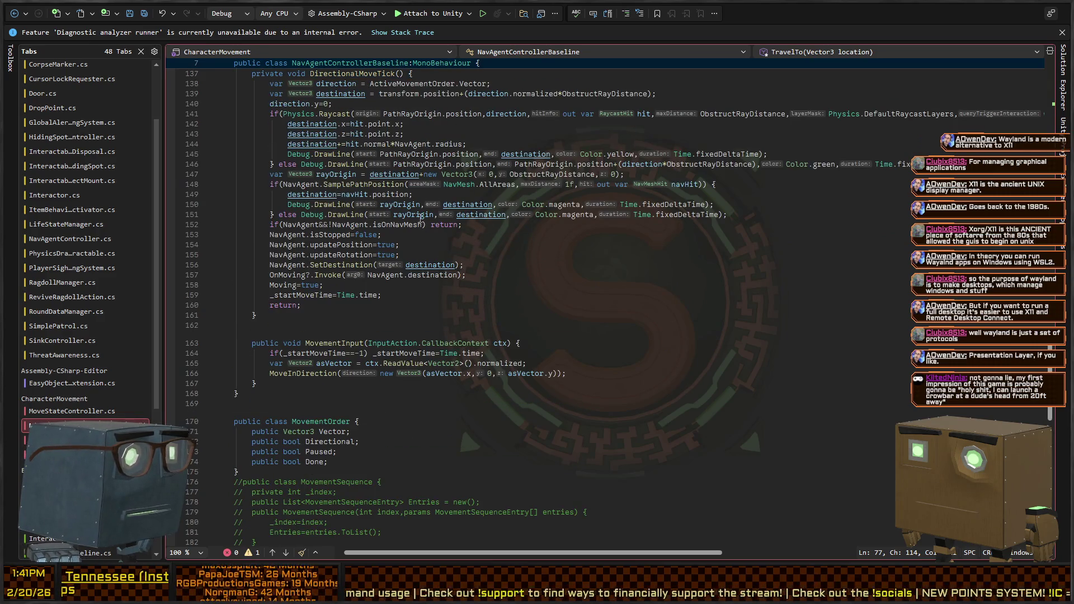
pyautogui.scroll(3, 420, 218)
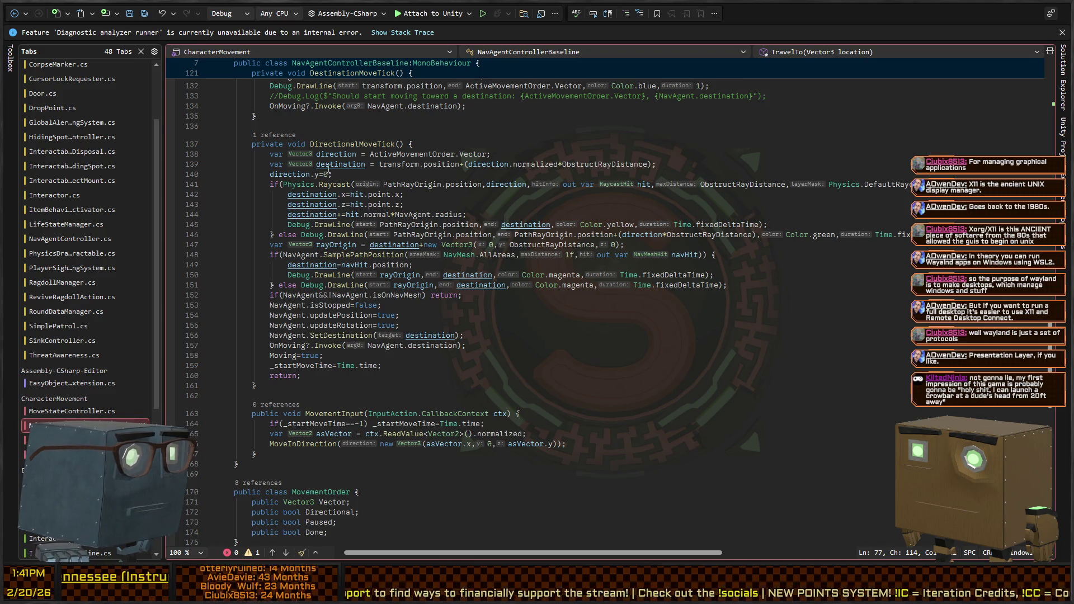
pyautogui.scroll(12, 239, 206)
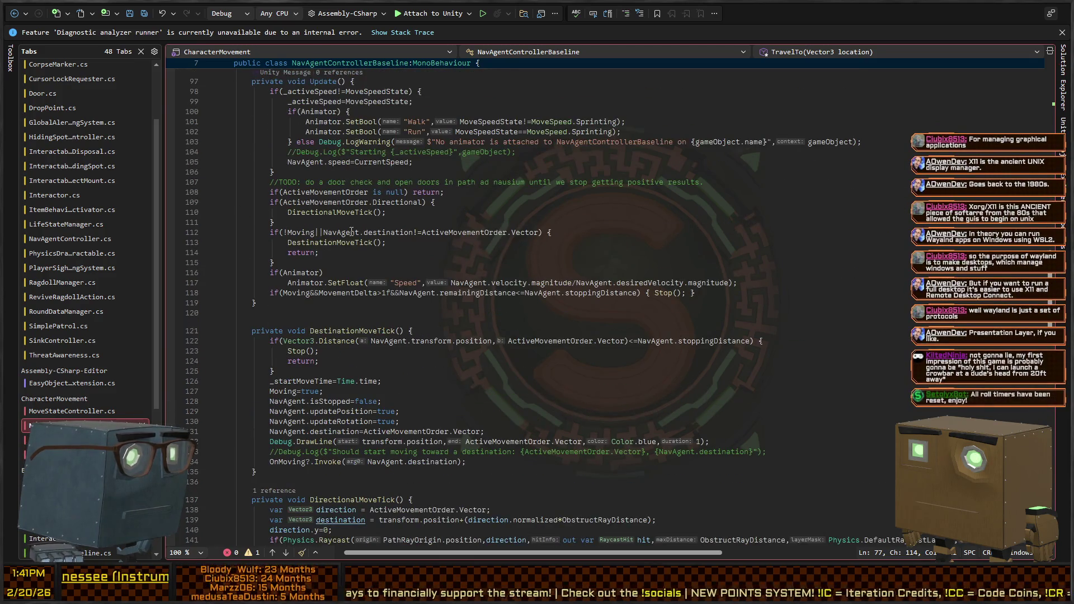
pyautogui.scroll(20, 351, 232)
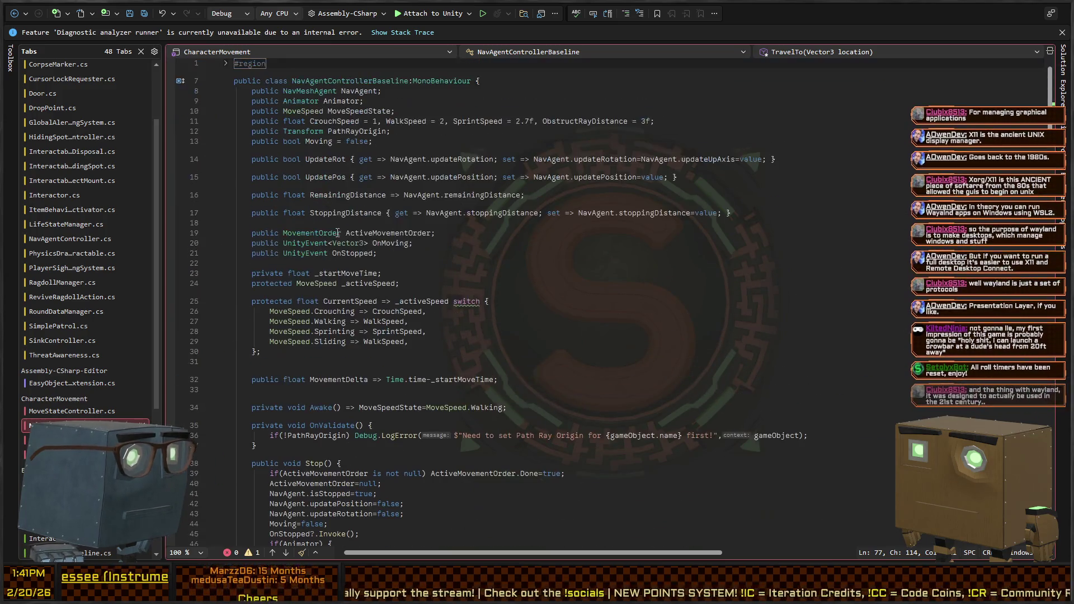
pyautogui.scroll(-12, 409, 242)
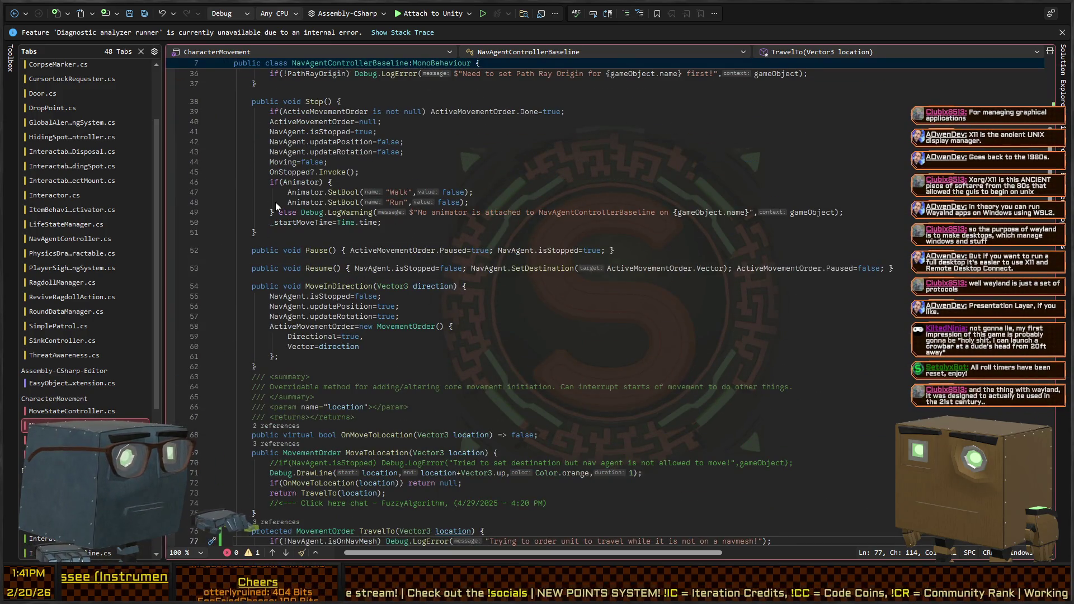
pyautogui.hotkey('ctrl', '-')
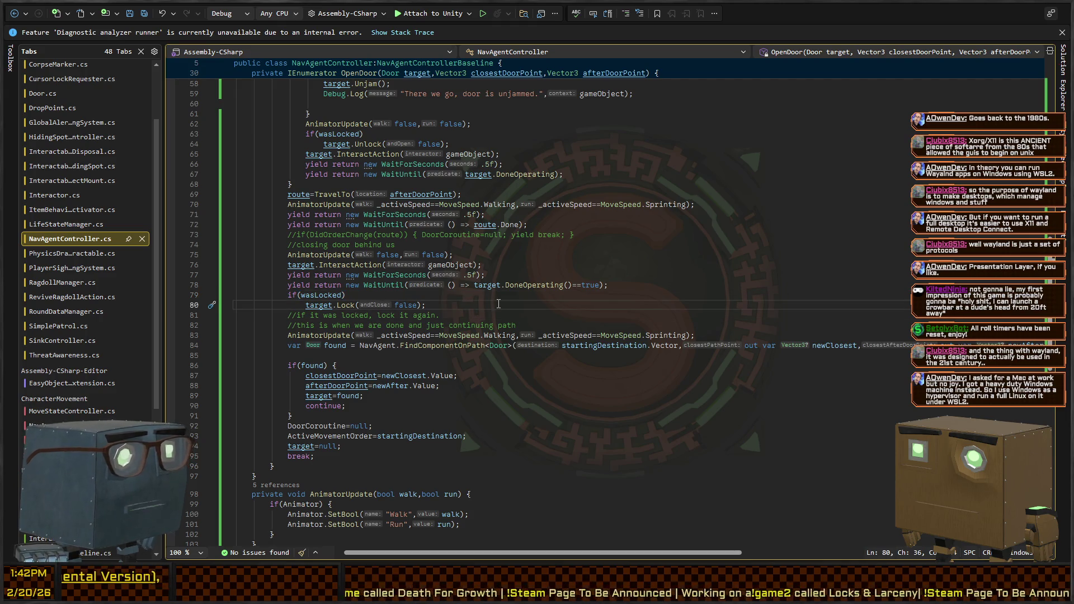
# Add NavAgent.Warp(afterDoorPoint); after relocking the door, save the script, and return to Unity.
pyautogui.press('Return')
pyautogui.write('NavAgent.')
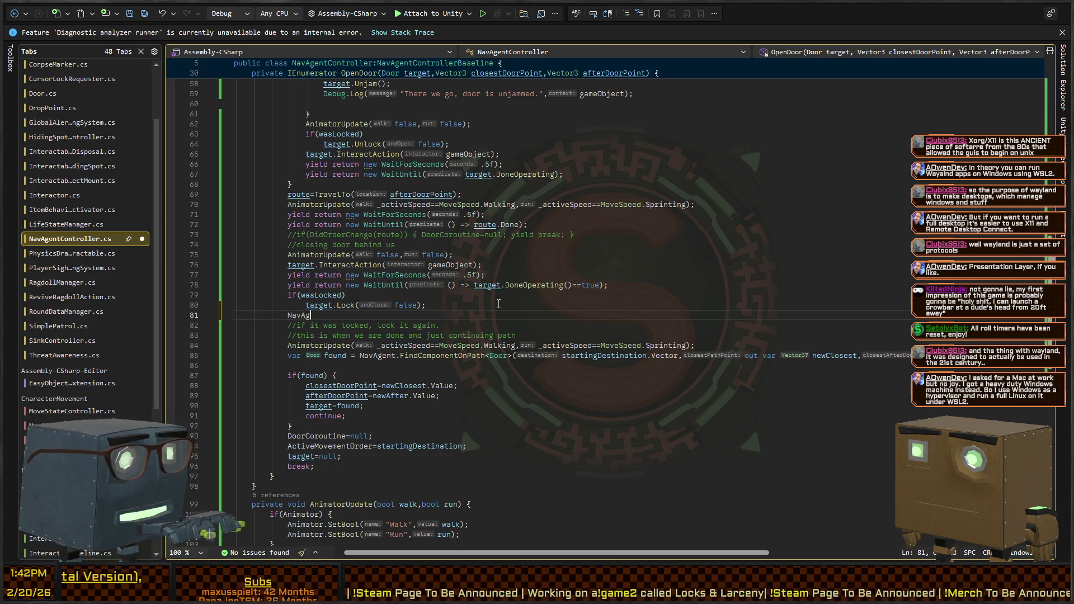
pyautogui.write('warp')
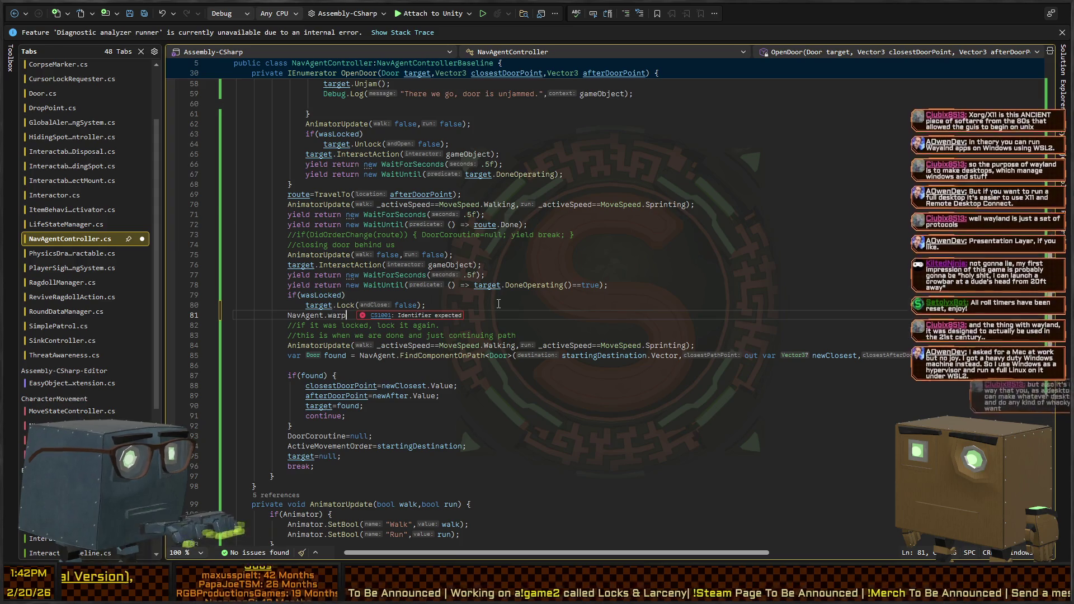
pyautogui.write('()')
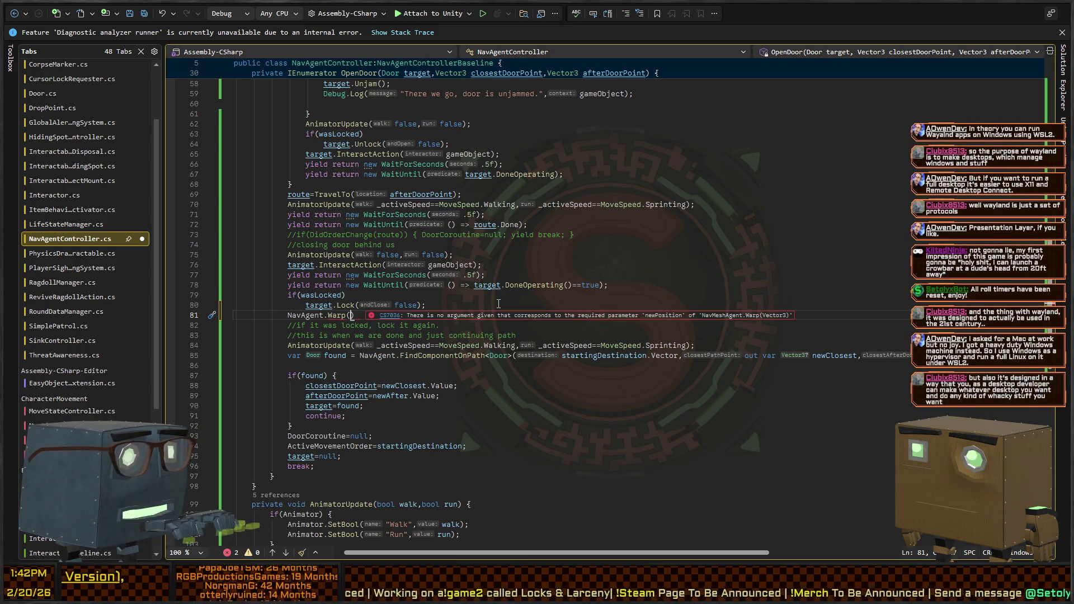
pyautogui.write('afterDoorPoint)')
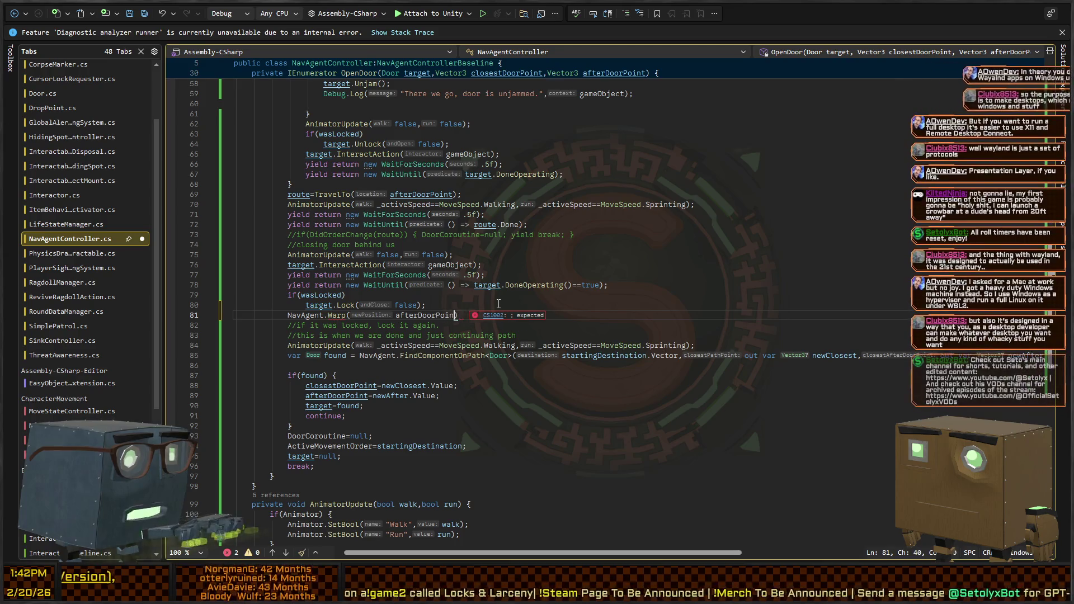
pyautogui.hotkey('ctrl', 's')
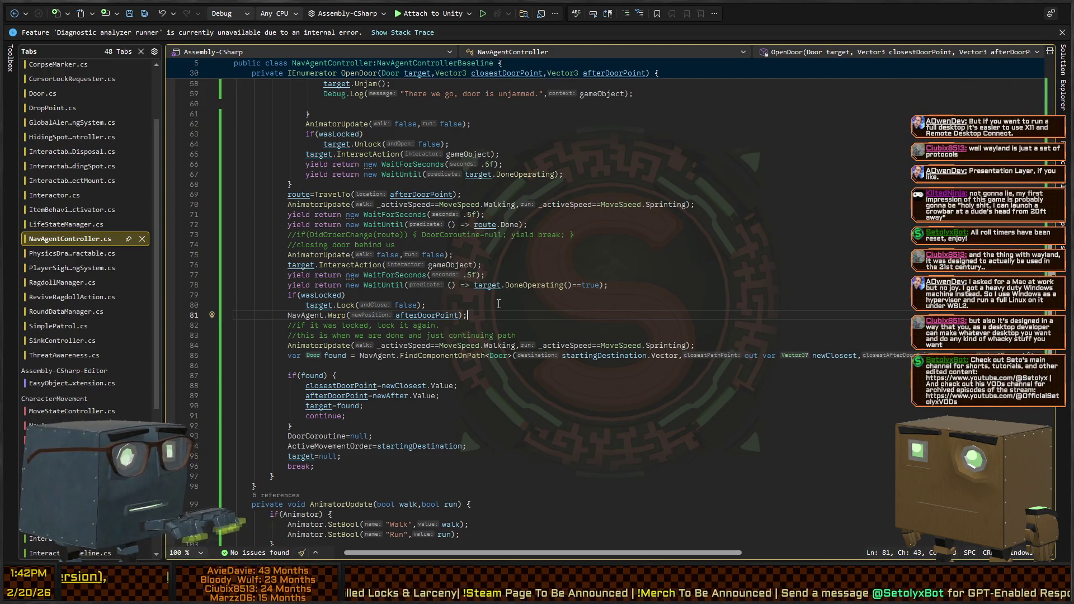
pyautogui.hotkey('alt', 'Tab')
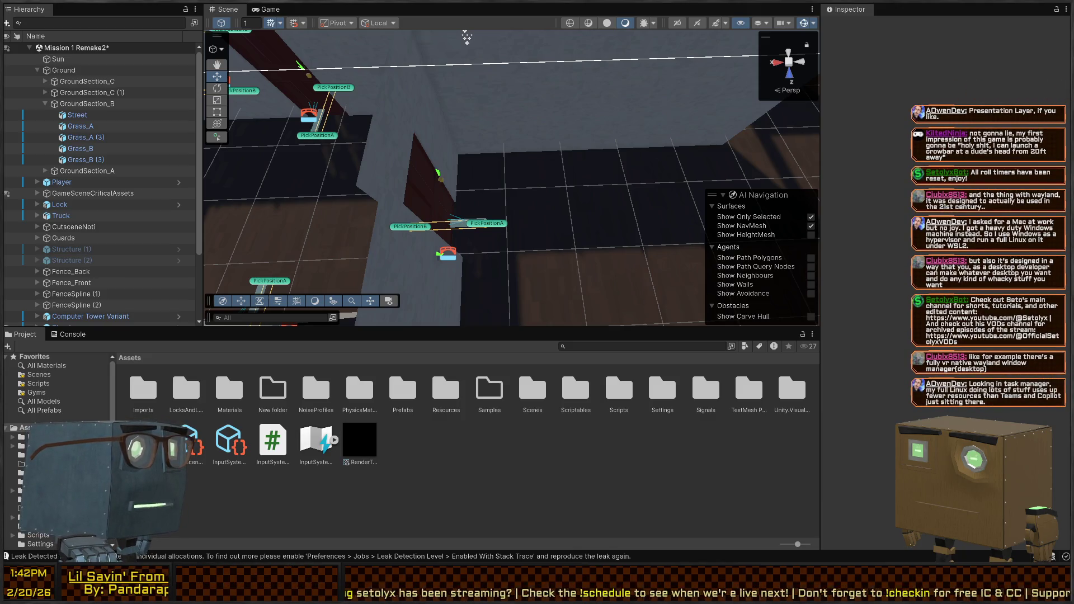
# Play-test the level, flying the Scene view over the kitchen and ceiling fan to watch the NPCs.
pyautogui.scroll(-6, 467, 38)
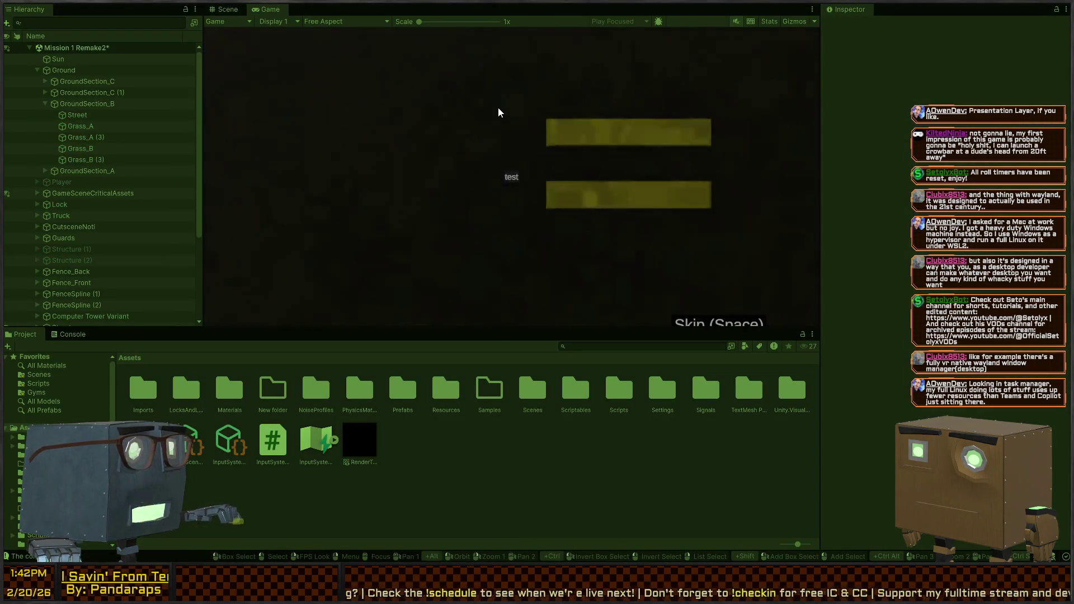
pyautogui.click(224, 9)
pyautogui.rightClick(462, 93)
pyautogui.moveTo(463, 92)
pyautogui.mouseDown()
pyautogui.moveTo(339, 65)
pyautogui.moveTo(285, 85)
pyautogui.moveTo(504, 117)
pyautogui.moveTo(257, 81)
pyautogui.moveTo(385, 91)
pyautogui.moveTo(301, 70)
pyautogui.moveTo(298, 34)
pyautogui.moveTo(330, 56)
pyautogui.moveTo(123, 79)
pyautogui.moveTo(139, 100)
pyautogui.moveTo(118, 105)
pyautogui.moveTo(96, 66)
pyautogui.moveTo(131, 54)
pyautogui.moveTo(186, 88)
pyautogui.moveTo(651, 96)
pyautogui.mouseUp()
pyautogui.moveTo(586, 37); pyautogui.dragTo(586, 37)
pyautogui.moveTo(438, 18)
pyautogui.mouseDown()
pyautogui.moveTo(371, 14)
pyautogui.moveTo(324, 93)
pyautogui.moveTo(145, 21)
pyautogui.moveTo(226, 546)
pyautogui.moveTo(244, 497)
pyautogui.moveTo(268, 548)
pyautogui.moveTo(230, 391)
pyautogui.moveTo(172, 535)
pyautogui.moveTo(253, 454)
pyautogui.moveTo(457, 151)
pyautogui.mouseUp()
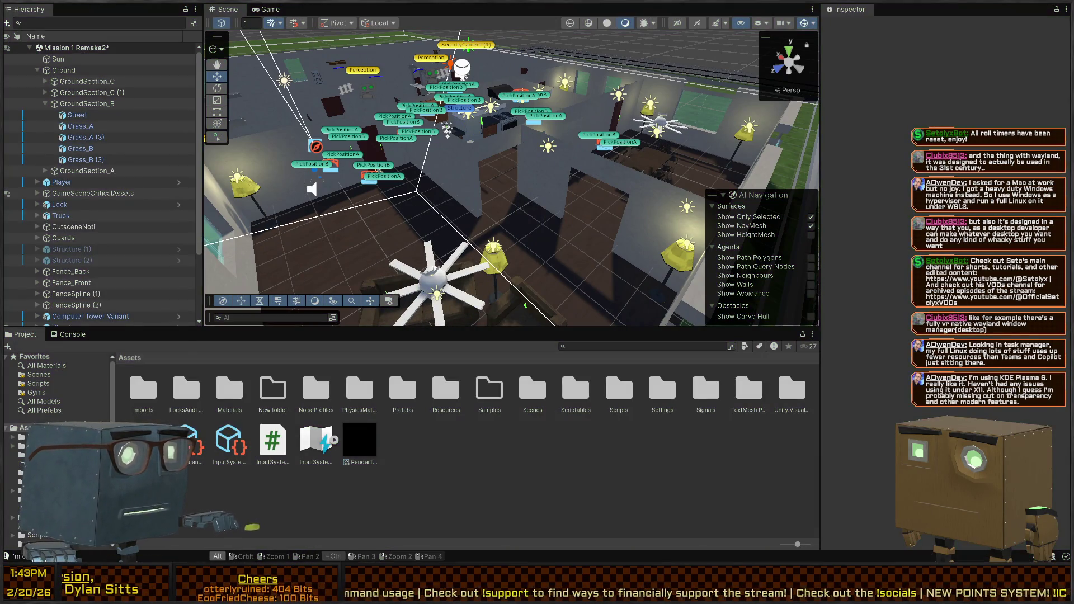
pyautogui.hotkey('alt', 'Tab')
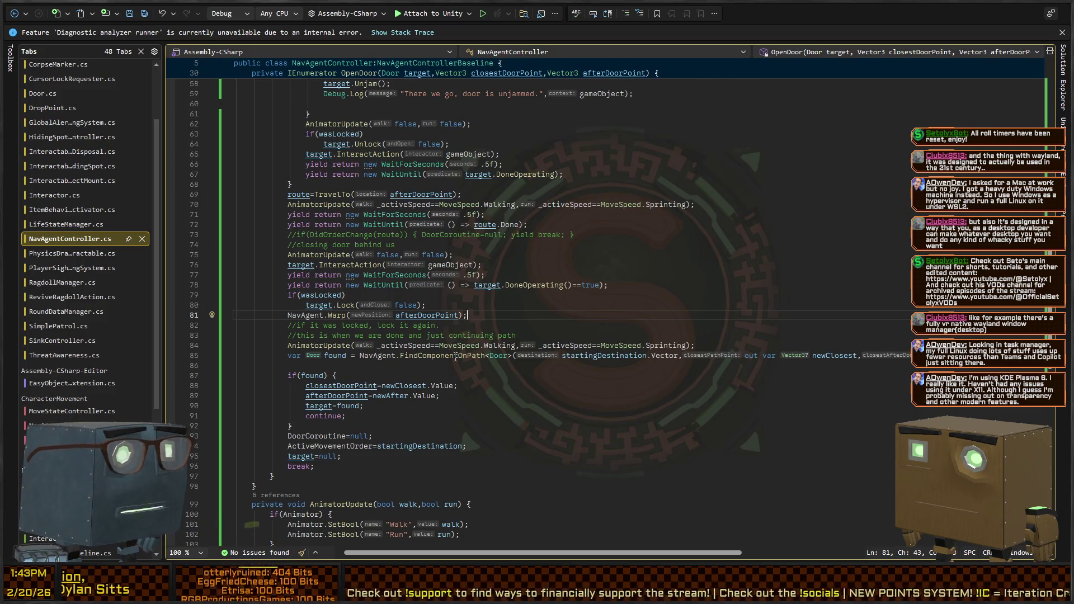
# Trace MoveToLocation in NavAgentControllerBaseline to the TravelTo definition.
pyautogui.click(456, 356)
pyautogui.scroll(18, 522, 220)
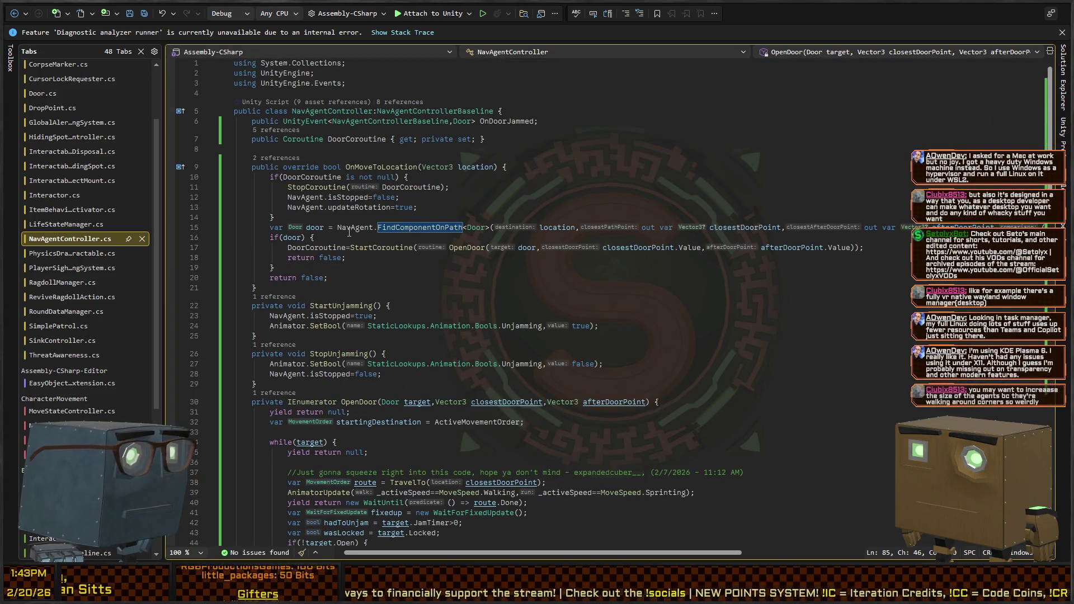
pyautogui.click(378, 167)
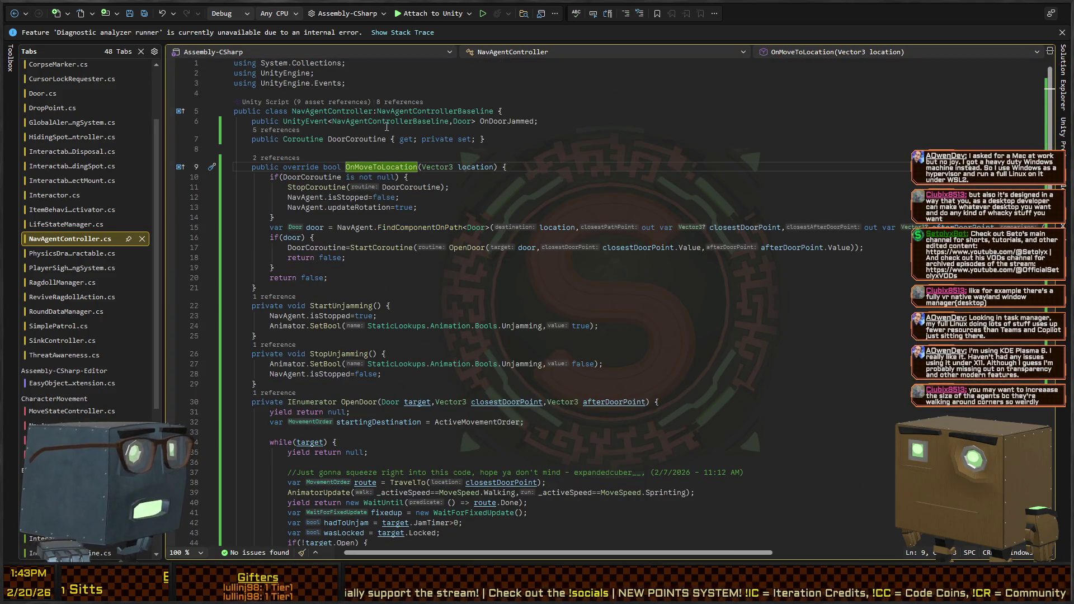
pyautogui.keyDown('ctrl'); pyautogui.click(435, 110); pyautogui.keyUp('ctrl')
pyautogui.scroll(-13, 296, 147)
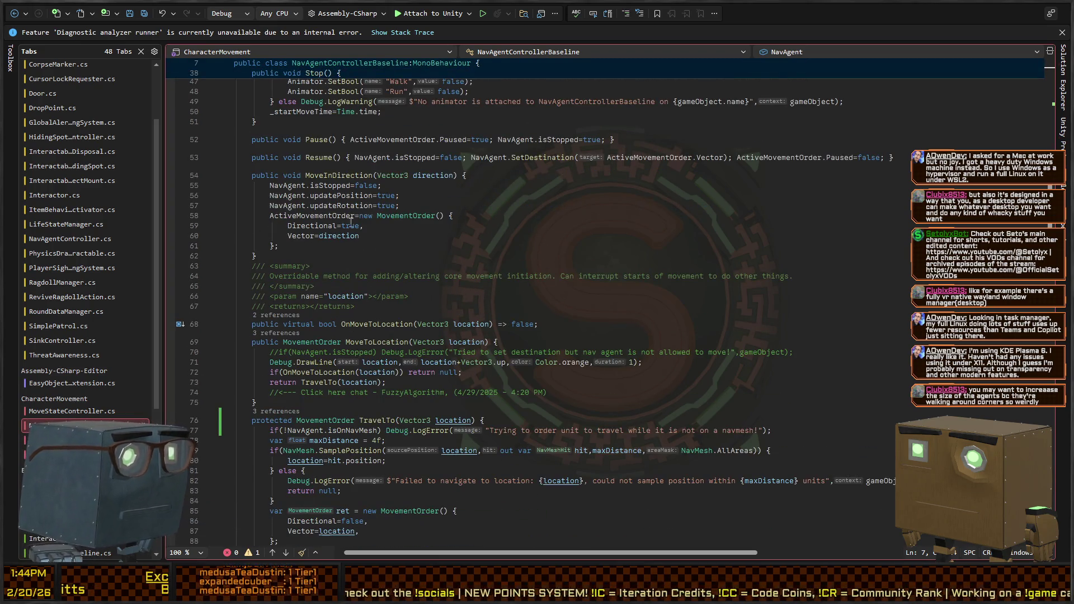
pyautogui.scroll(-4, 351, 224)
pyautogui.click(394, 203)
pyautogui.click(374, 221)
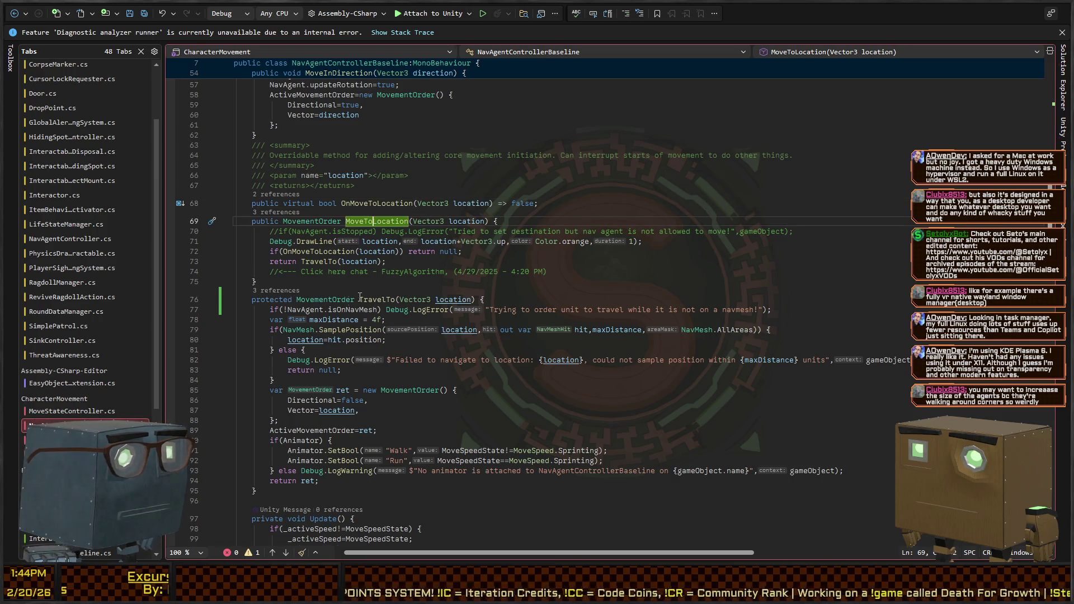
pyautogui.click(305, 262)
pyautogui.press('F12')
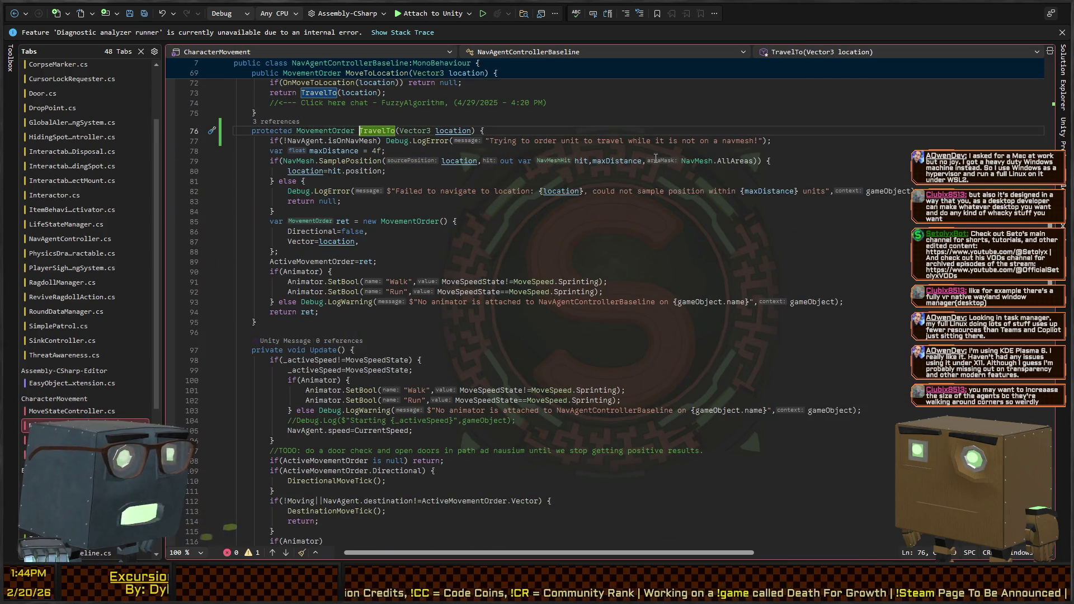
# Change TravelTo's maxDistance from 4f to 1.5f and switch back to Unity.
pyautogui.doubleClick(620, 161)
pyautogui.scroll(4, 305, 234)
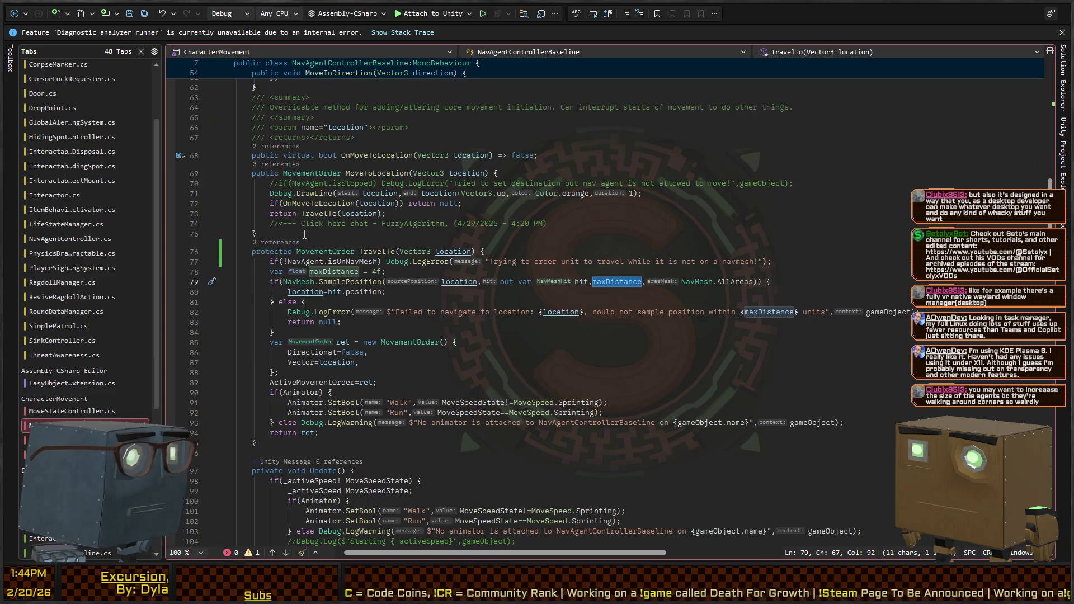
pyautogui.click(373, 272)
pyautogui.press('Delete')
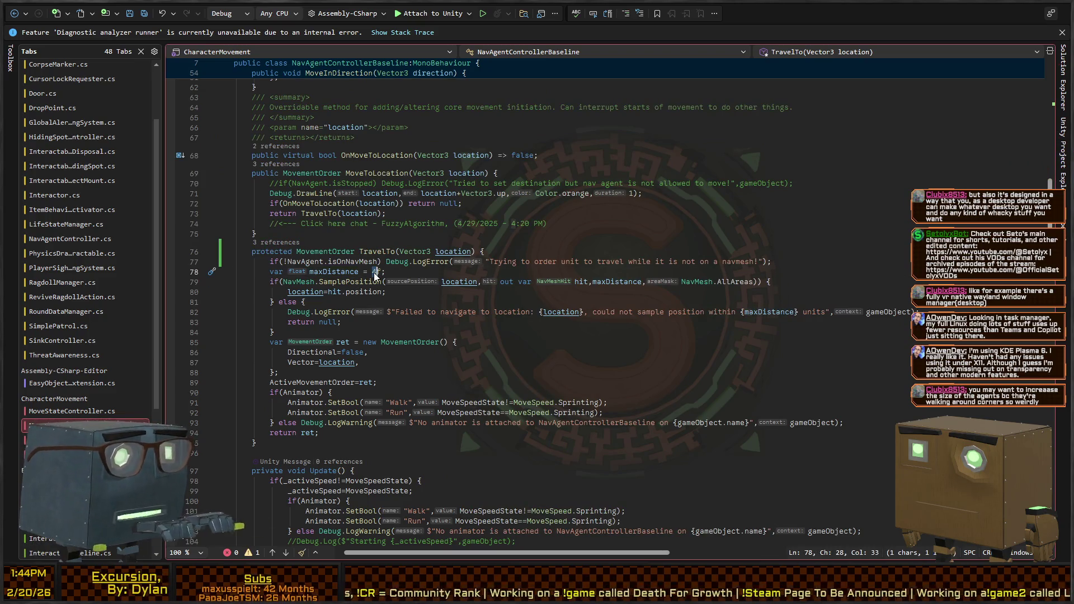
pyautogui.write('1.5')
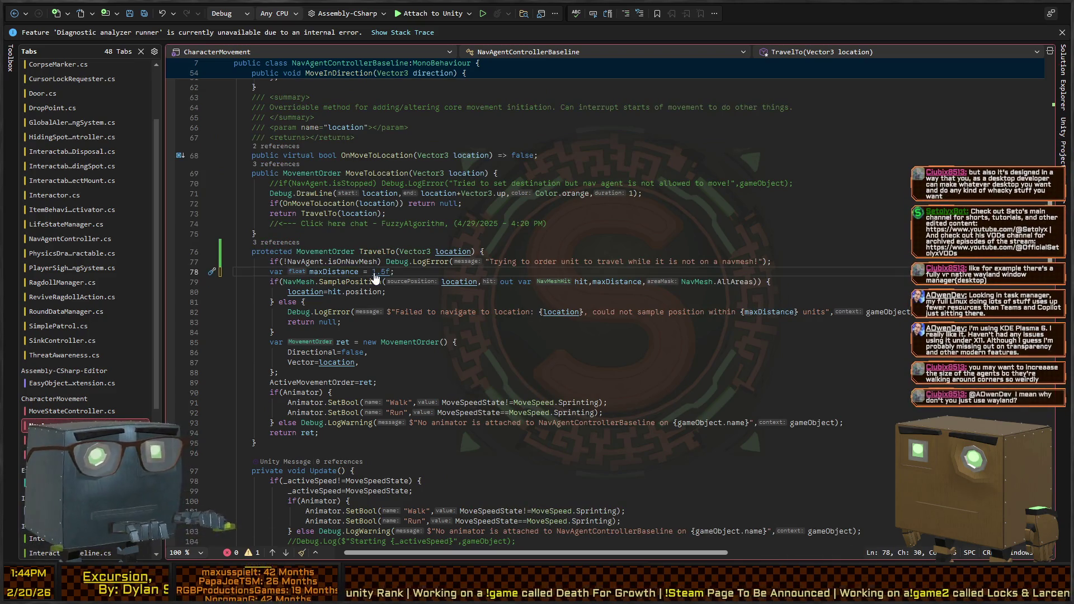
pyautogui.hotkey('alt', 'Tab')
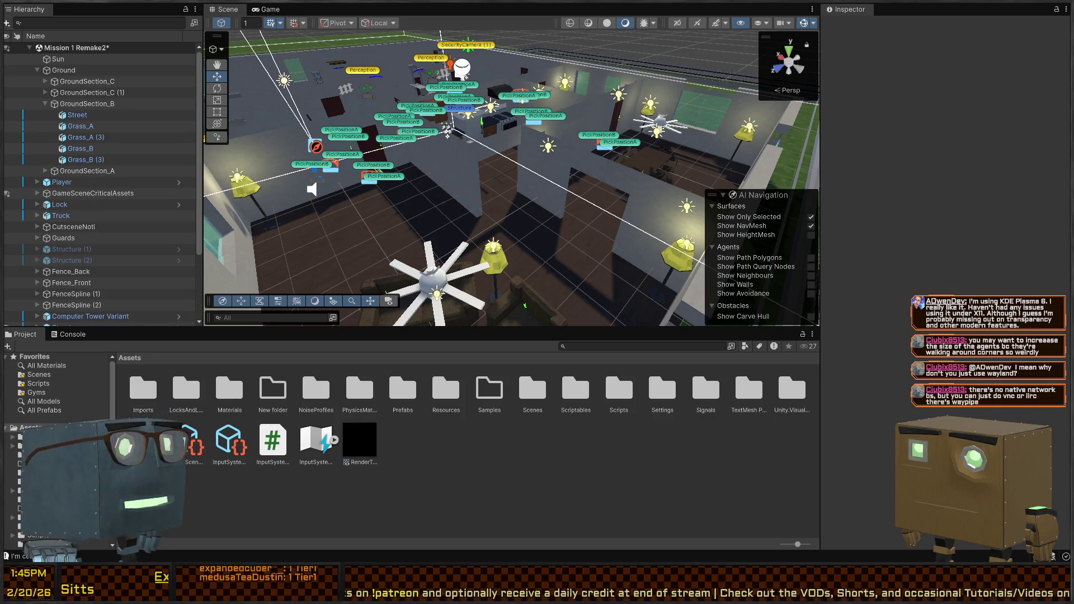
pyautogui.rightClick(473, 182)
pyautogui.moveTo(473, 182)
pyautogui.mouseDown()
pyautogui.moveTo(582, 196)
pyautogui.moveTo(555, 209)
pyautogui.moveTo(565, 216)
pyautogui.mouseUp()
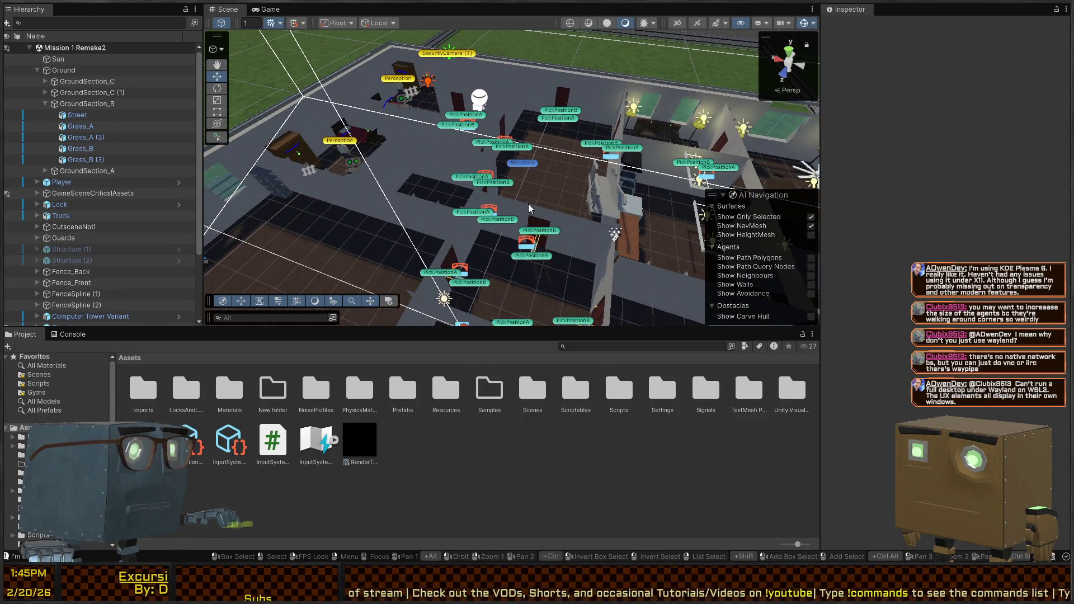
pyautogui.moveTo(474, 179)
pyautogui.mouseDown()
pyautogui.moveTo(498, 213)
pyautogui.moveTo(287, 180)
pyautogui.moveTo(263, 146)
pyautogui.mouseUp()
pyautogui.hotkey('ctrl', 'p')
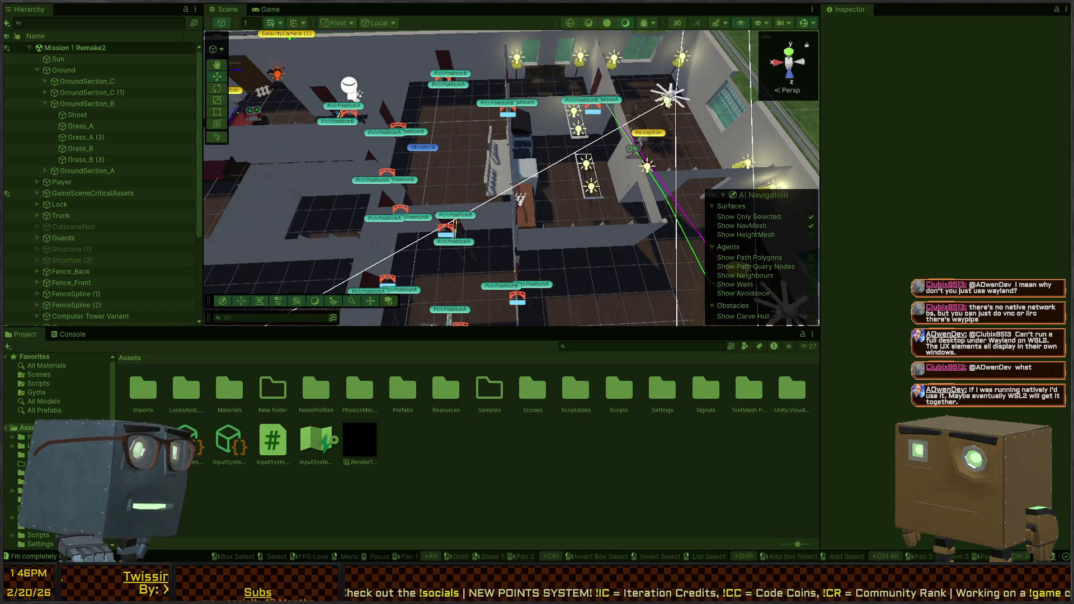
# Fly the Scene camera closer to the living room to watch the NPC reach the armchair.
pyautogui.moveTo(722, 135)
pyautogui.mouseDown()
pyautogui.moveTo(547, 198)
pyautogui.moveTo(530, 168)
pyautogui.moveTo(533, 107)
pyautogui.moveTo(462, 83)
pyautogui.moveTo(268, 84)
pyautogui.moveTo(307, 68)
pyautogui.moveTo(460, 95)
pyautogui.moveTo(558, 90)
pyautogui.mouseUp()
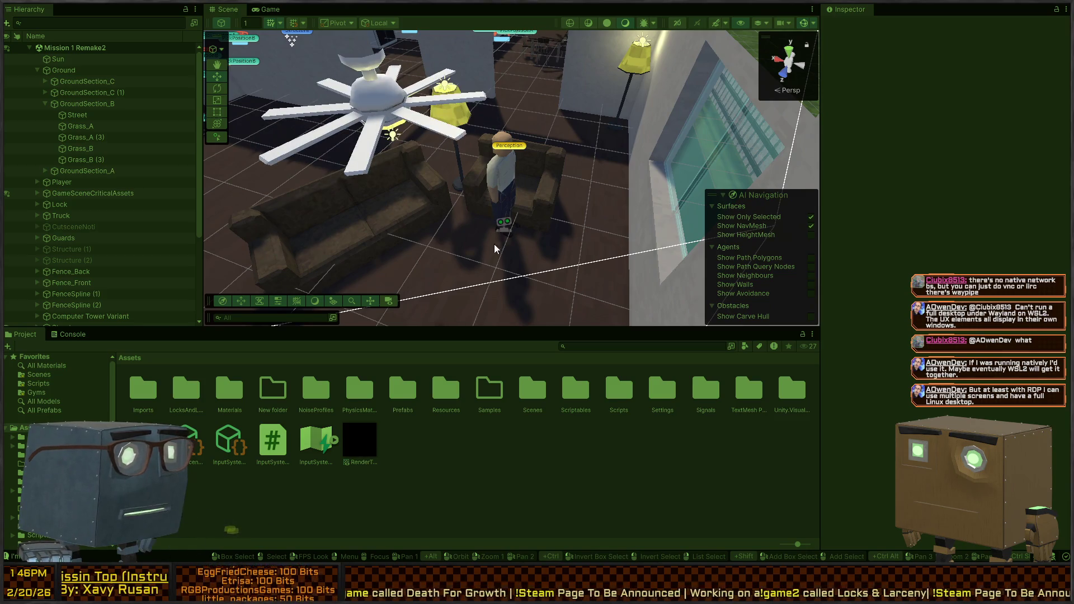
# Select the NPC by the armchair, expand its Human Stat Tracker stats, and follow it to a doorway.
pyautogui.click(500, 226)
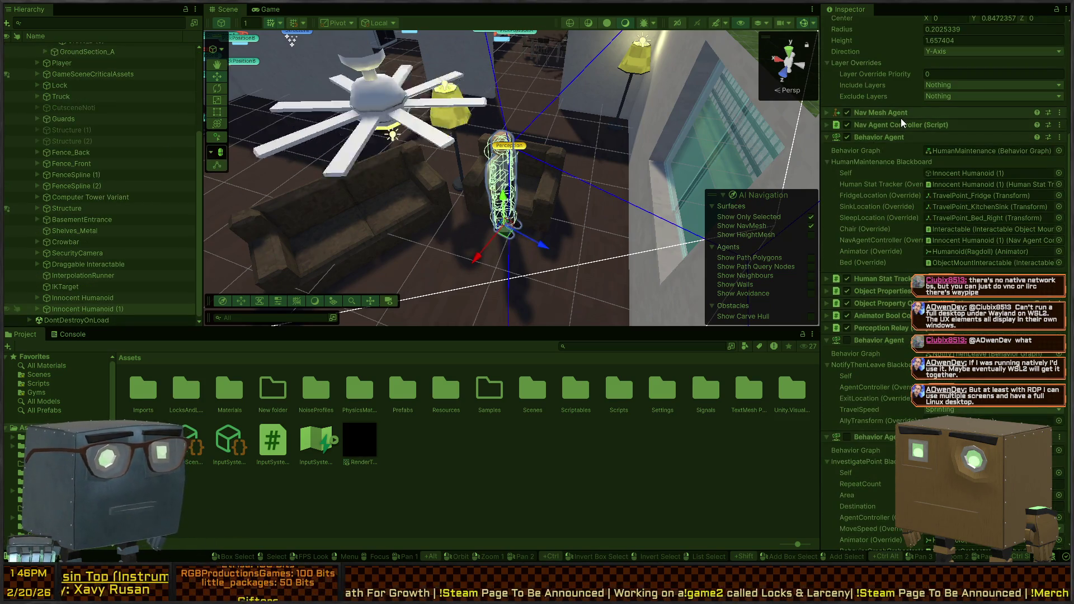
pyautogui.click(904, 279)
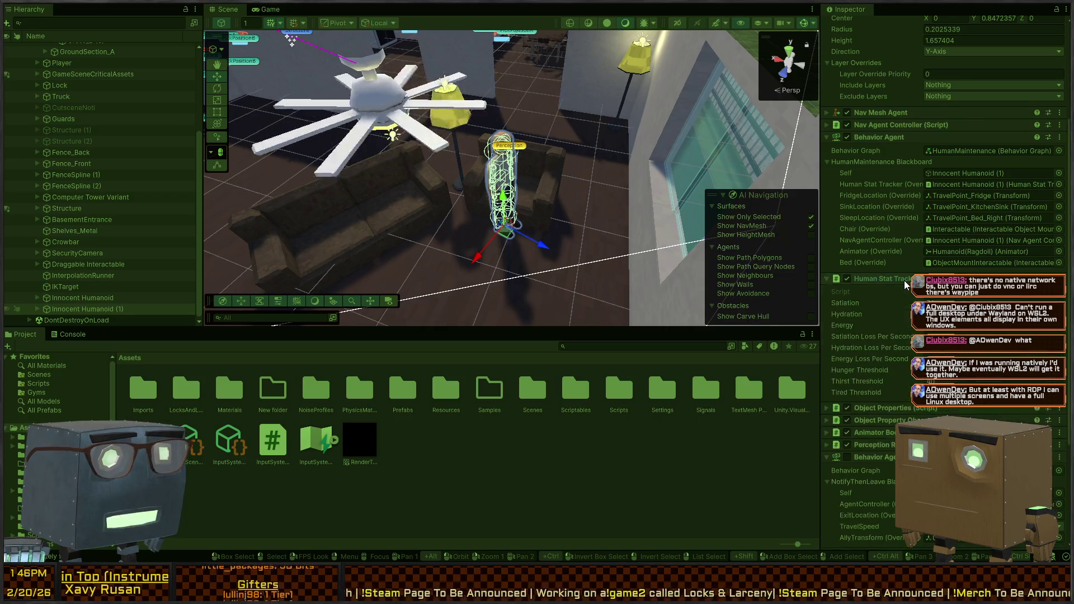
pyautogui.scroll(-5, 904, 281)
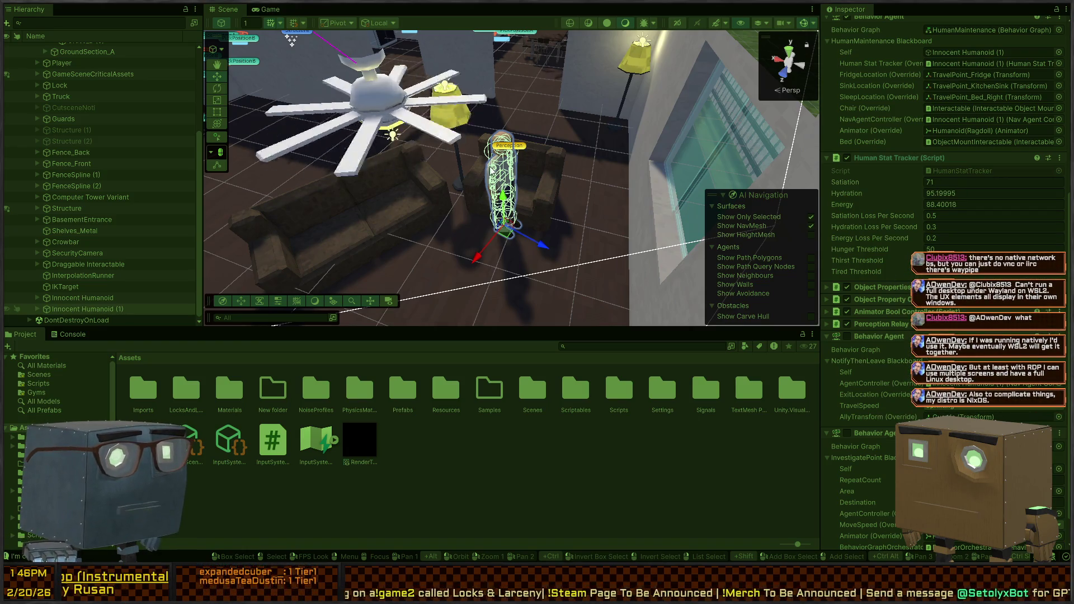
pyautogui.moveTo(537, 168)
pyautogui.mouseDown()
pyautogui.moveTo(538, 145)
pyautogui.moveTo(525, 207)
pyautogui.moveTo(289, 154)
pyautogui.moveTo(397, 156)
pyautogui.moveTo(308, 145)
pyautogui.moveTo(366, 156)
pyautogui.moveTo(179, 198)
pyautogui.moveTo(80, 198)
pyautogui.mouseUp()
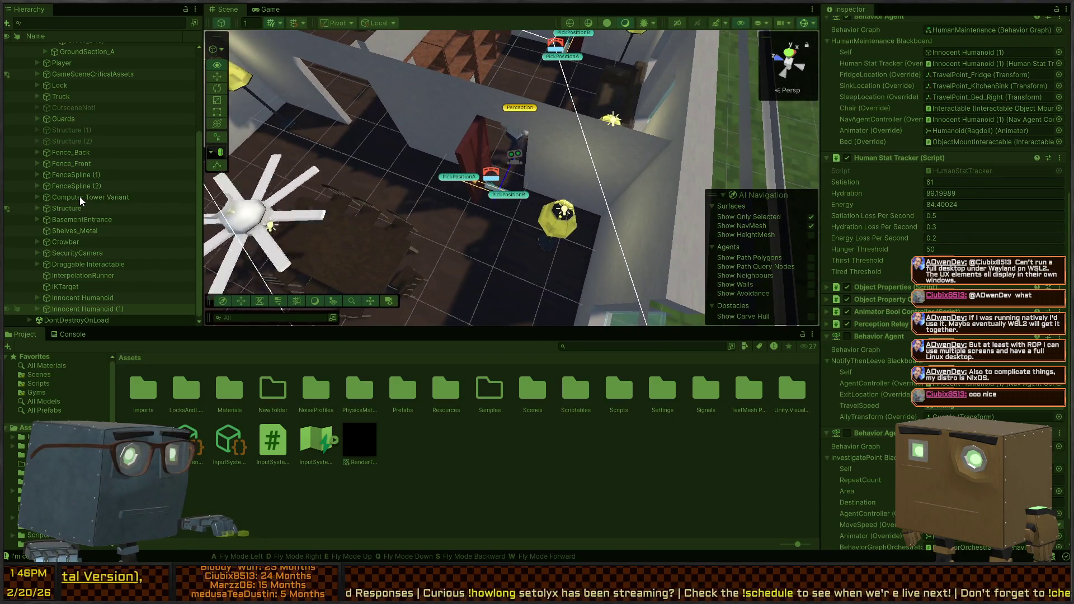
pyautogui.moveTo(79, 196)
pyautogui.mouseDown()
pyautogui.moveTo(964, 166)
pyautogui.moveTo(955, 145)
pyautogui.moveTo(989, 163)
pyautogui.moveTo(918, 176)
pyautogui.moveTo(894, 133)
pyautogui.moveTo(915, 153)
pyautogui.moveTo(842, 133)
pyautogui.moveTo(315, 119)
pyautogui.moveTo(931, 157)
pyautogui.moveTo(742, 158)
pyautogui.moveTo(517, 228)
pyautogui.mouseUp()
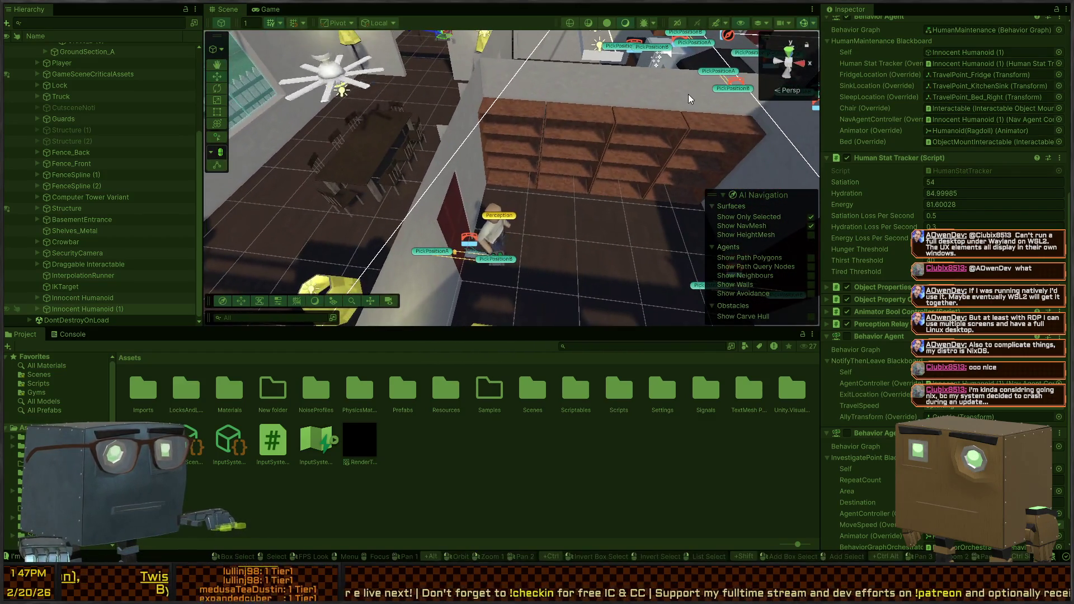
# Inspect the door's PickPositionB, the doorway, and the Innocent Humanoid NPC in the Hierarchy.
pyautogui.click(497, 259)
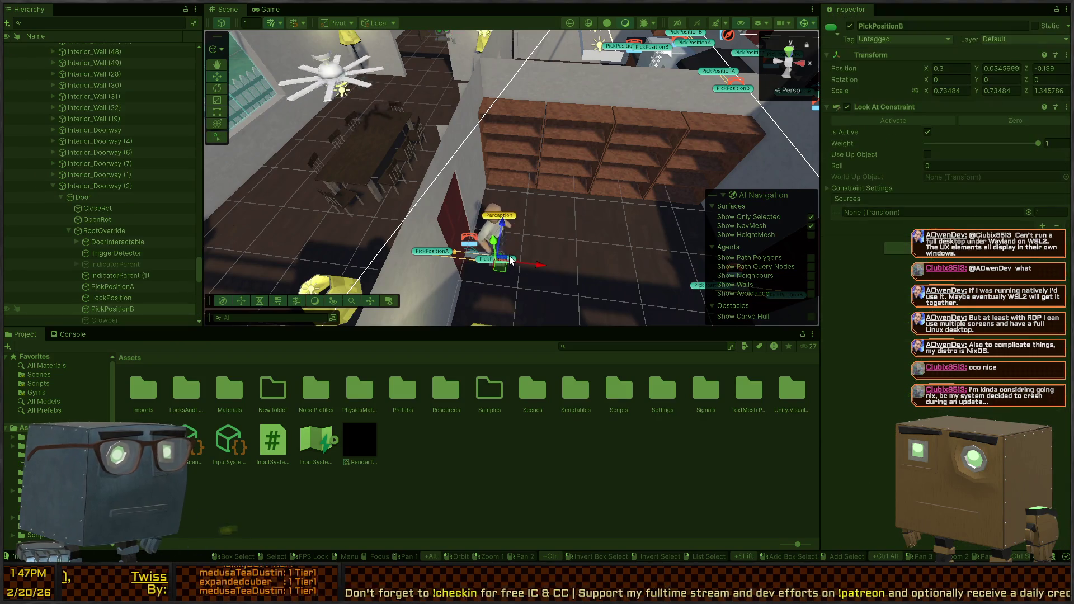
pyautogui.click(85, 186)
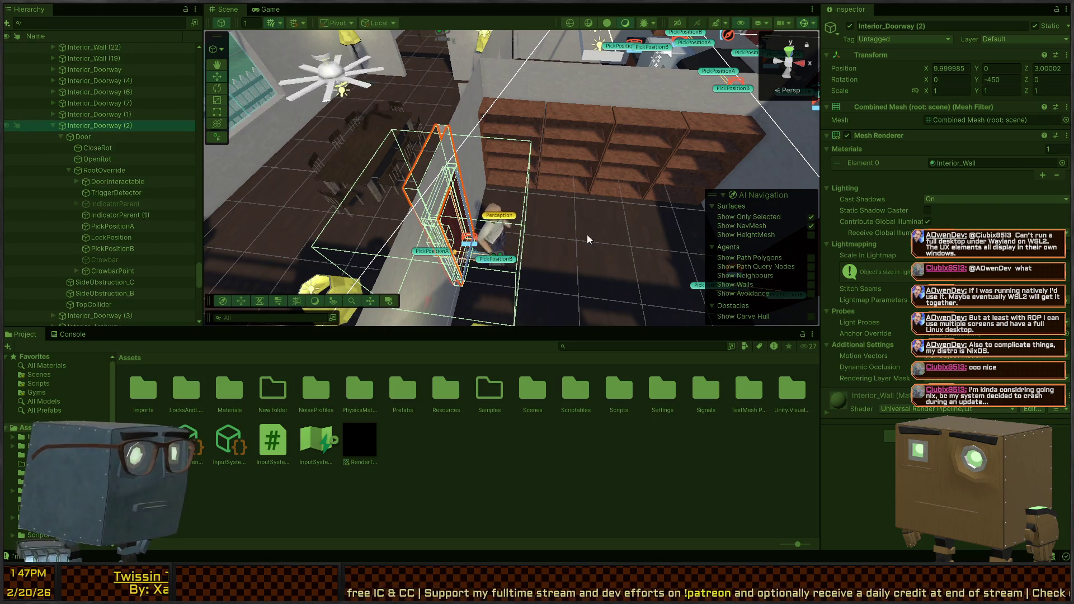
pyautogui.click(491, 235)
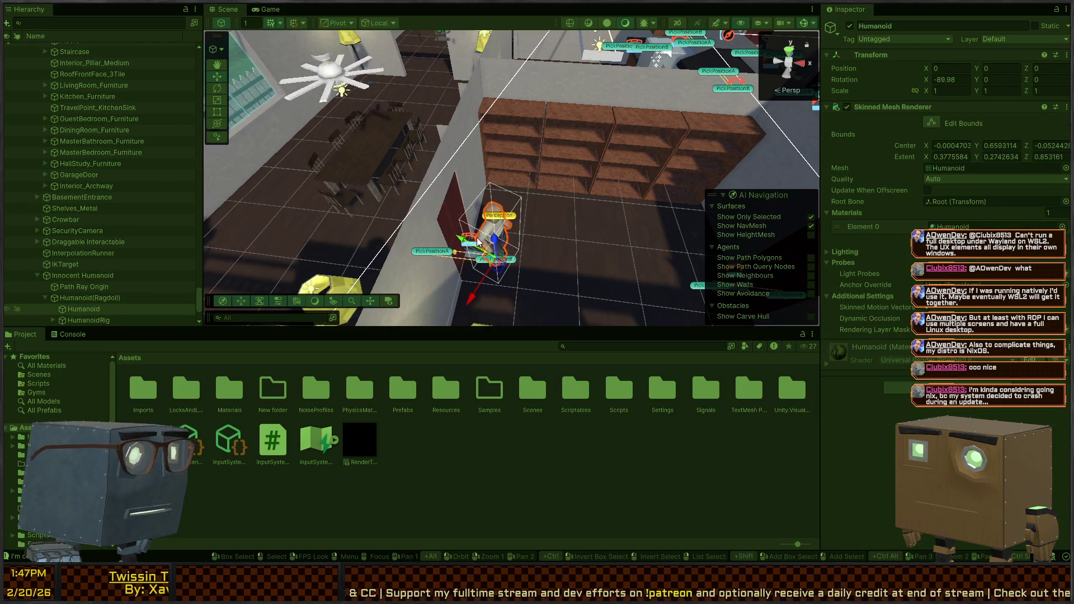
pyautogui.click(69, 295)
pyautogui.click(80, 274)
# Select the loveseat's seat Interactable and frame its collider in the Scene view.
pyautogui.scroll(-10, 907, 233)
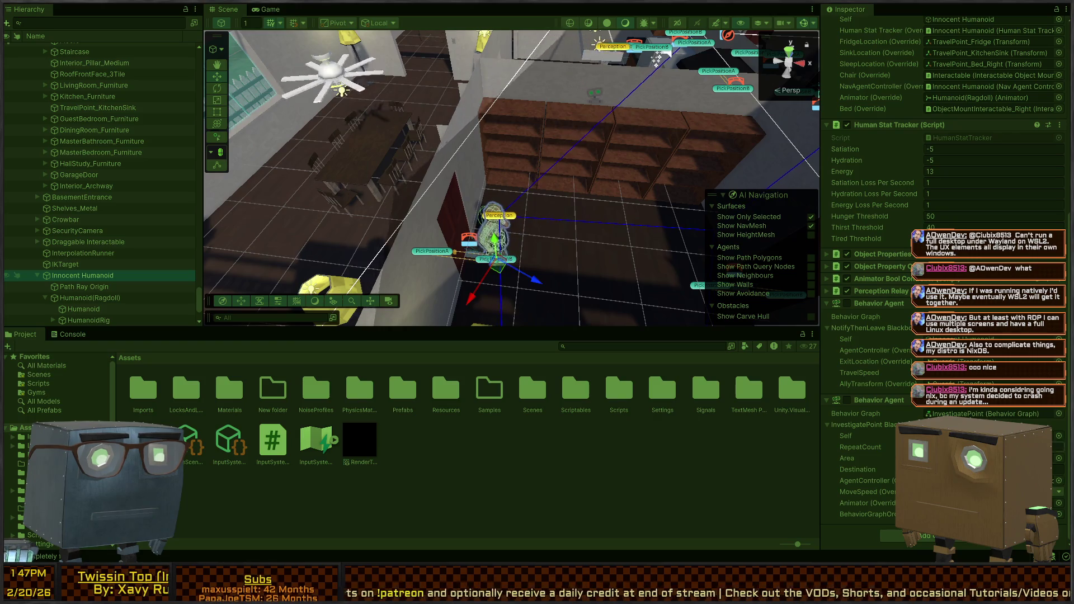
pyautogui.scroll(5, 945, 337)
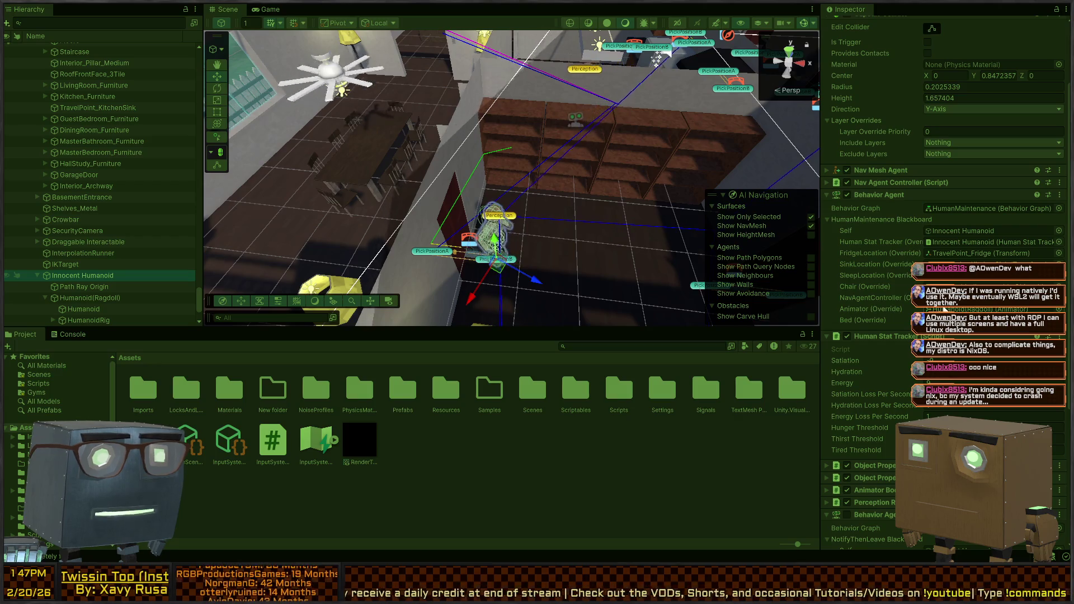
pyautogui.click(474, 207)
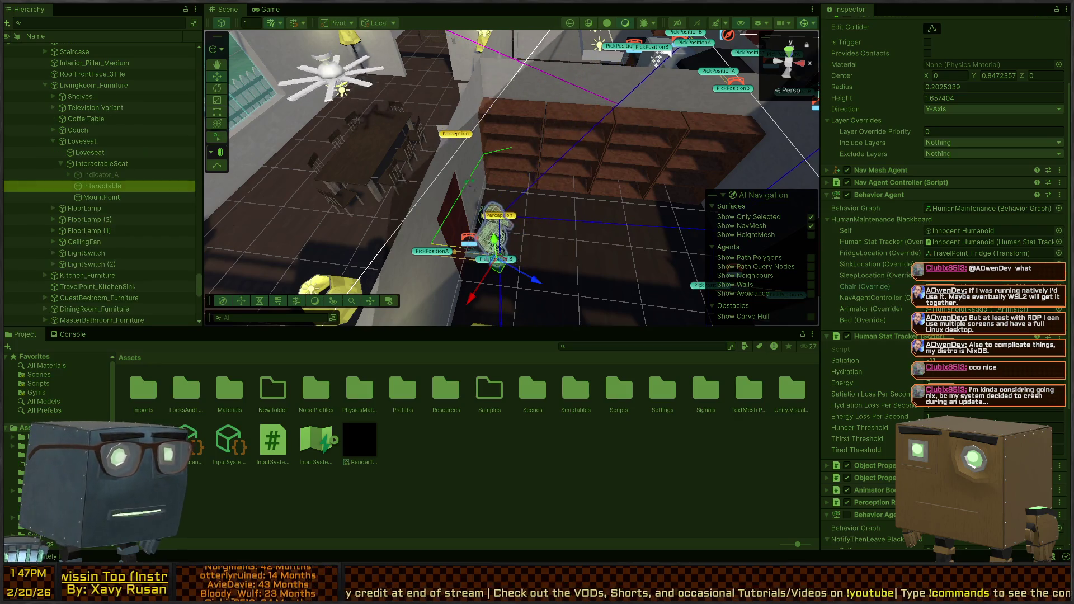
pyautogui.doubleClick(92, 185)
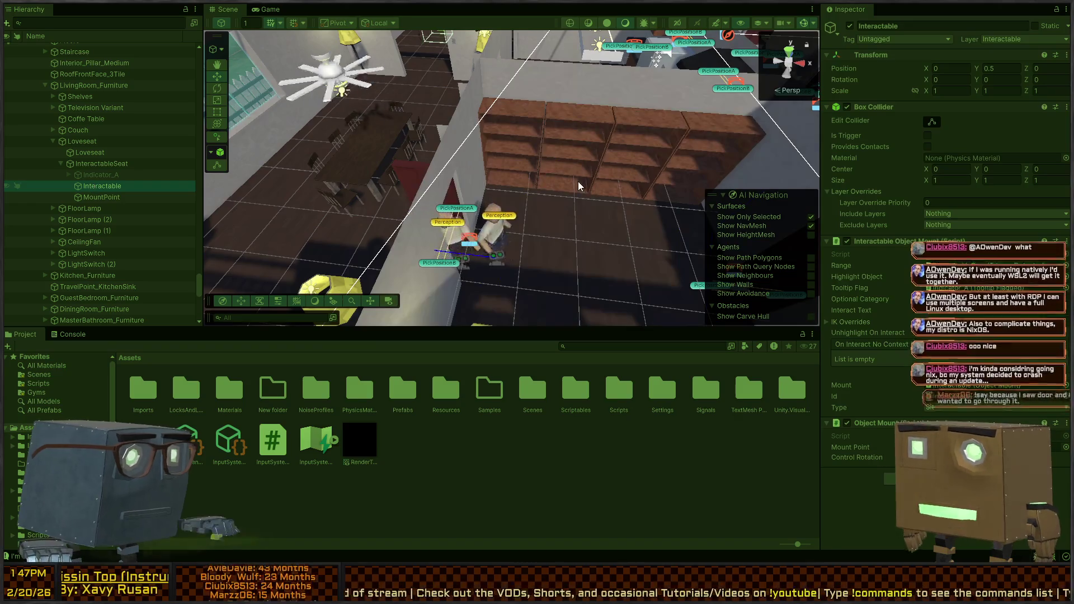
# Fly the Scene camera over the walls to the NPCs at the stairside doorway and select one.
pyautogui.press('s')
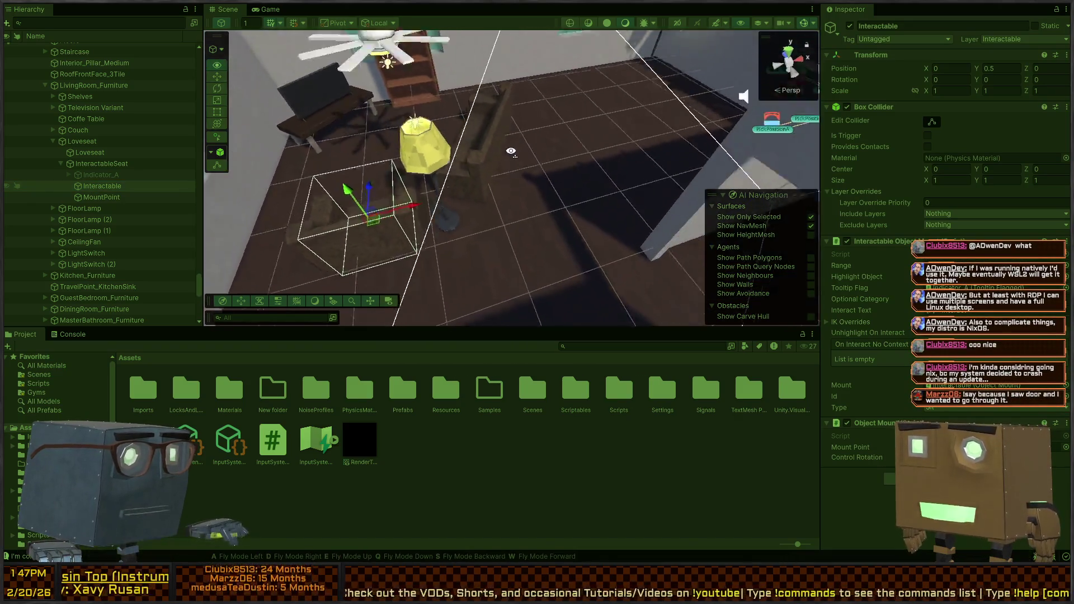
pyautogui.press('w')
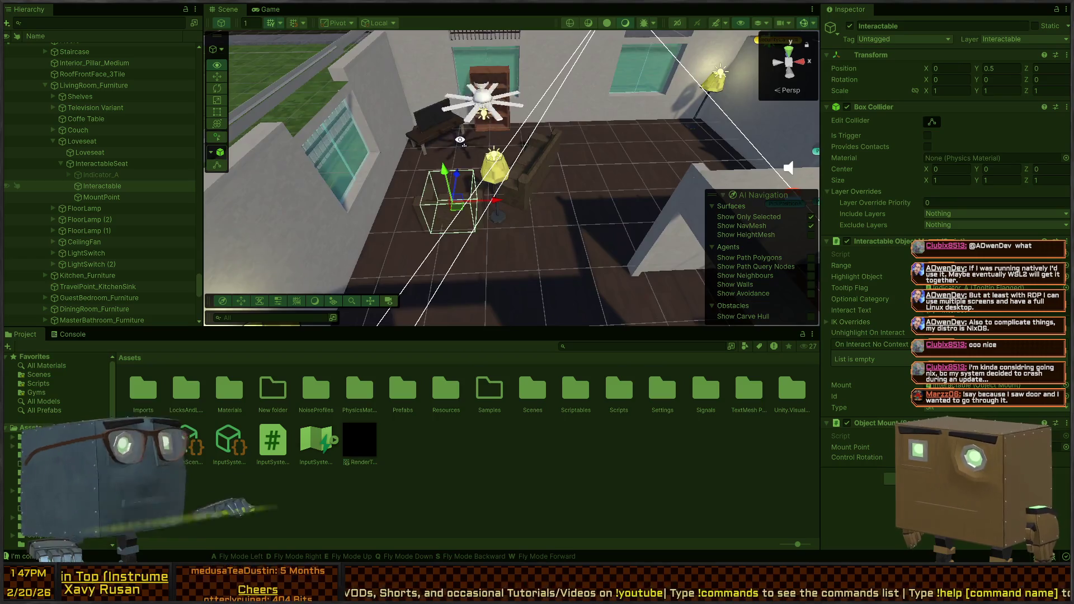
pyautogui.press('a')
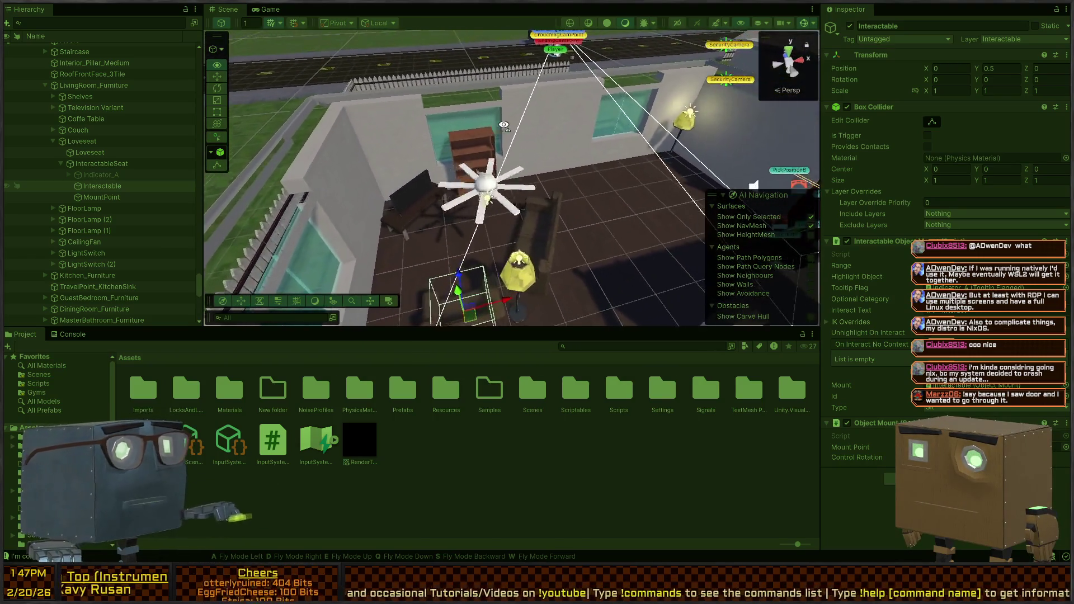
pyautogui.press('e')
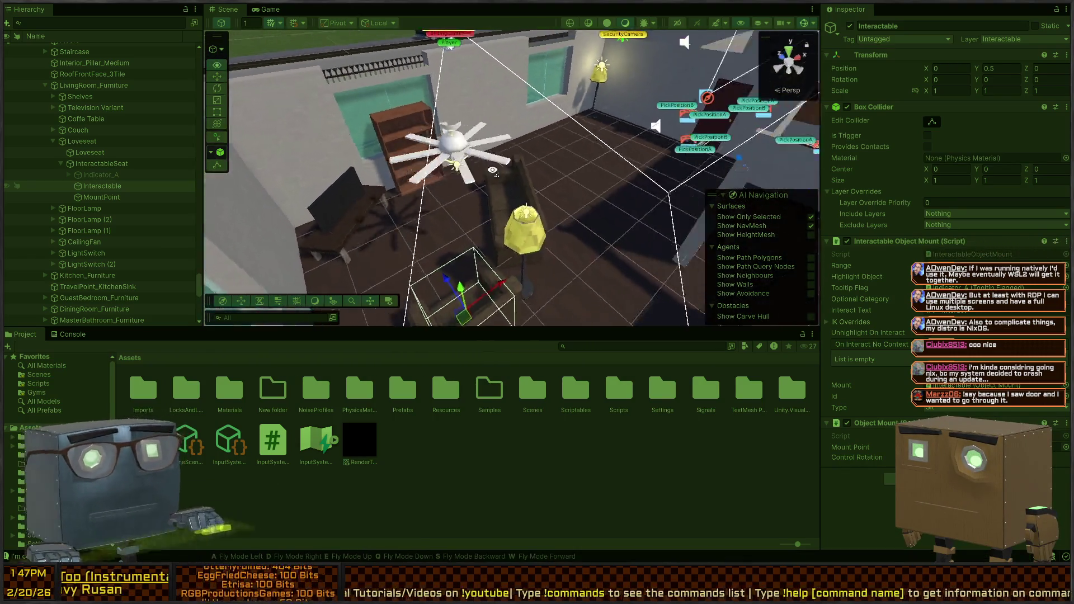
pyautogui.press('w')
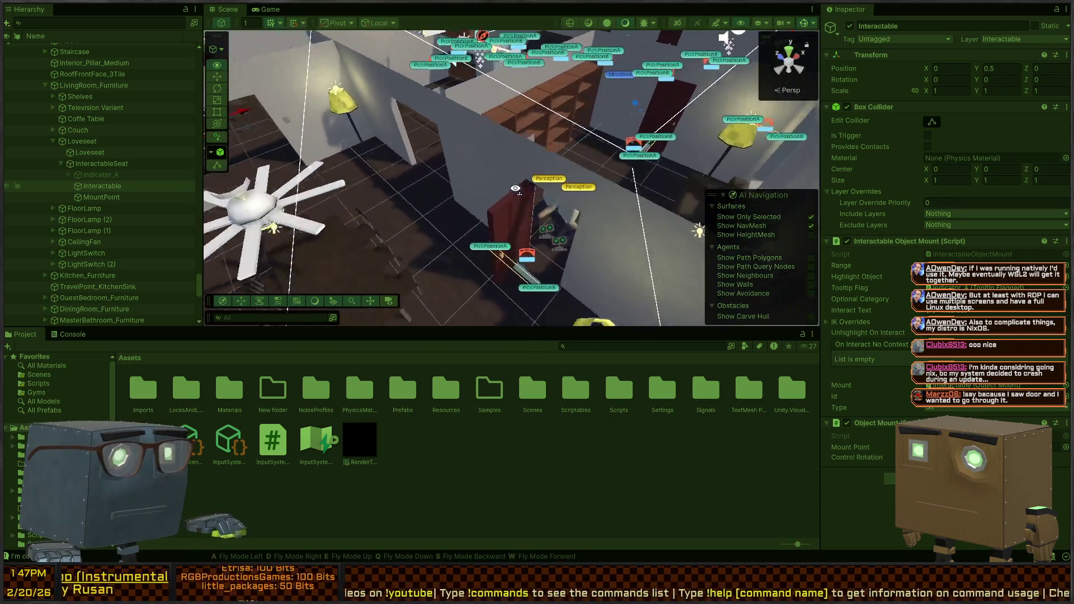
pyautogui.press('w')
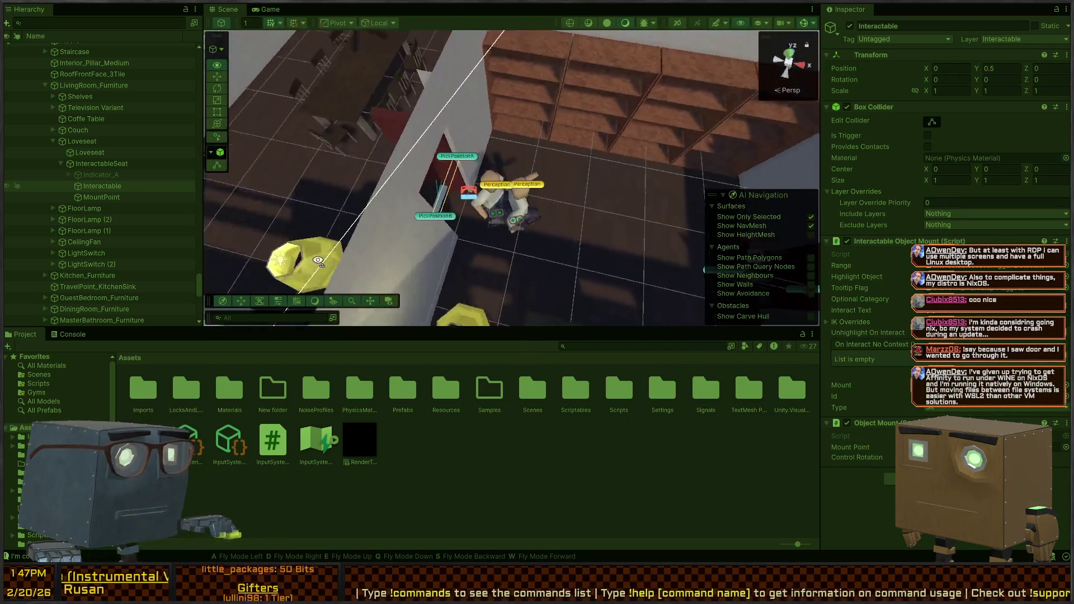
pyautogui.press('w')
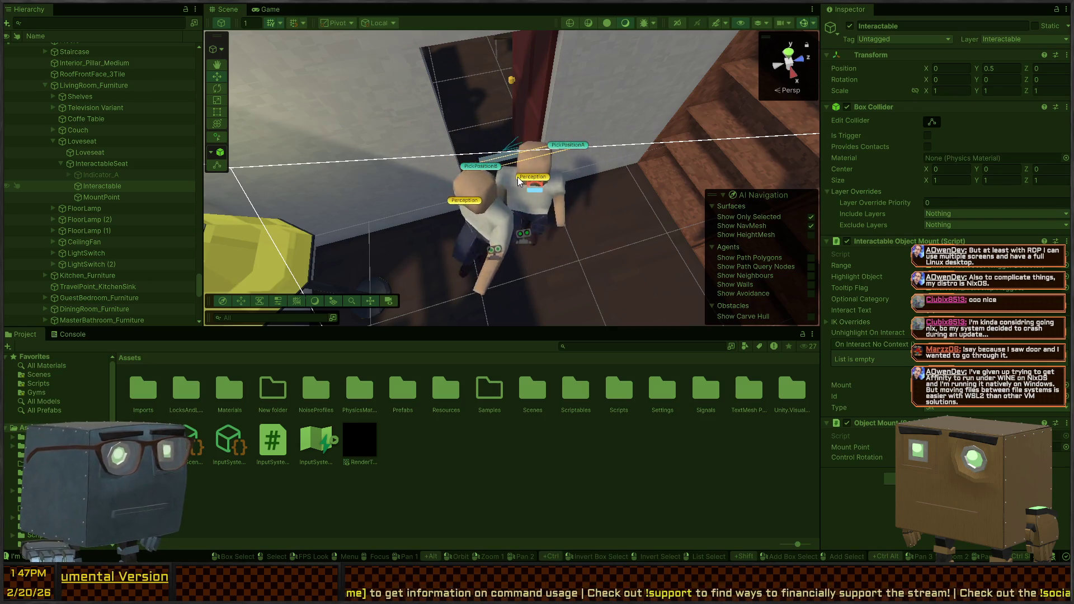
pyautogui.click(522, 237)
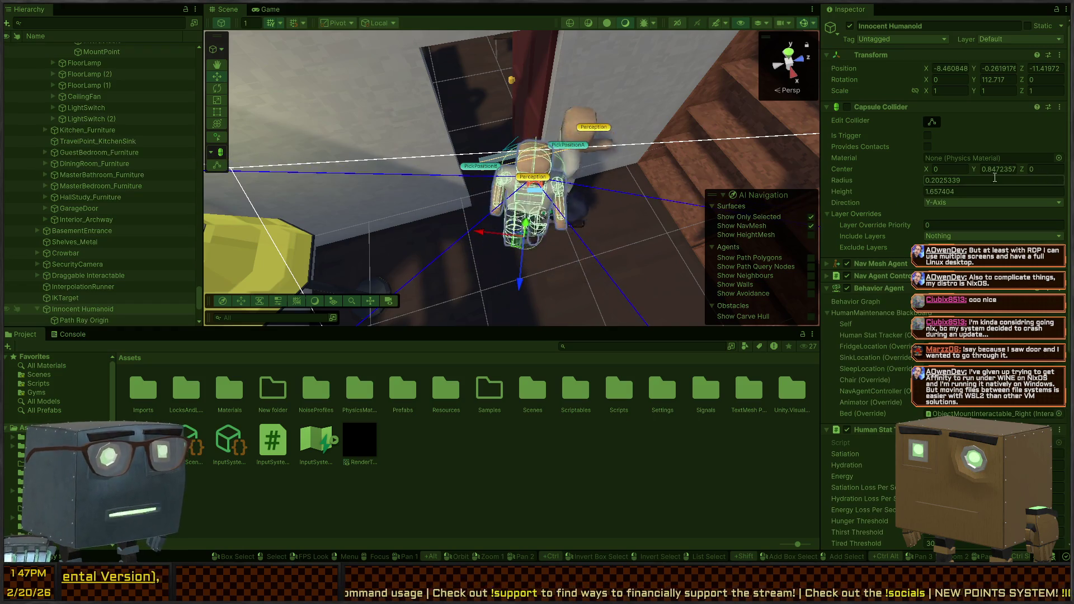
# Raise the Innocent Humanoid's Nav Mesh Agent priority from 50 to 55, then stop Play mode.
pyautogui.scroll(-5, 881, 189)
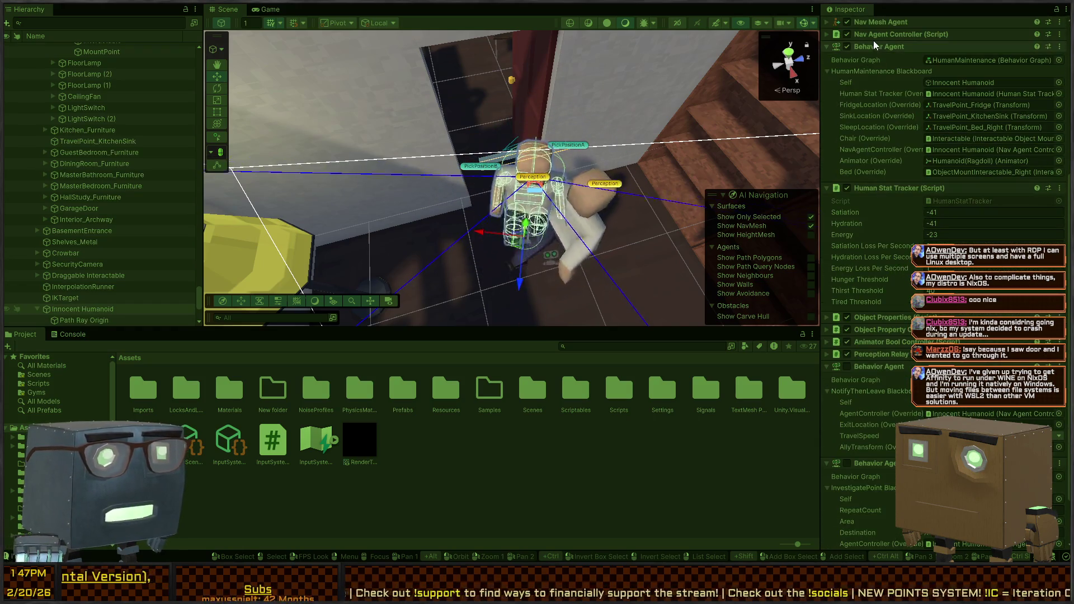
pyautogui.click(877, 21)
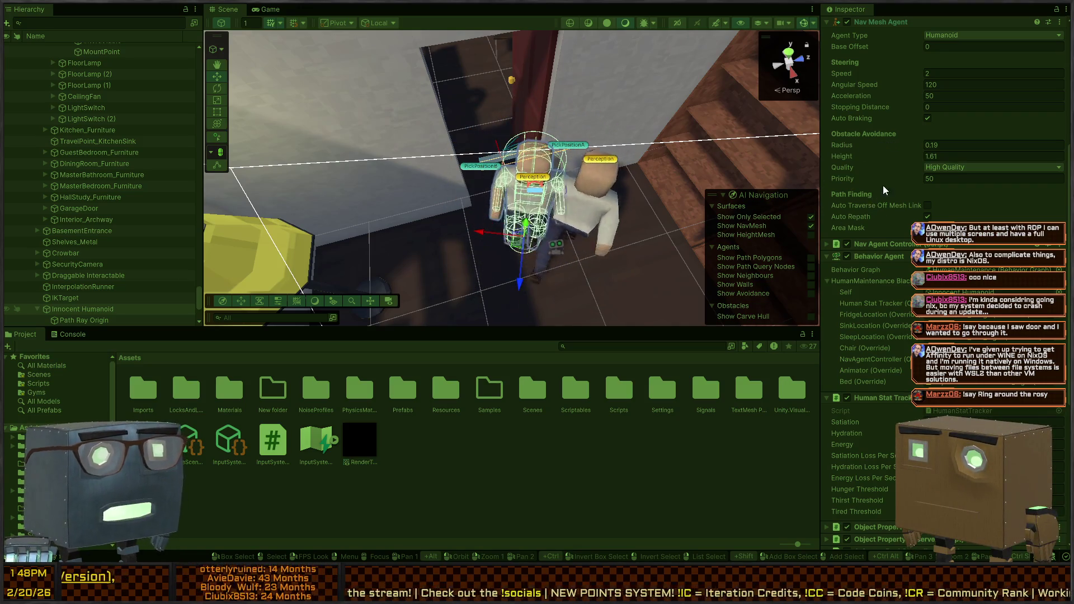
pyautogui.moveTo(859, 185); pyautogui.dragTo(881, 178)
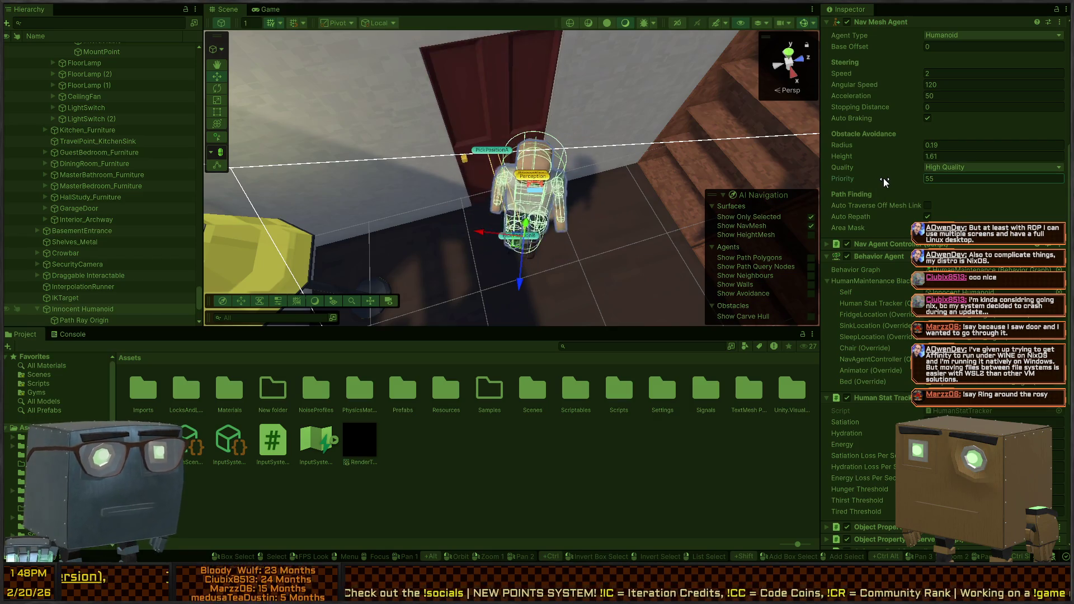
pyautogui.moveTo(471, 160)
pyautogui.mouseDown()
pyautogui.moveTo(537, 169)
pyautogui.moveTo(667, 140)
pyautogui.moveTo(505, 157)
pyautogui.moveTo(542, 144)
pyautogui.moveTo(582, 162)
pyautogui.mouseUp()
pyautogui.hotkey('ctrl', 'p')
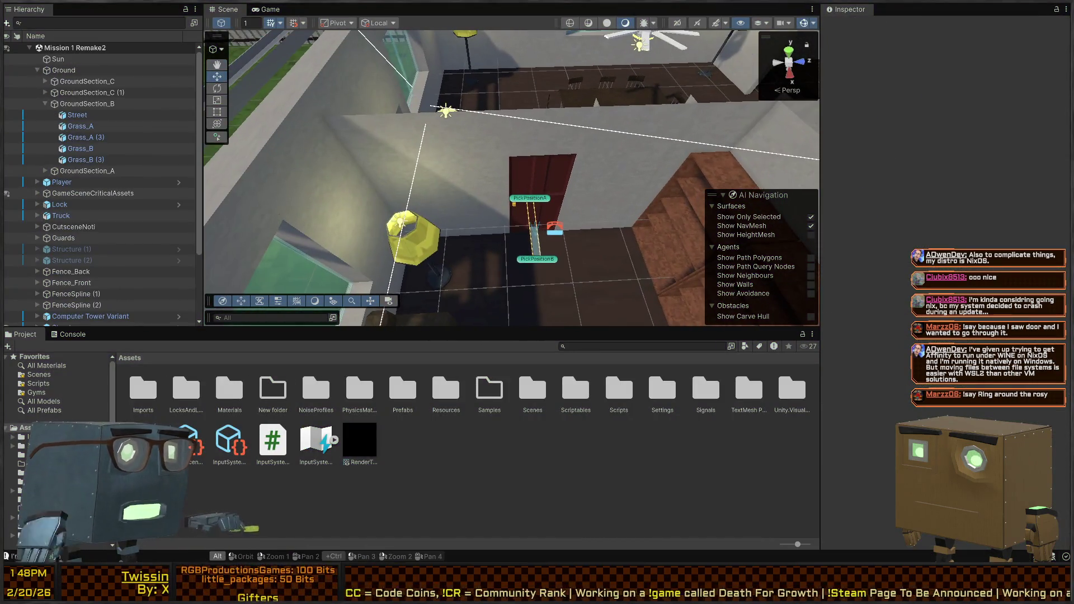
# Follow FindComponentOnPath from NavAgentController to its CalculatePath call, then show Unity's Console.
pyautogui.hotkey('alt', 'Tab')
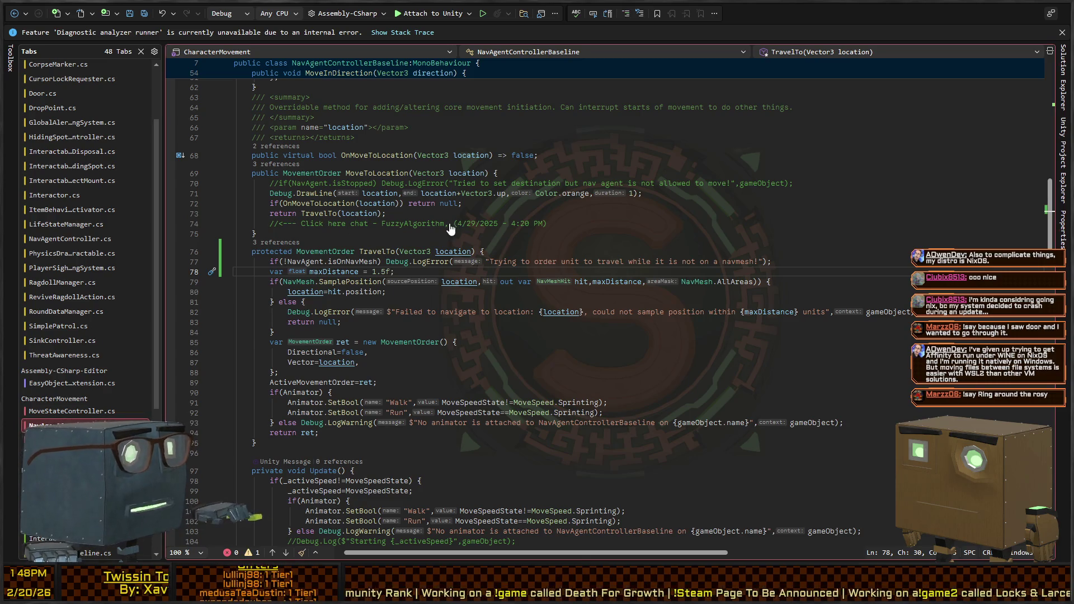
pyautogui.hotkey('ctrl', '-')
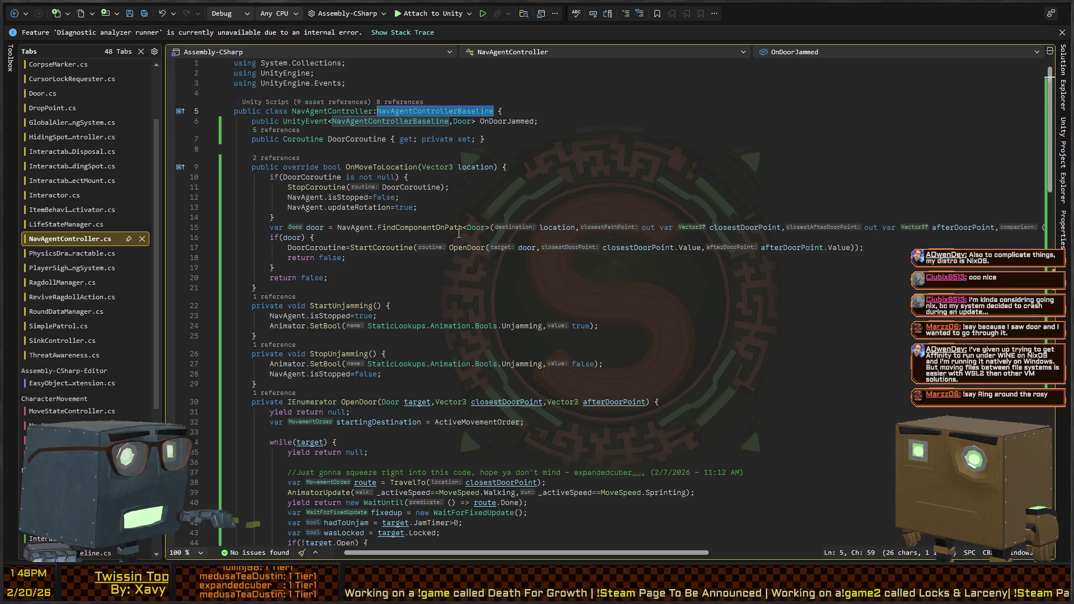
pyautogui.click(407, 227)
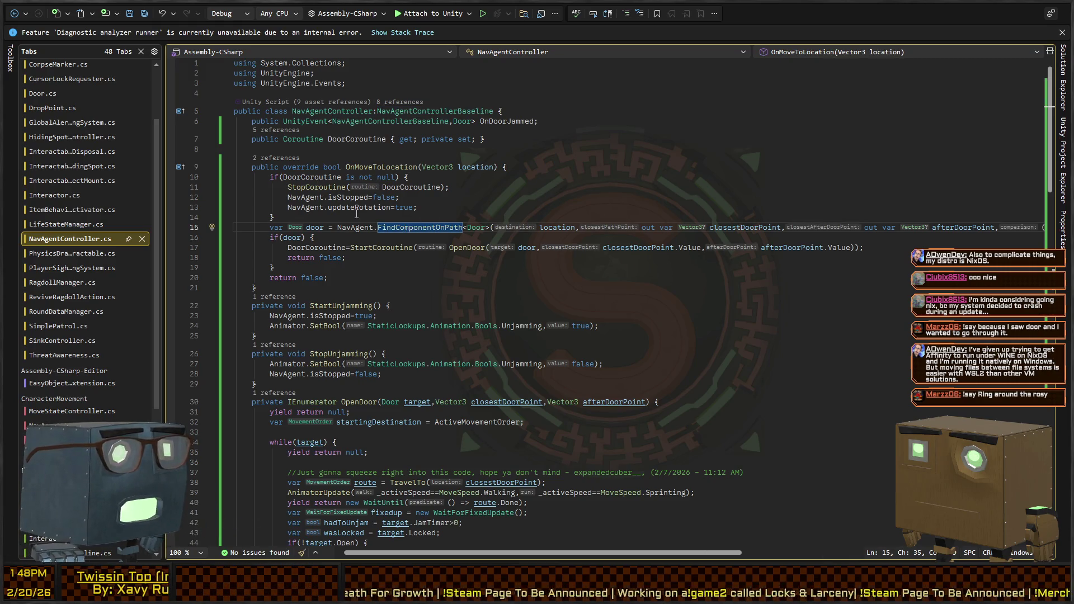
pyautogui.scroll(-2, 401, 182)
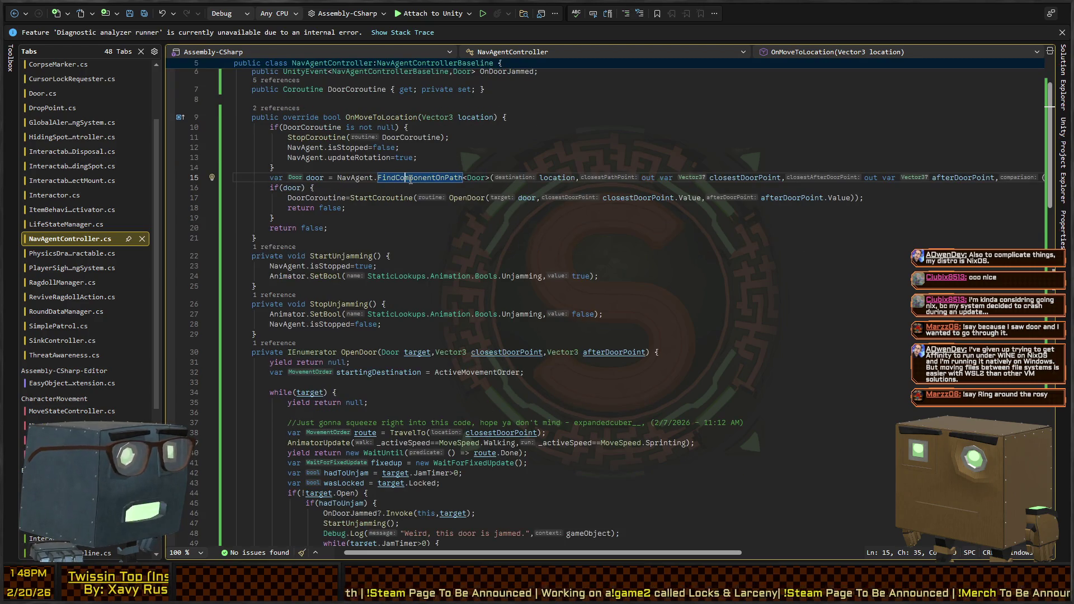
pyautogui.keyDown('ctrl'); pyautogui.click(409, 180); pyautogui.keyUp('ctrl')
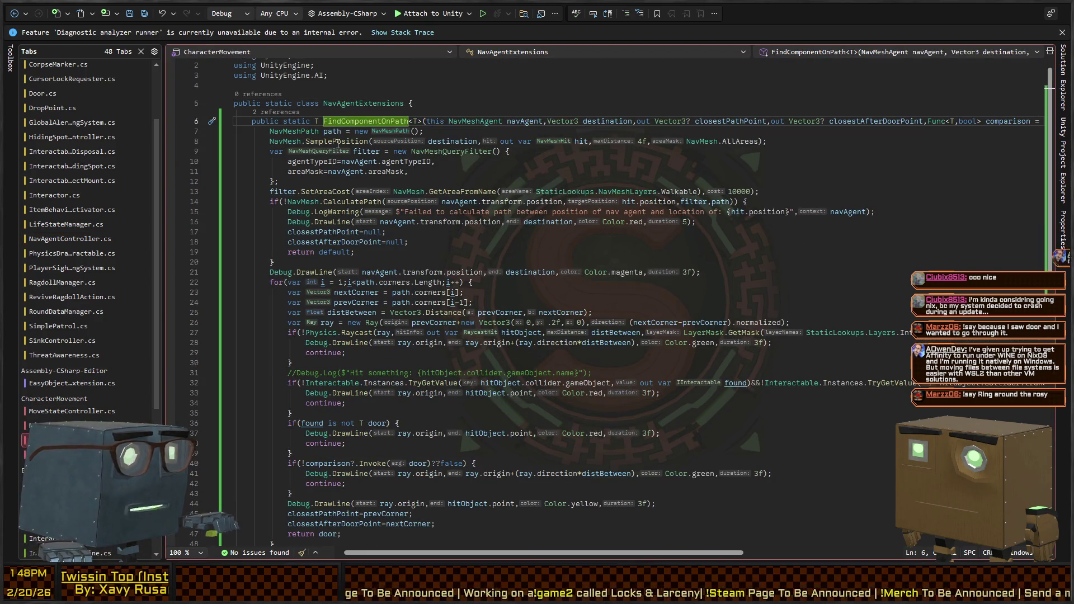
pyautogui.click(354, 201)
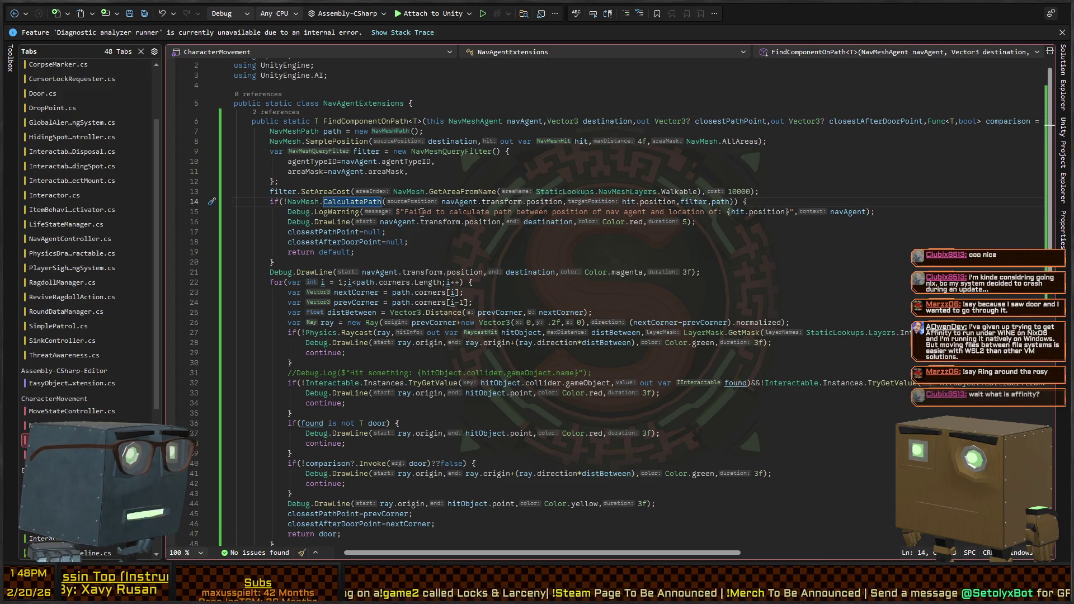
pyautogui.hotkey('alt', 'Tab')
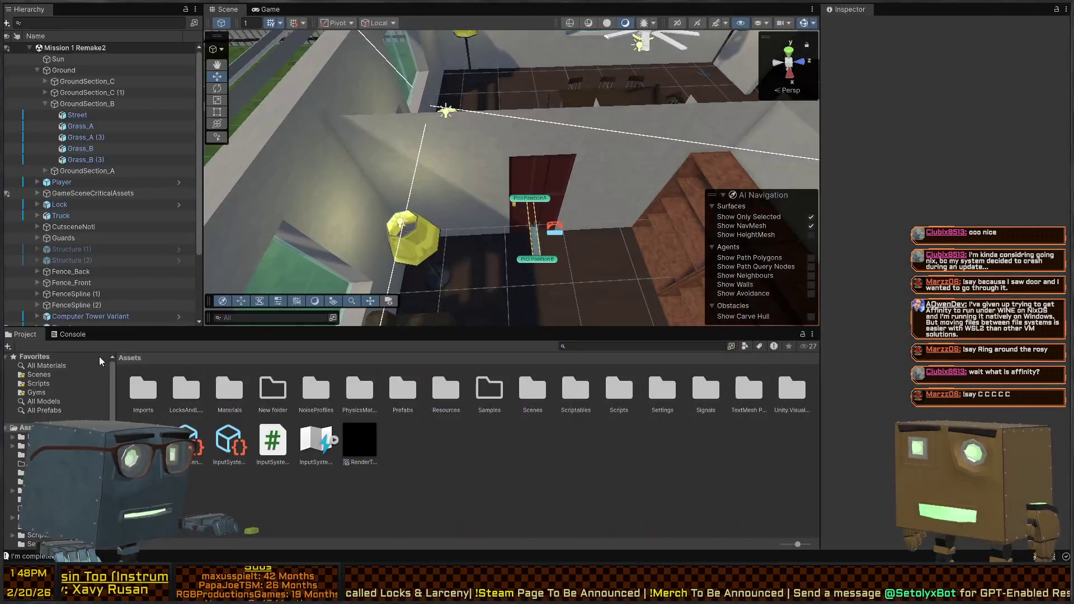
pyautogui.click(70, 333)
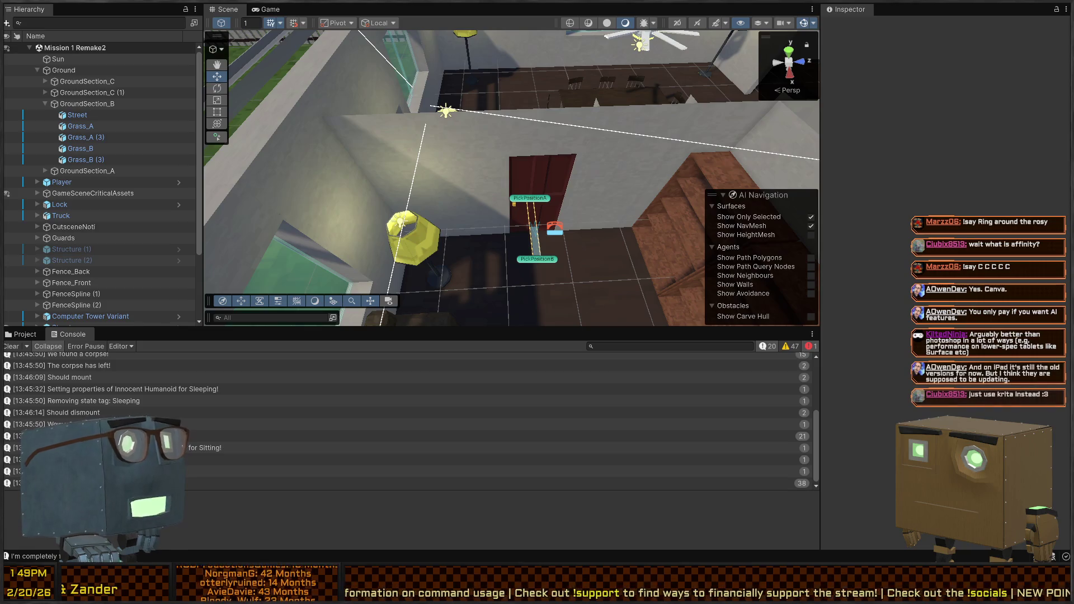
# Swing the Scene camera into the dining room.
pyautogui.moveTo(559, 112)
pyautogui.mouseDown()
pyautogui.moveTo(598, 73)
pyautogui.moveTo(400, 87)
pyautogui.moveTo(496, 138)
pyautogui.moveTo(520, 246)
pyautogui.mouseUp()
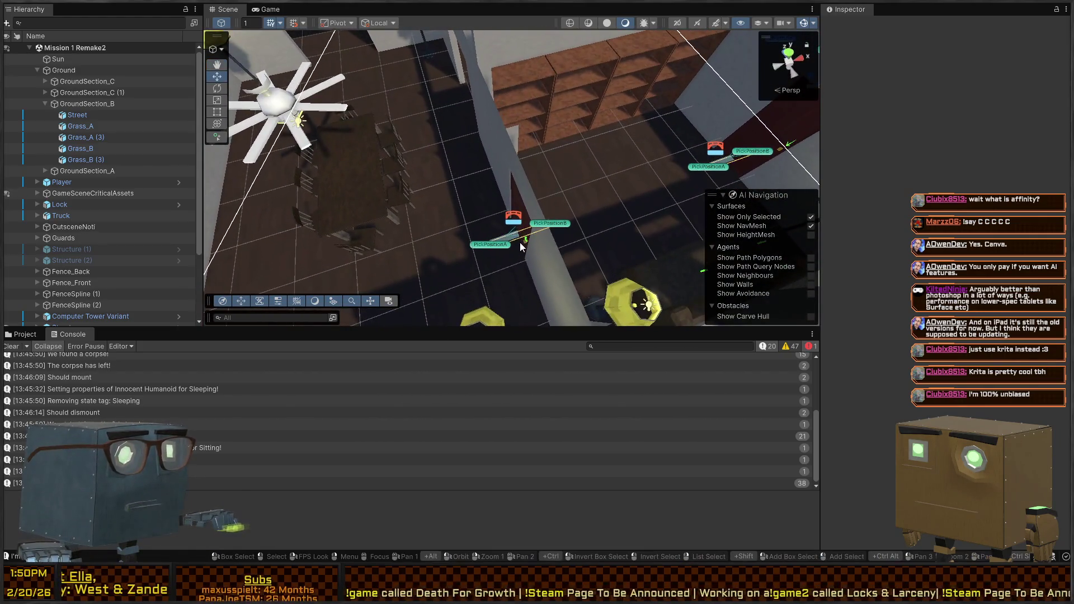
# Fly the Scene camera down past the Structure walls to the doorway and its pick-position markers.
pyautogui.click(521, 204)
pyautogui.moveTo(522, 204)
pyautogui.mouseDown()
pyautogui.moveTo(469, 71)
pyautogui.moveTo(507, 58)
pyautogui.moveTo(504, 110)
pyautogui.moveTo(538, 181)
pyautogui.moveTo(432, 201)
pyautogui.moveTo(613, 192)
pyautogui.moveTo(511, 186)
pyautogui.moveTo(508, 167)
pyautogui.moveTo(300, 175)
pyautogui.moveTo(359, 196)
pyautogui.mouseUp()
pyautogui.click(487, 74)
pyautogui.hotkey('alt', 'Tab')
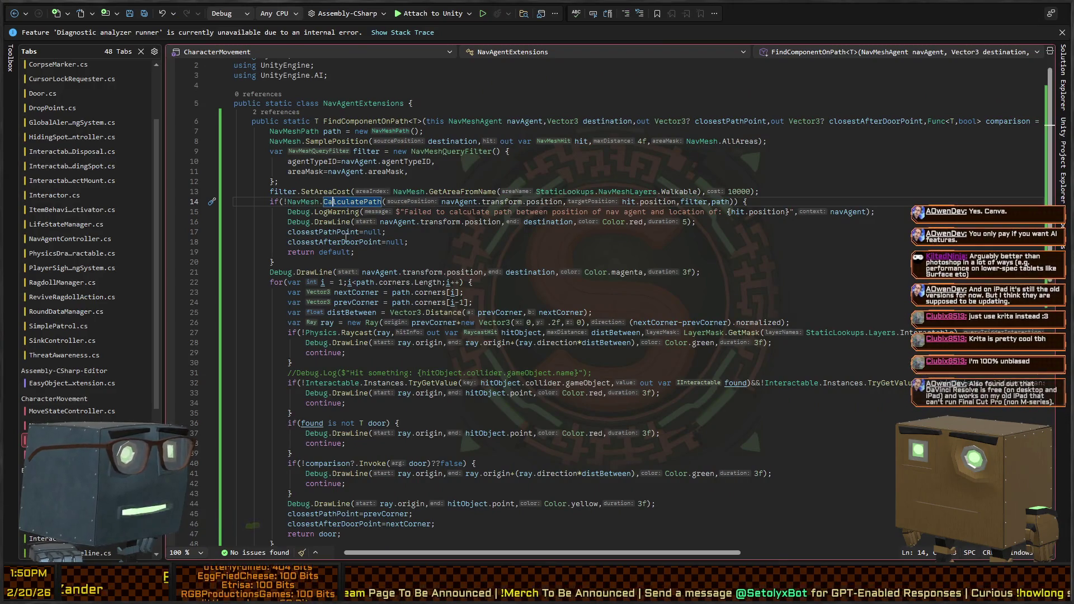
# Open Interactable.cs at line 54 from a missing-interactor warning's stack trace in the Console.
pyautogui.hotkey('alt', 'Tab')
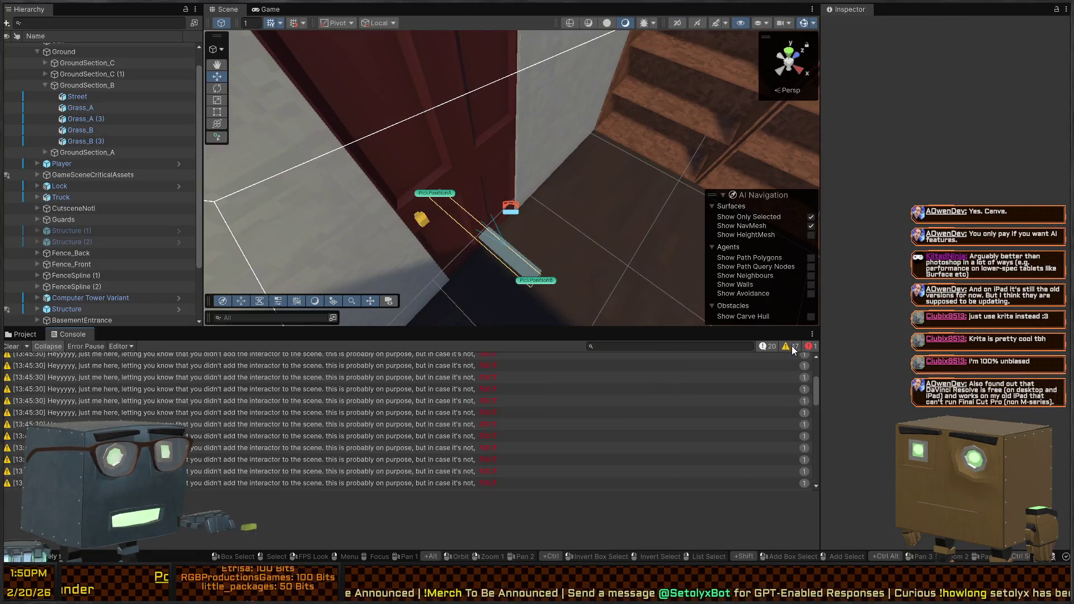
pyautogui.click(654, 346)
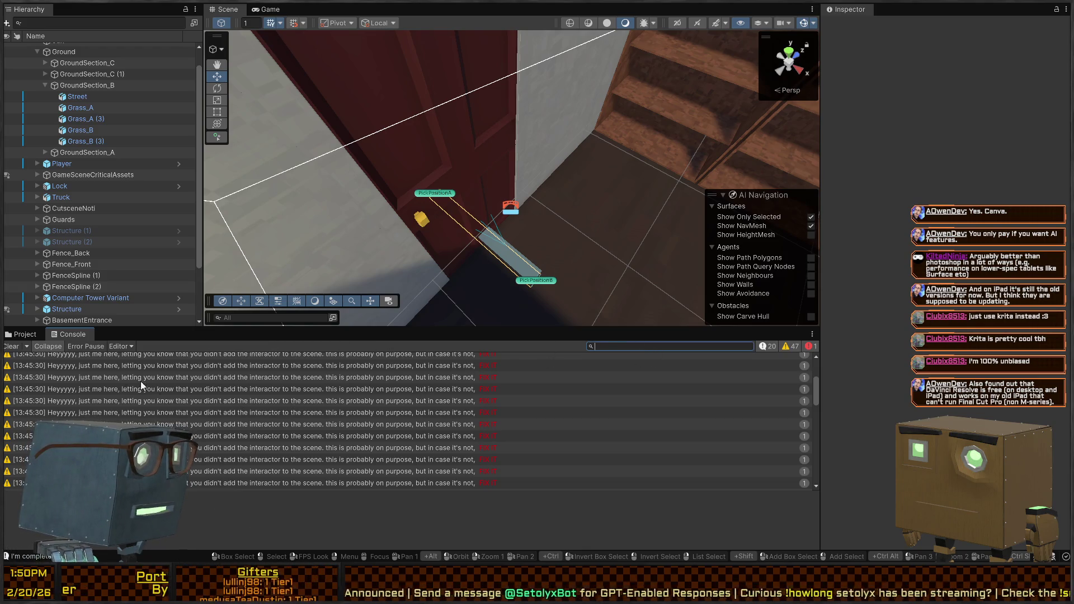
pyautogui.click(266, 389)
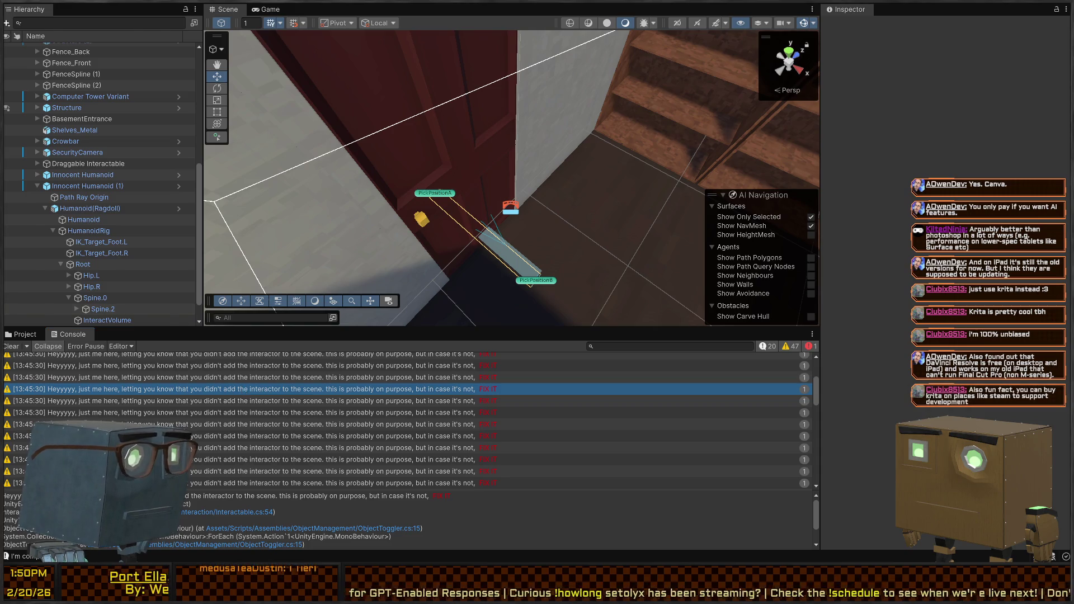
pyautogui.doubleClick(241, 388)
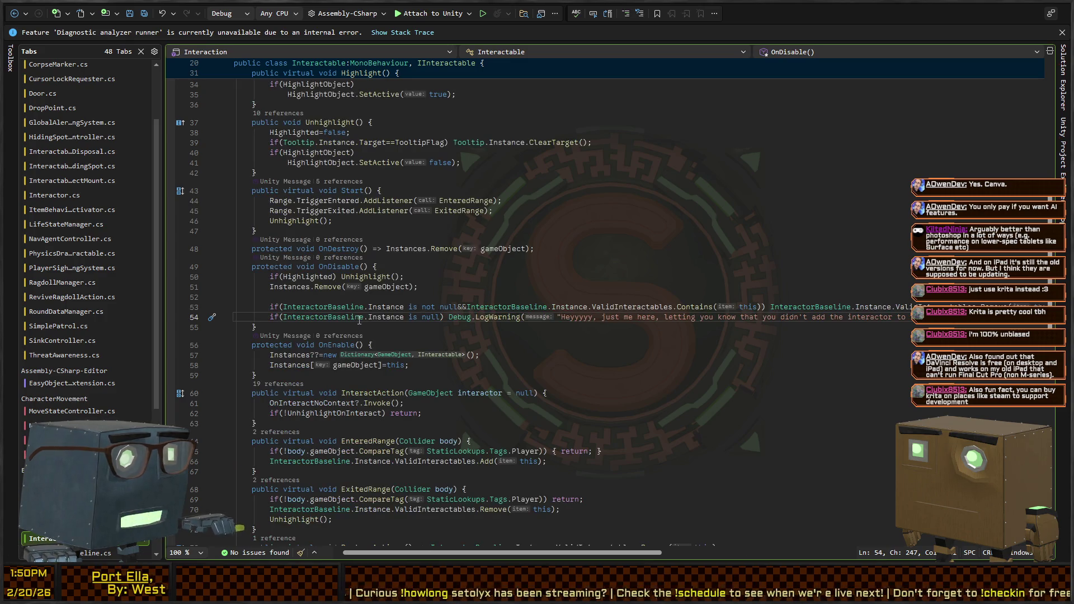
# Review the Instance uses in NavAgentExtensions, open another warning's source, and return to the Console.
pyautogui.click(381, 318)
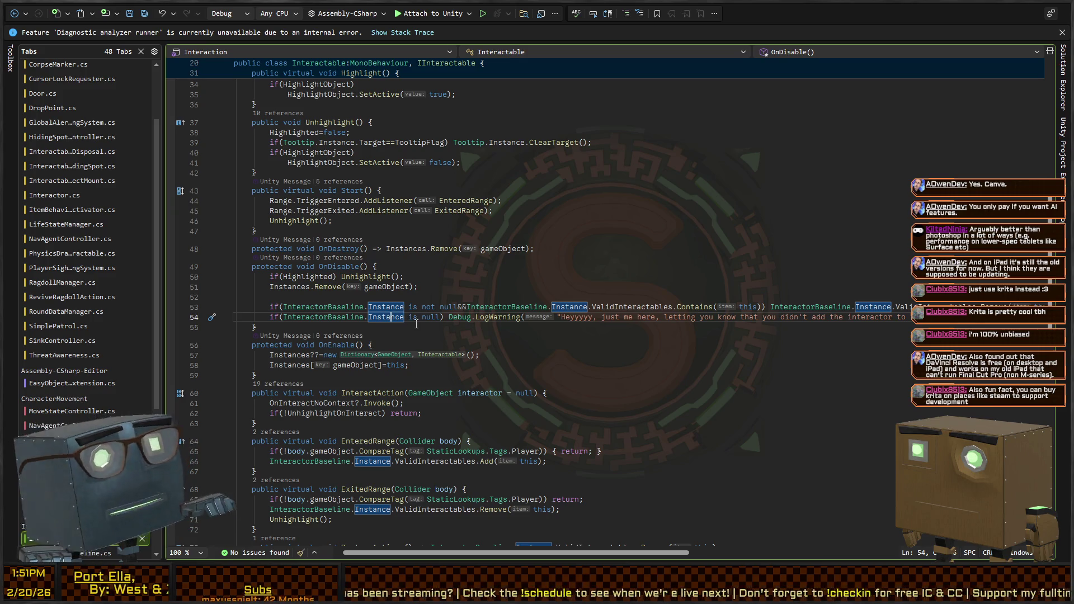
pyautogui.hotkey('alt', 'Tab')
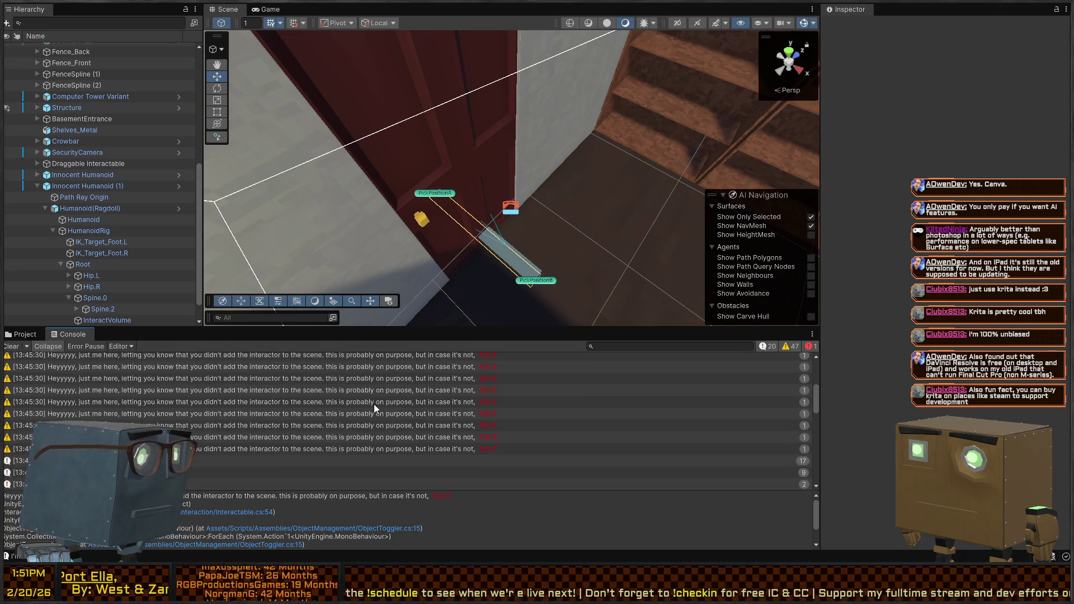
pyautogui.doubleClick(374, 404)
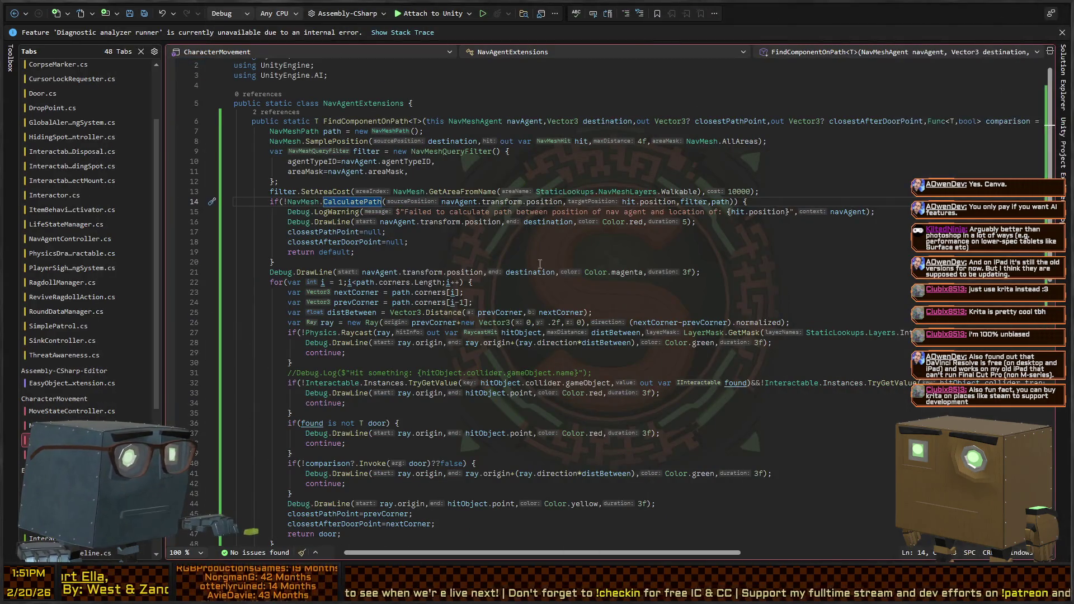
pyautogui.hotkey('alt', 'Tab')
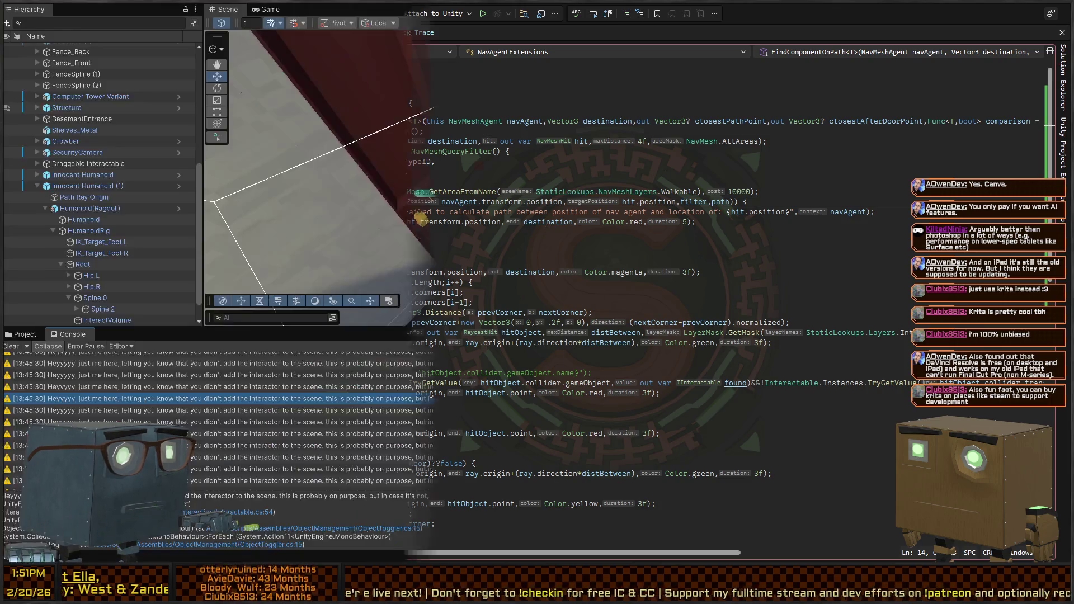
pyautogui.click(658, 343)
# Filter the Console to 'failed' and fly the Scene camera over the dining room from above.
pyautogui.write('failed')
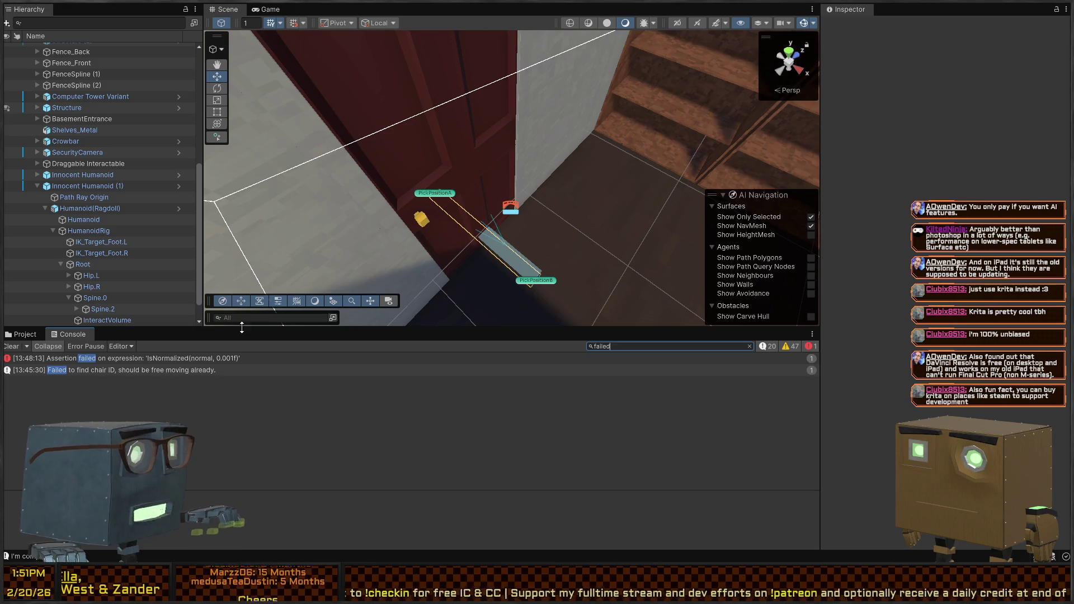
pyautogui.press('s')
pyautogui.moveTo(517, 125)
pyautogui.mouseDown()
pyautogui.moveTo(532, 97)
pyautogui.moveTo(533, 108)
pyautogui.mouseUp()
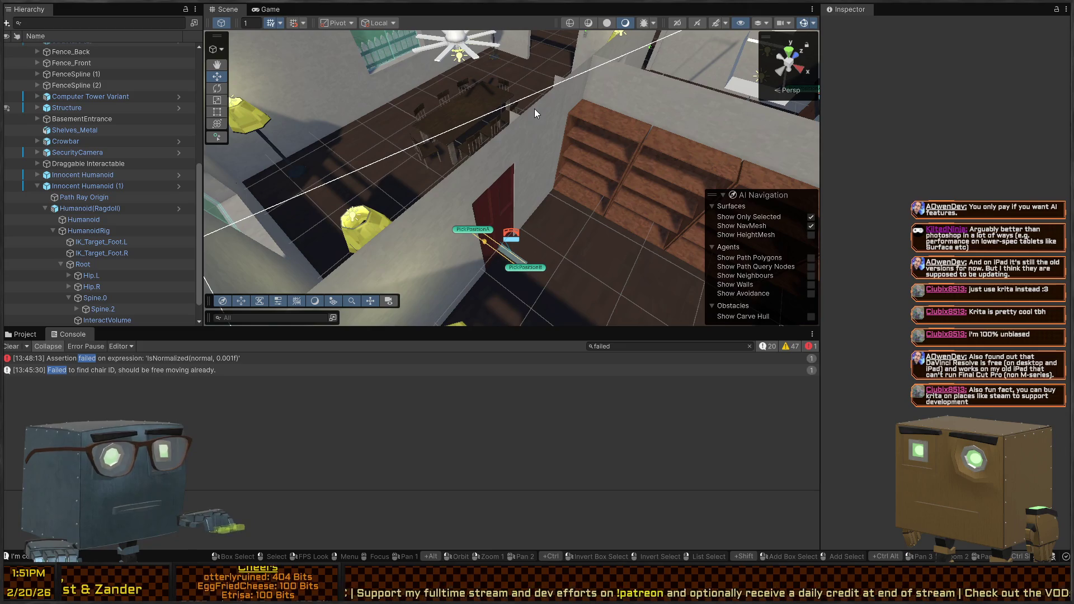
pyautogui.moveTo(435, 83); pyautogui.dragTo(542, 83)
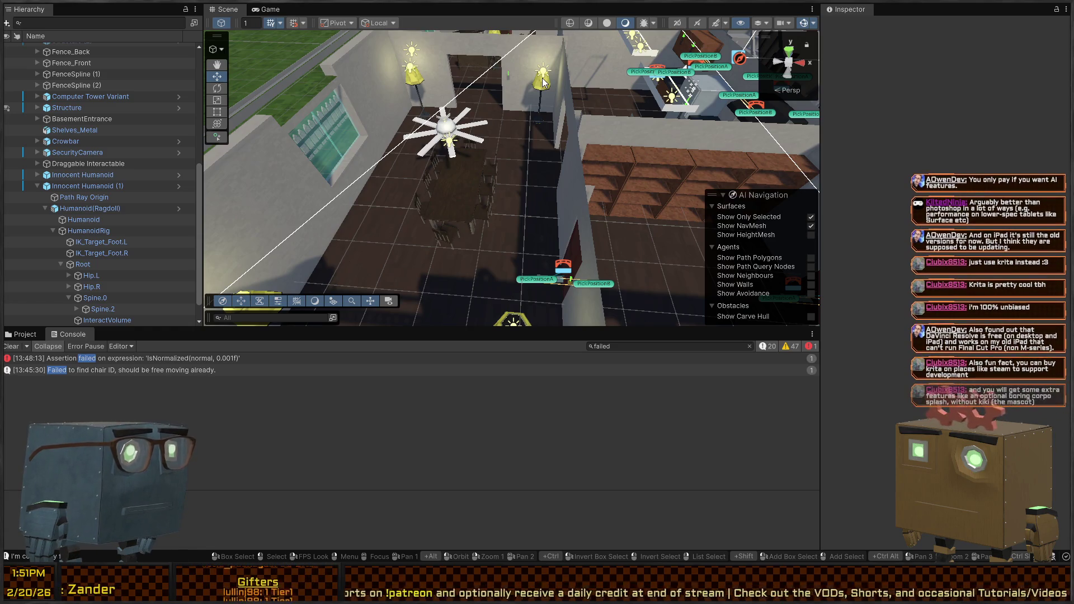
pyautogui.moveTo(548, 143)
pyautogui.mouseDown()
pyautogui.moveTo(621, 180)
pyautogui.moveTo(587, 156)
pyautogui.mouseUp()
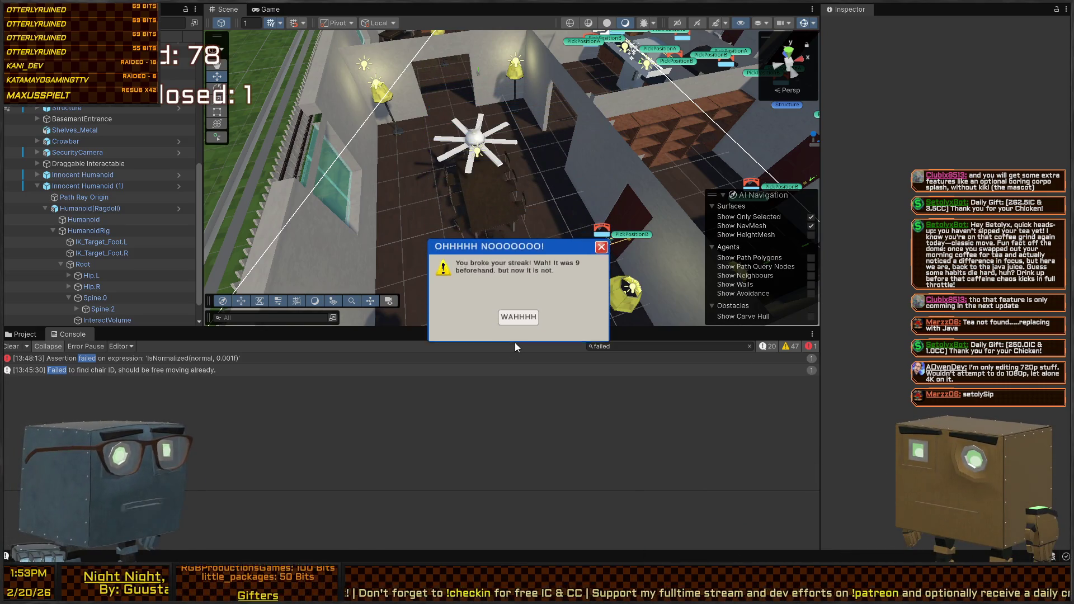
# Fly and tilt the Scene camera for an overhead view of the dining room and nearby doors.
pyautogui.moveTo(630, 51)
pyautogui.mouseDown()
pyautogui.moveTo(620, 67)
pyautogui.moveTo(557, 91)
pyautogui.moveTo(589, 104)
pyautogui.mouseUp()
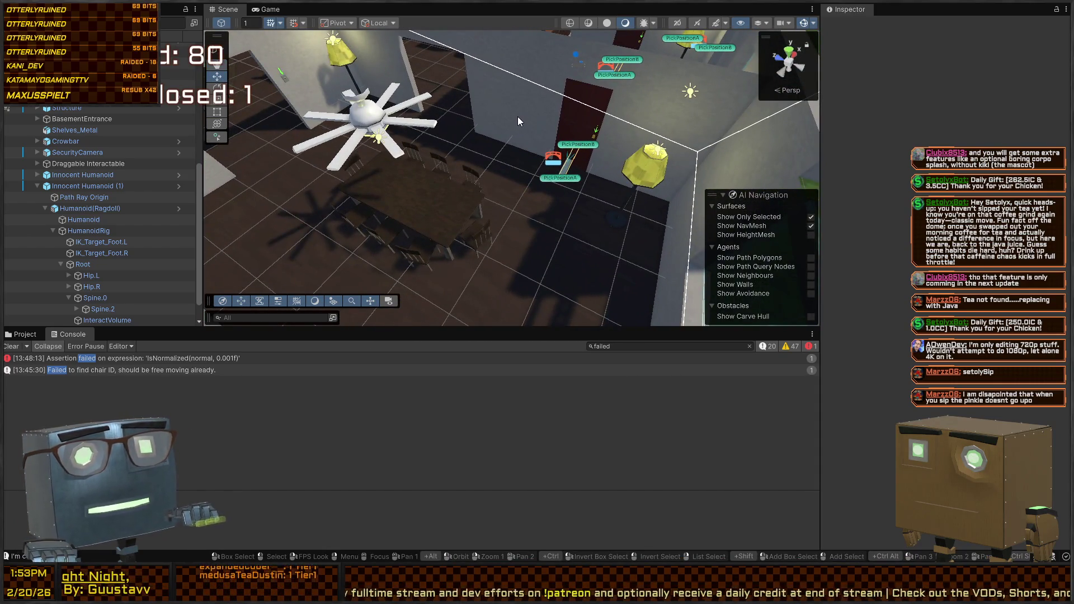
pyautogui.moveTo(516, 140)
pyautogui.mouseDown()
pyautogui.moveTo(437, 166)
pyautogui.moveTo(417, 147)
pyautogui.mouseUp()
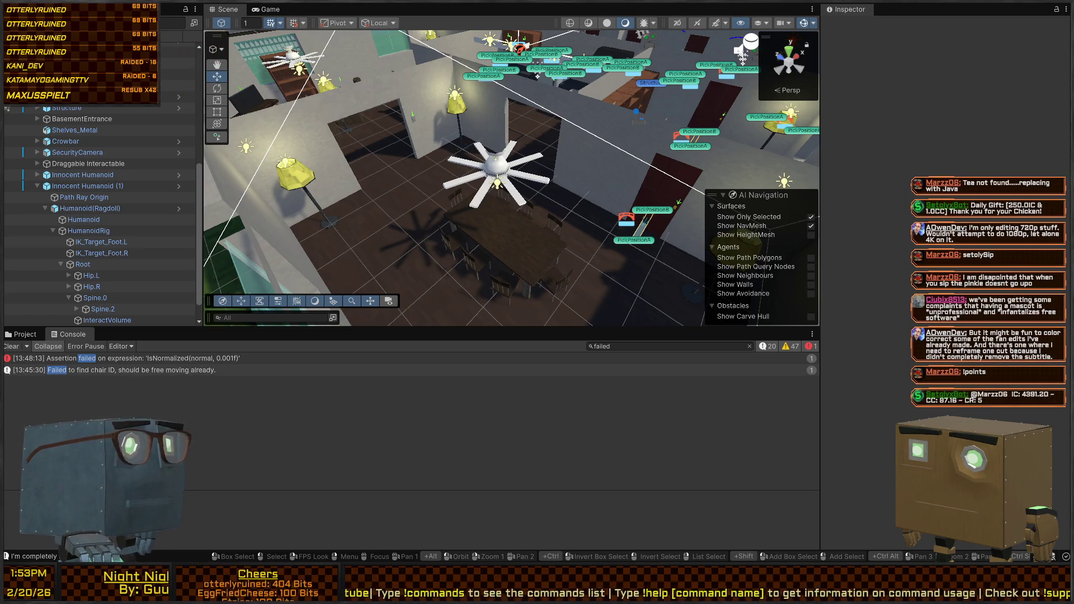
# Fly along the kitchen counters to frame the fridge pick positions, then enter Play mode.
pyautogui.press('s')
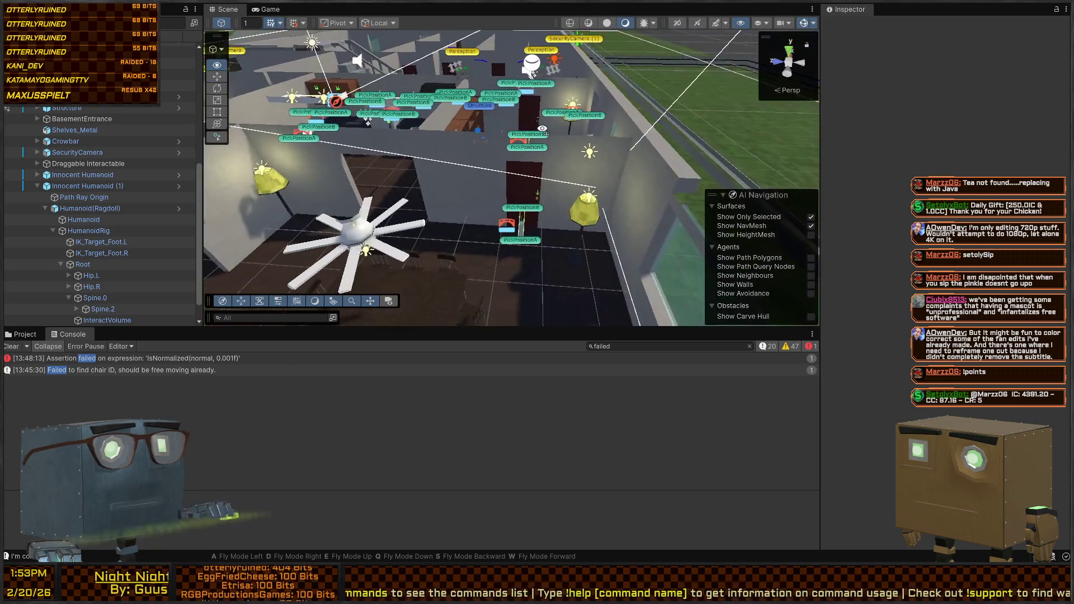
pyautogui.press('w')
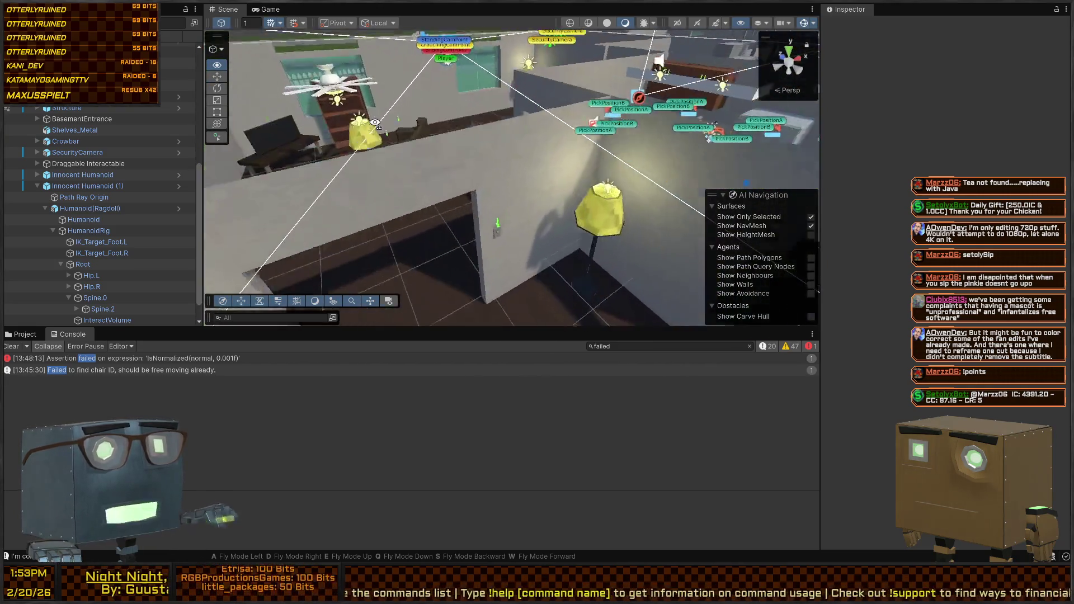
pyautogui.press('w')
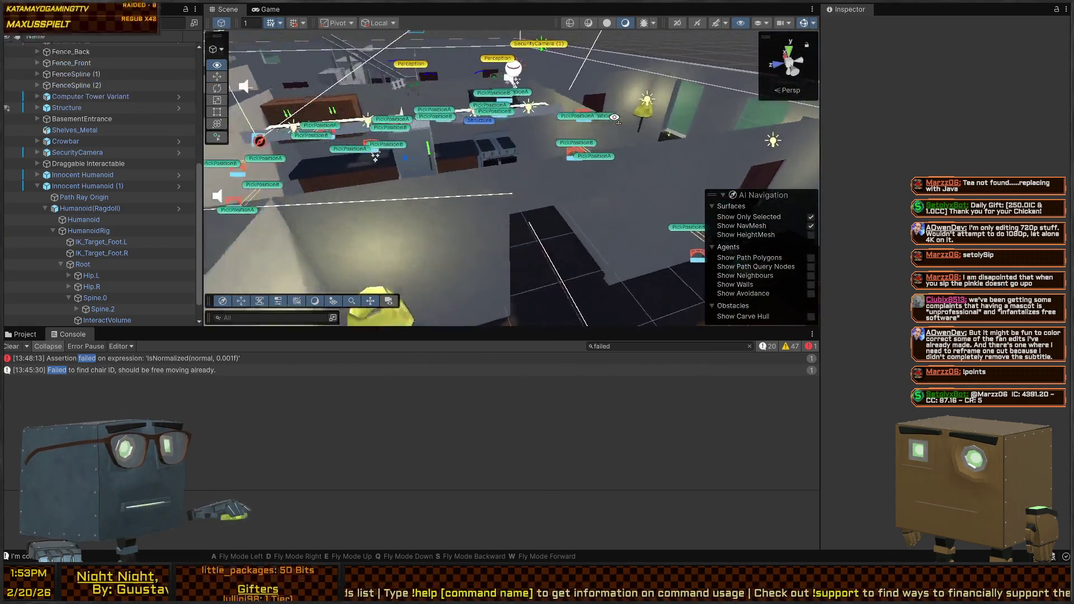
pyautogui.press('w')
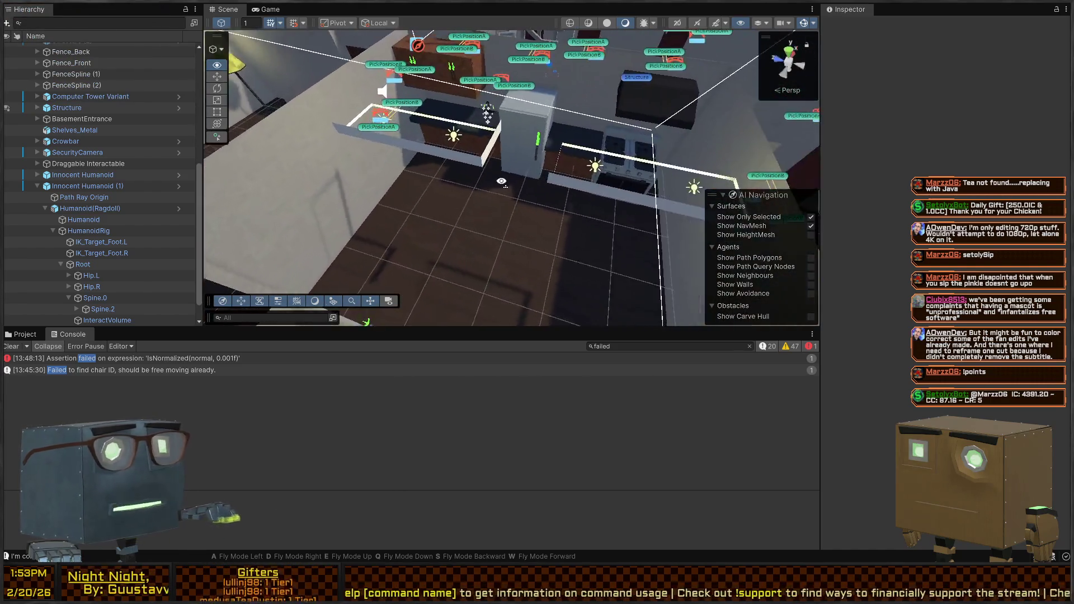
pyautogui.press('w')
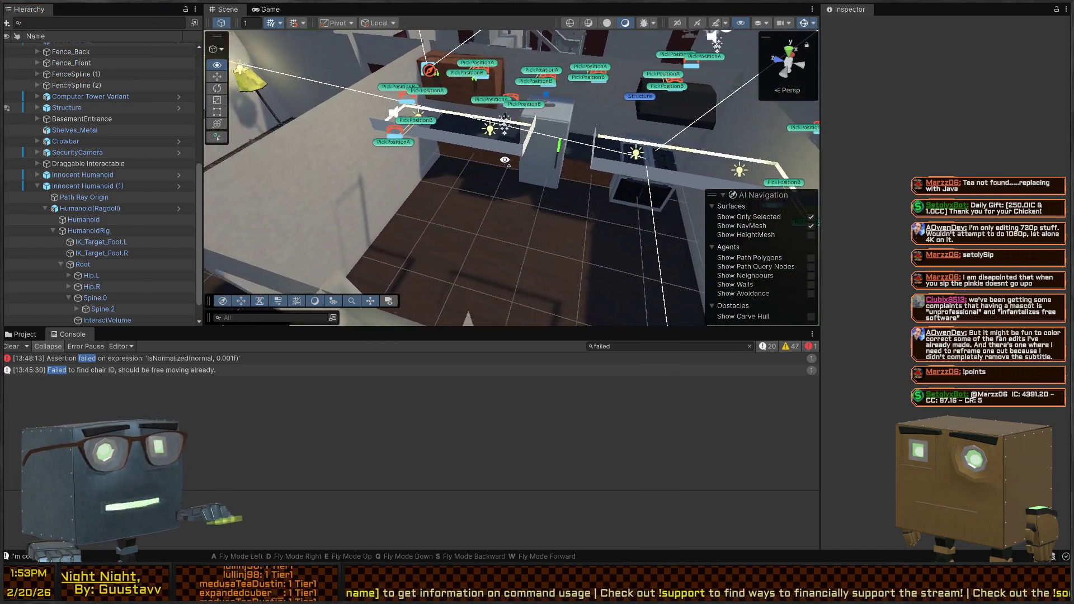
pyautogui.press('w')
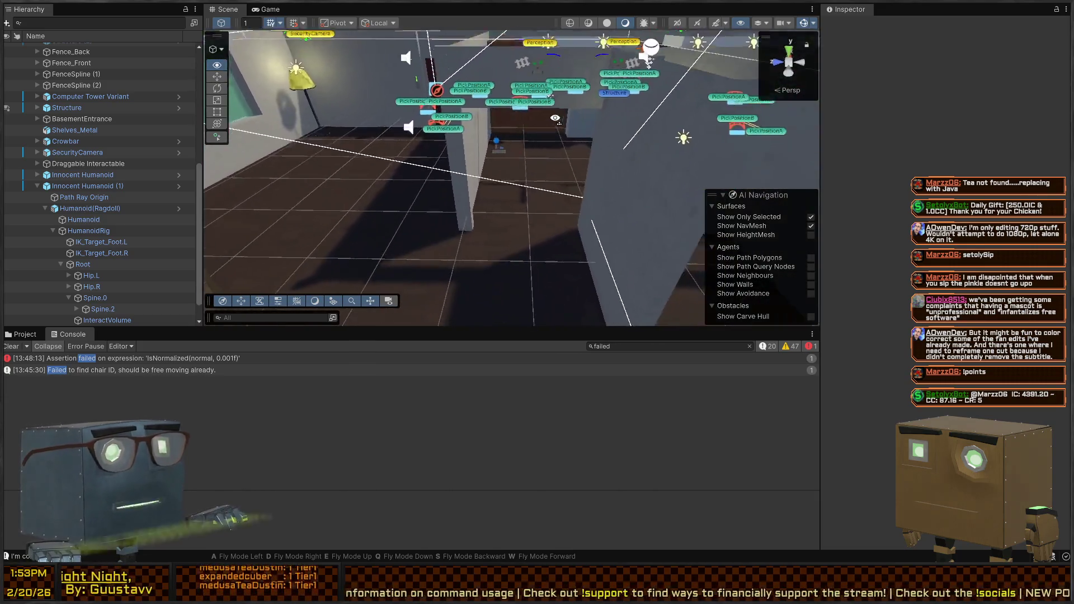
pyautogui.press('w')
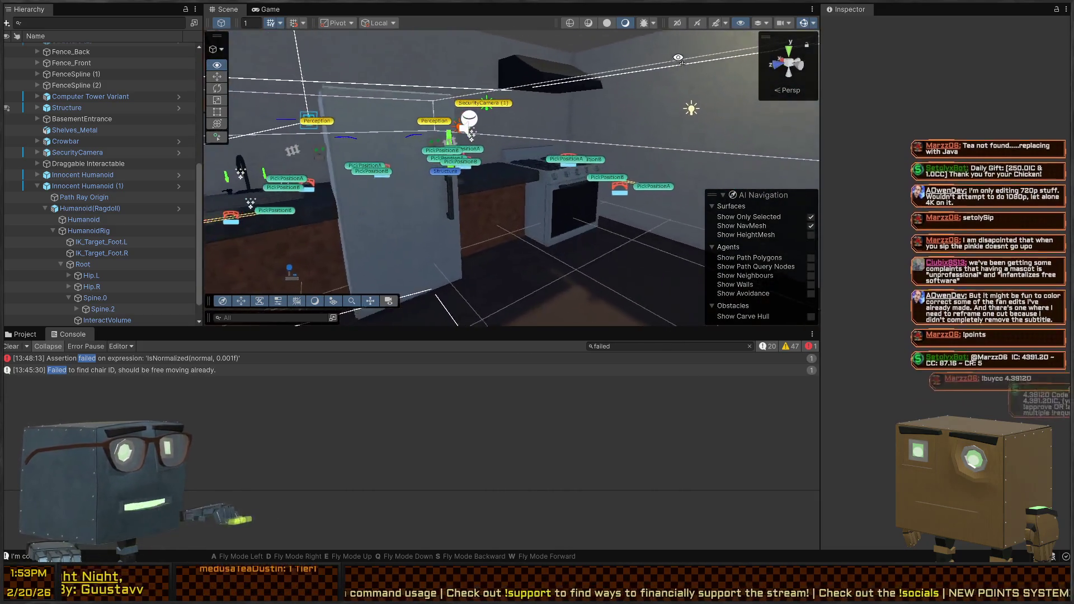
pyautogui.press('w')
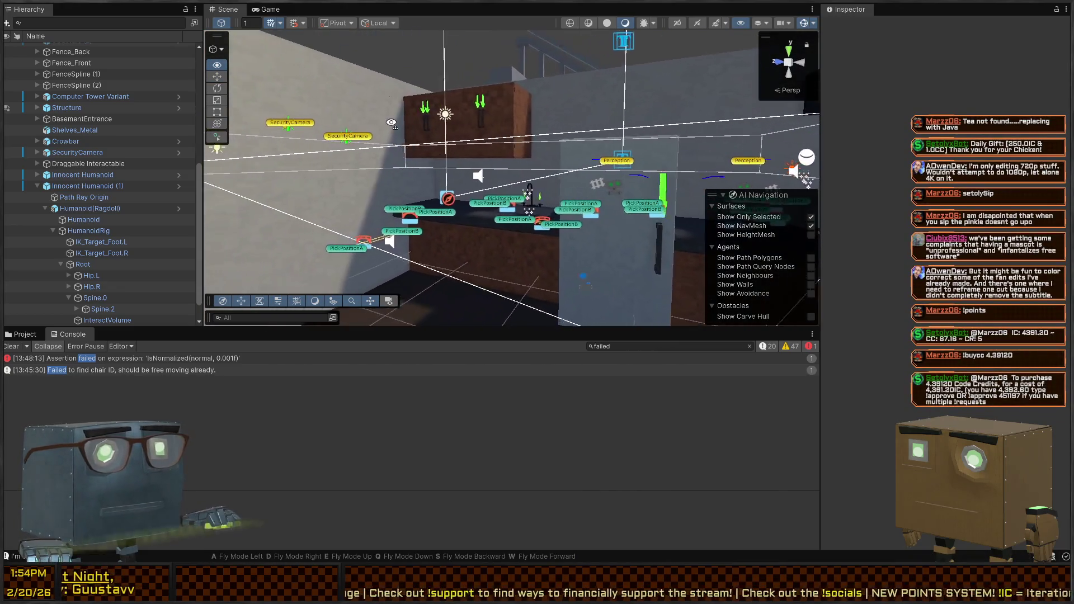
pyautogui.press('w')
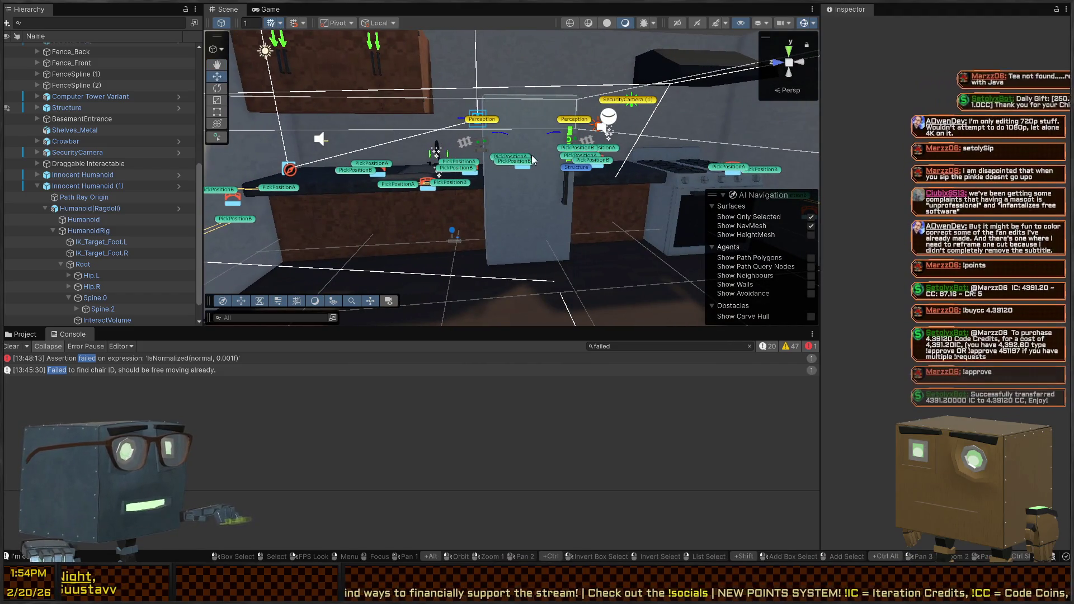
pyautogui.press('w')
pyautogui.press('w')
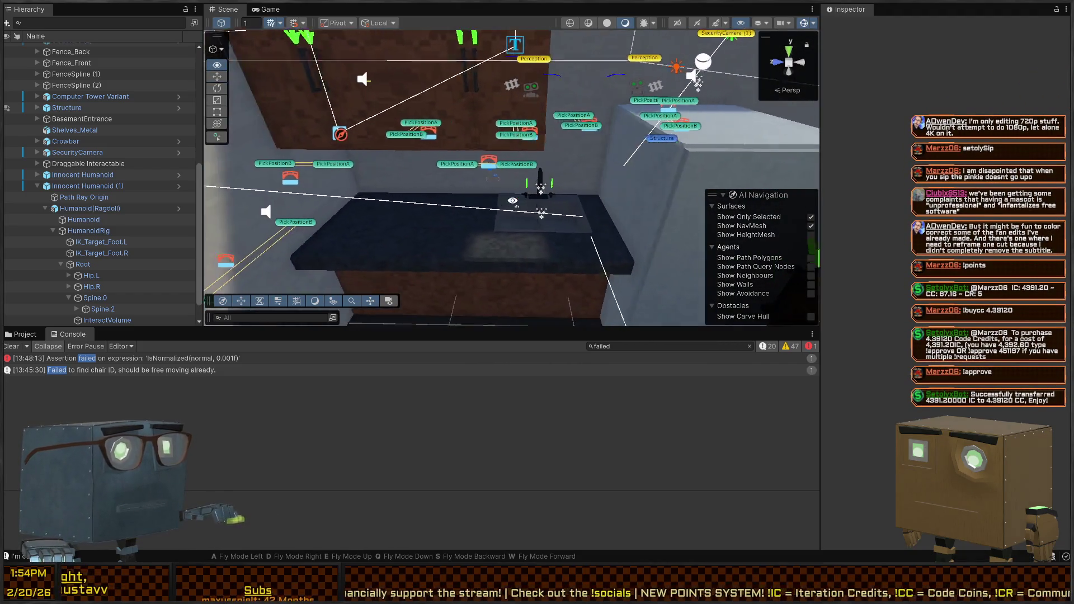
pyautogui.press('w')
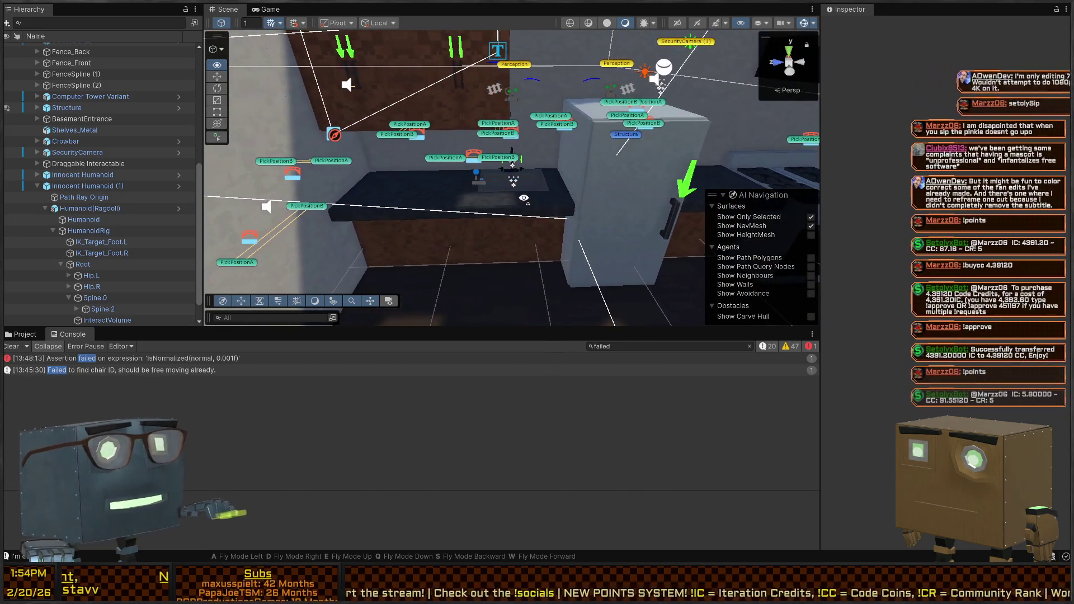
pyautogui.hotkey('ctrl', 'p')
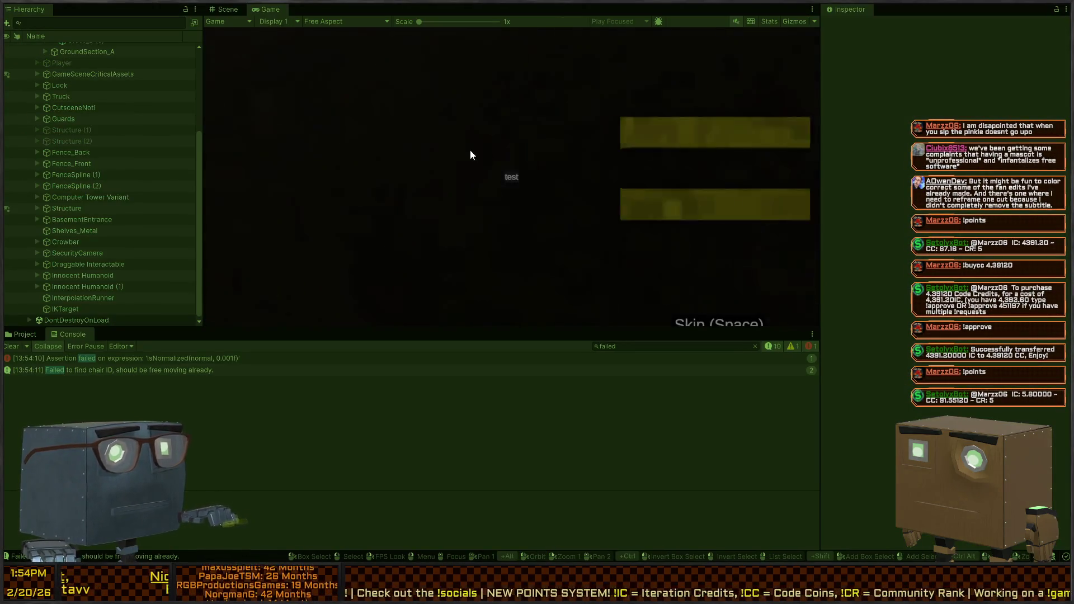
# In the Scene view during play, fly over the rooms and bedroom to watch the NPCs move.
pyautogui.click(228, 9)
pyautogui.press('s')
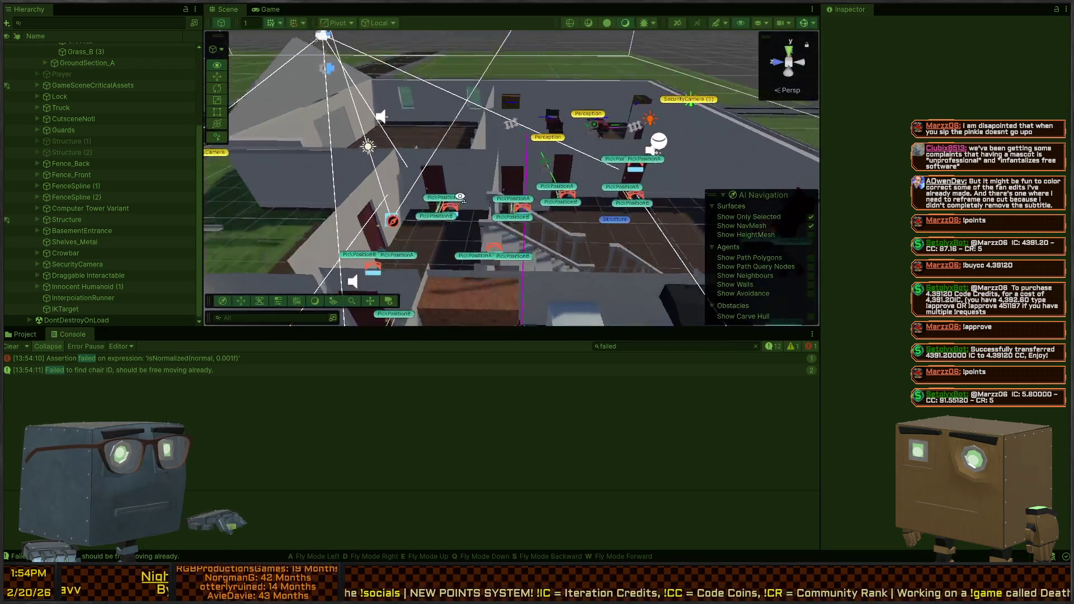
pyautogui.press('s')
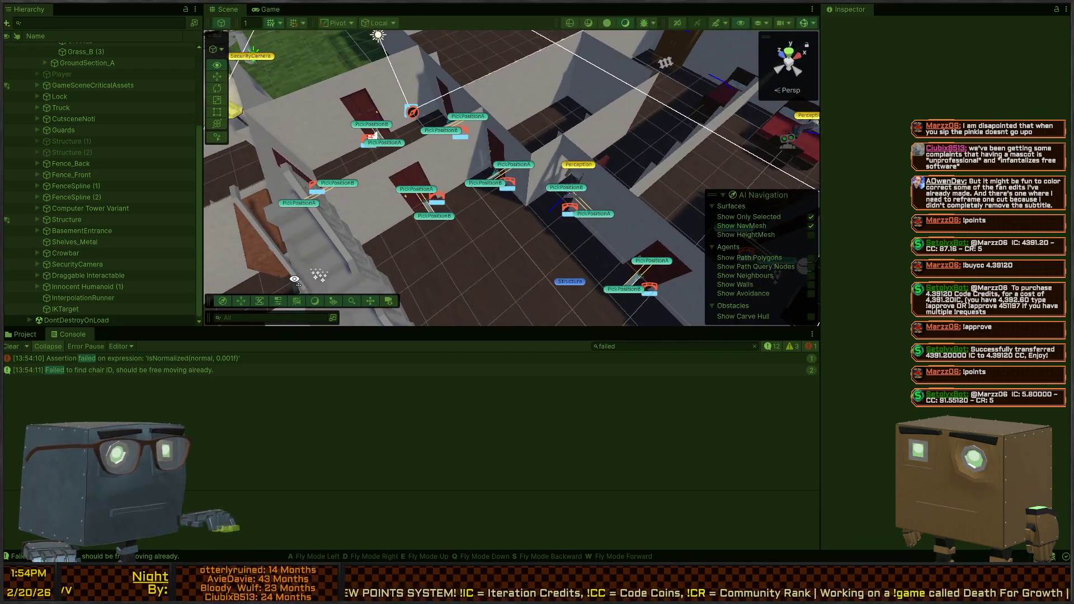
pyautogui.press('w')
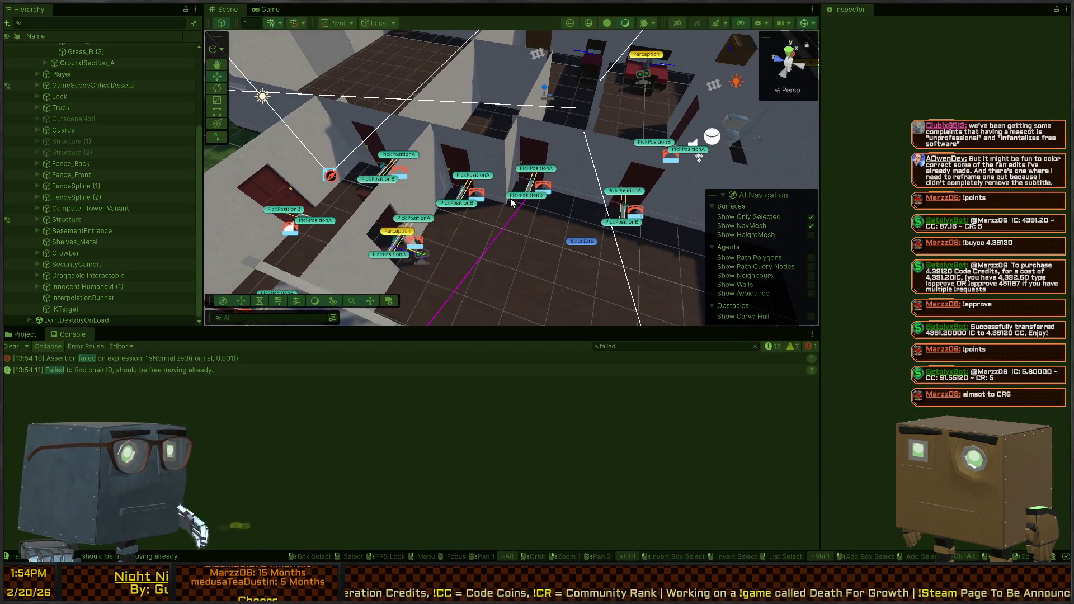
pyautogui.press('s')
pyautogui.press('w')
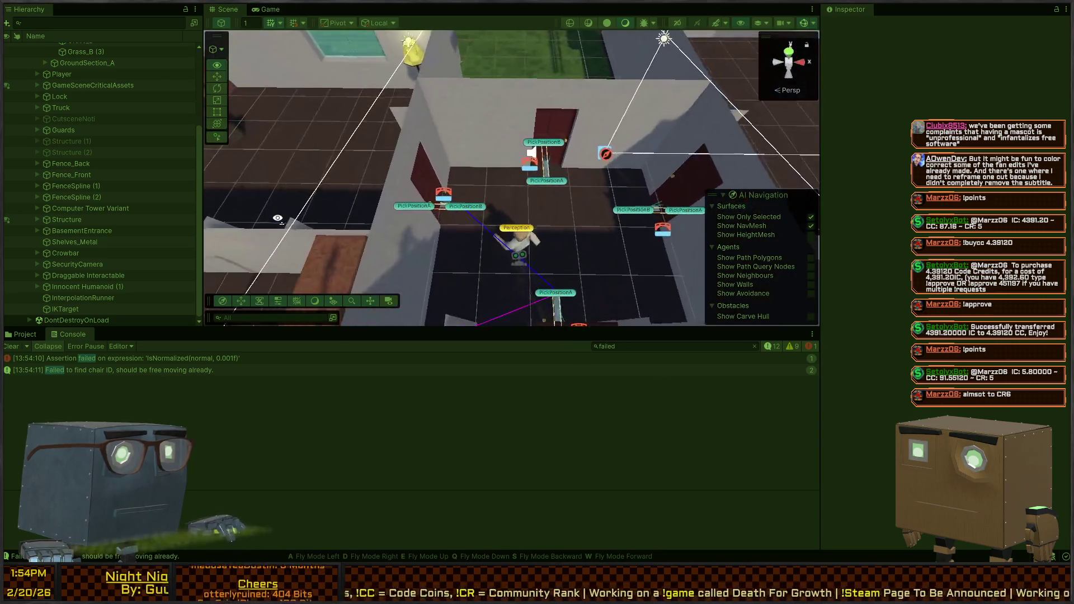
pyautogui.press('s')
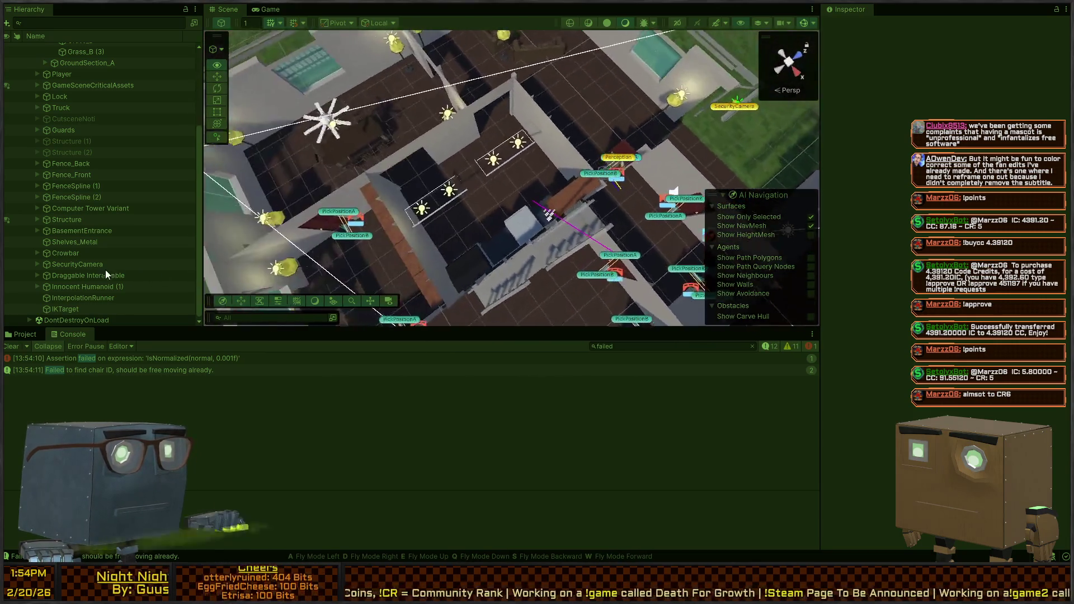
pyautogui.press('w')
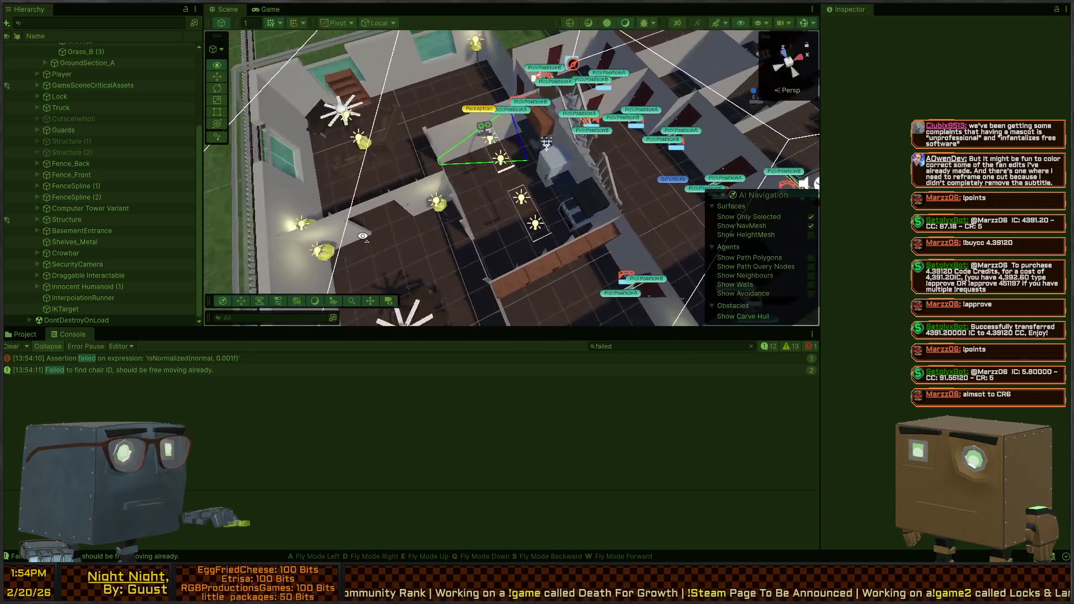
pyautogui.press('w')
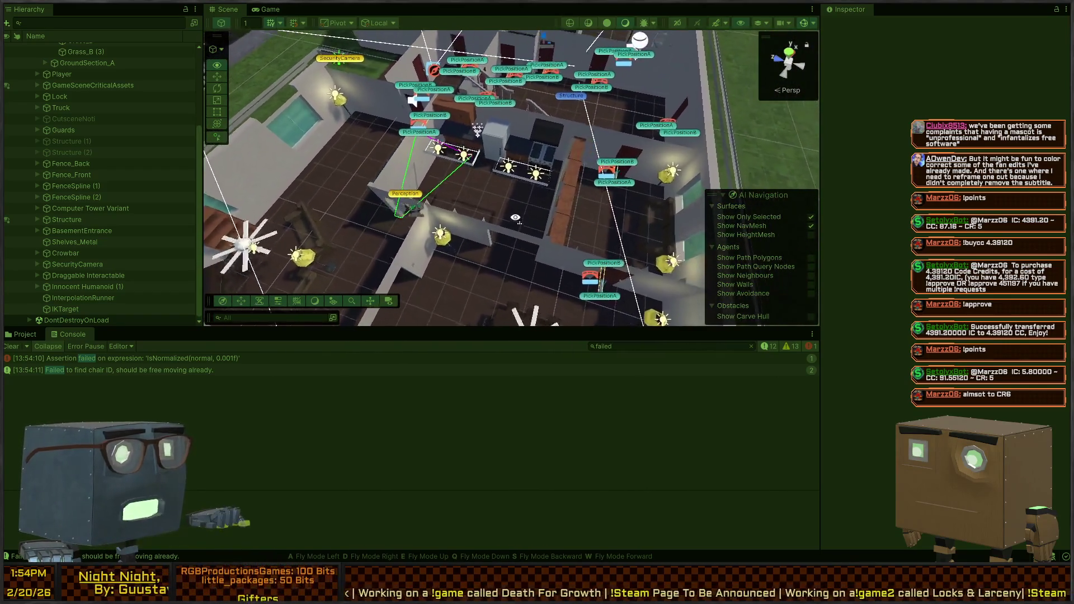
pyautogui.press('w')
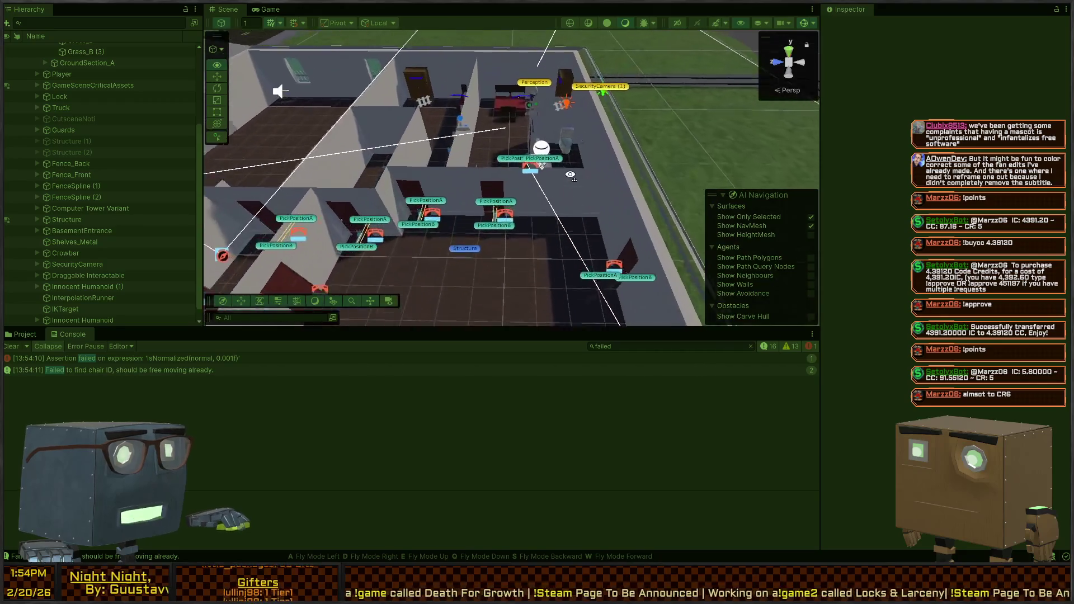
pyautogui.press('s')
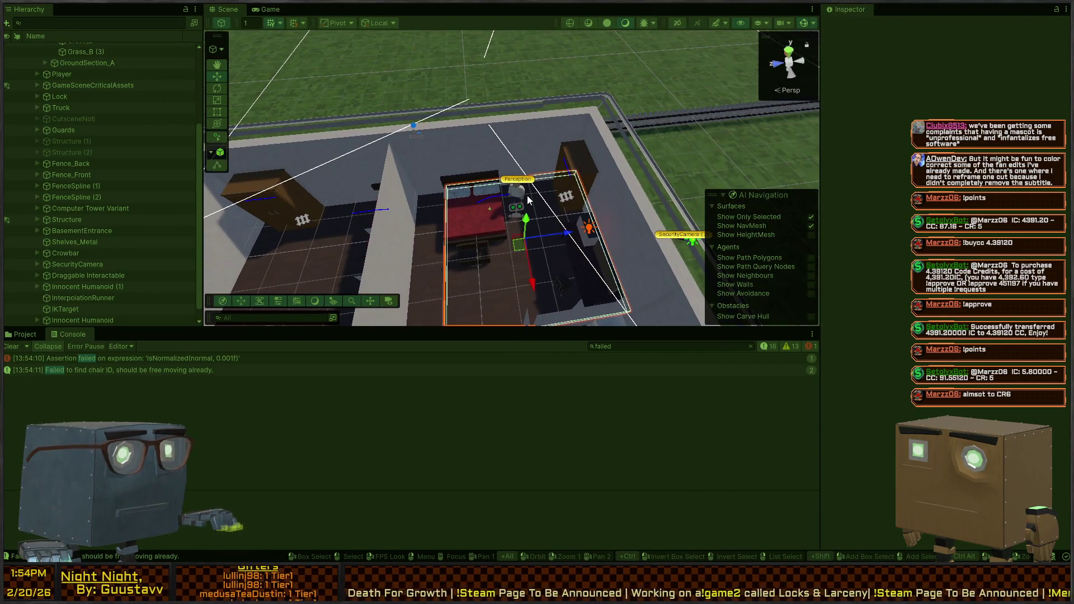
pyautogui.click(529, 200)
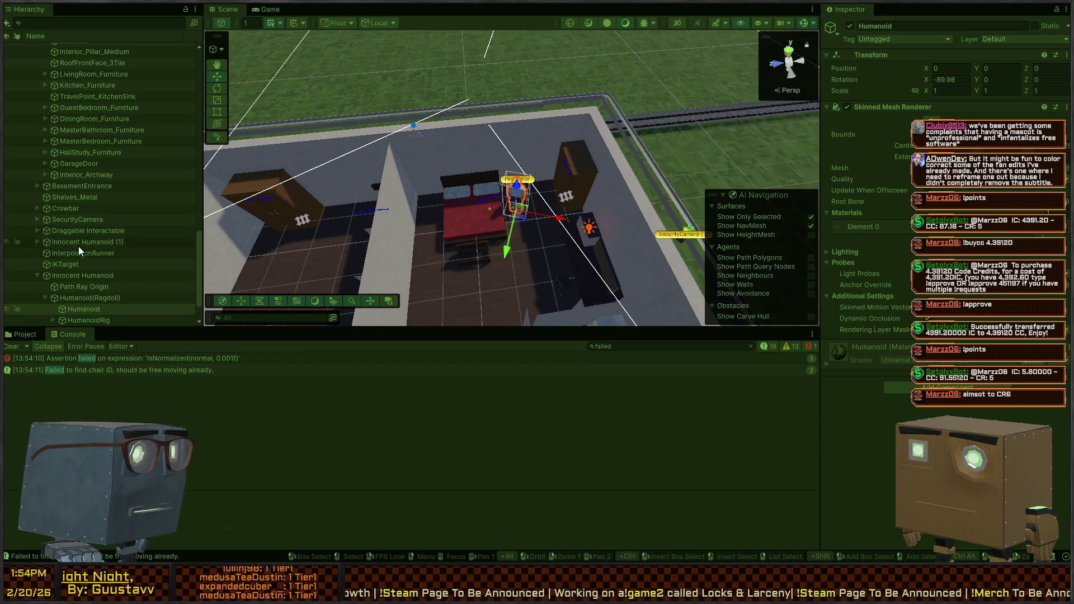
pyautogui.click(75, 274)
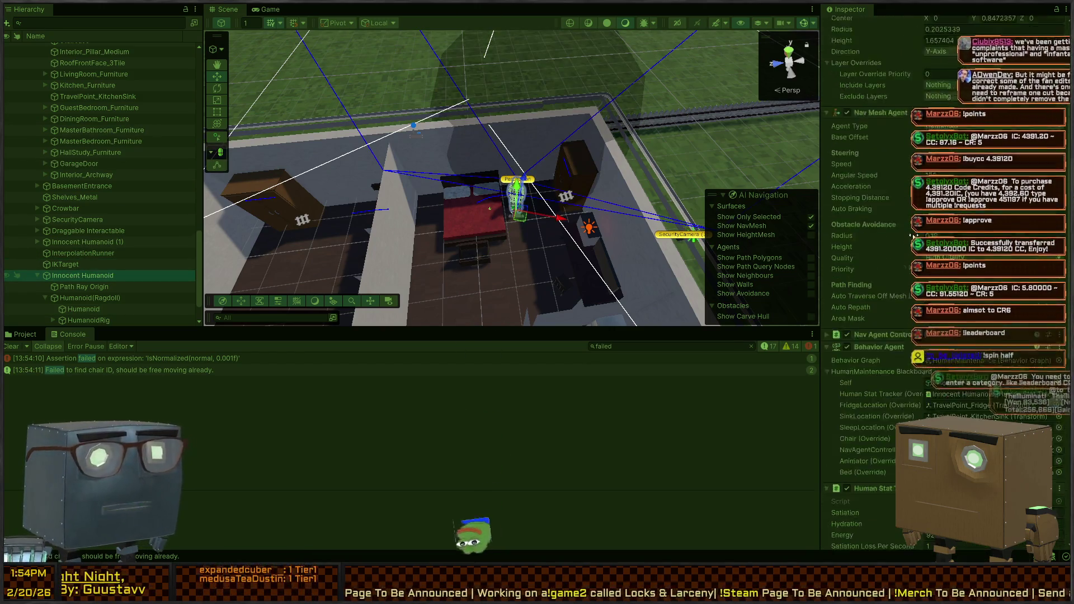
pyautogui.scroll(-7, 880, 216)
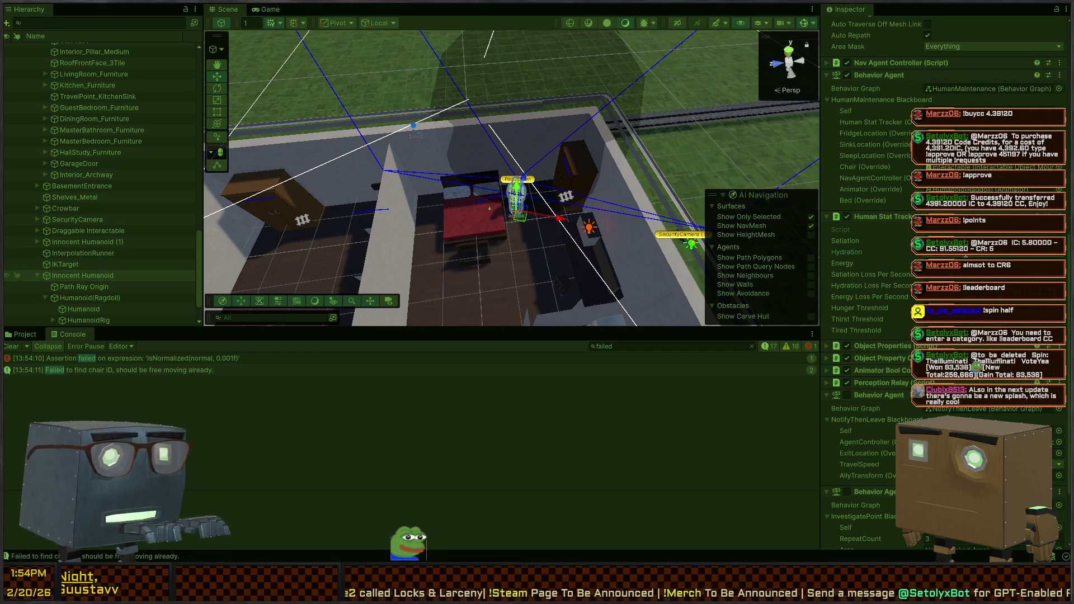
pyautogui.moveTo(526, 52)
pyautogui.mouseDown()
pyautogui.moveTo(278, 151)
pyautogui.moveTo(556, 170)
pyautogui.moveTo(564, 195)
pyautogui.mouseUp()
pyautogui.press('w')
pyautogui.press('s')
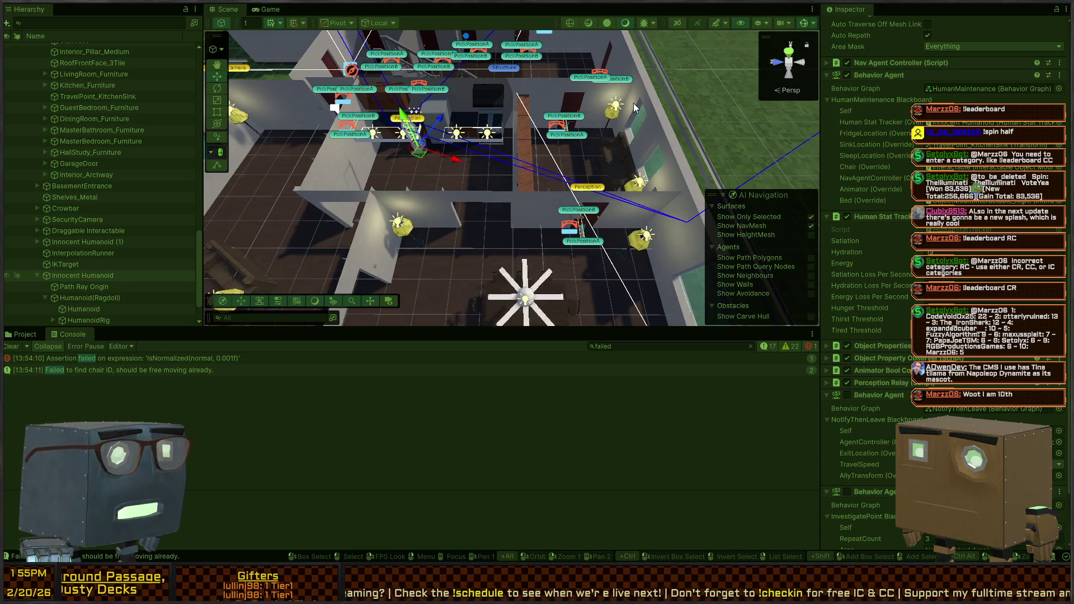
pyautogui.moveTo(639, 168)
pyautogui.mouseDown()
pyautogui.moveTo(518, 164)
pyautogui.moveTo(487, 173)
pyautogui.moveTo(570, 128)
pyautogui.moveTo(536, 154)
pyautogui.mouseUp()
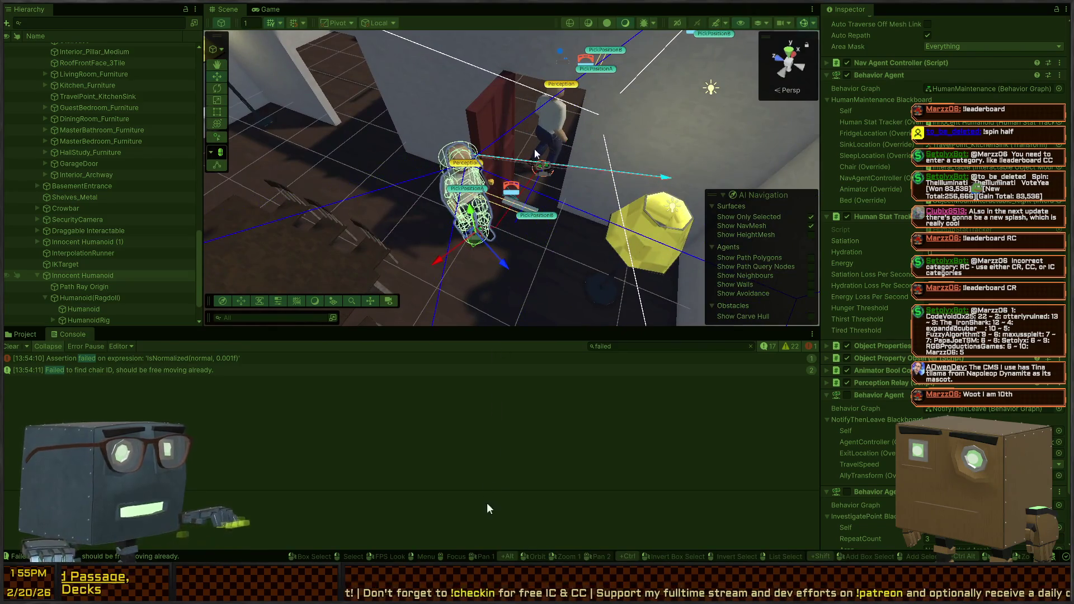
pyautogui.moveTo(503, 219); pyautogui.dragTo(584, 215)
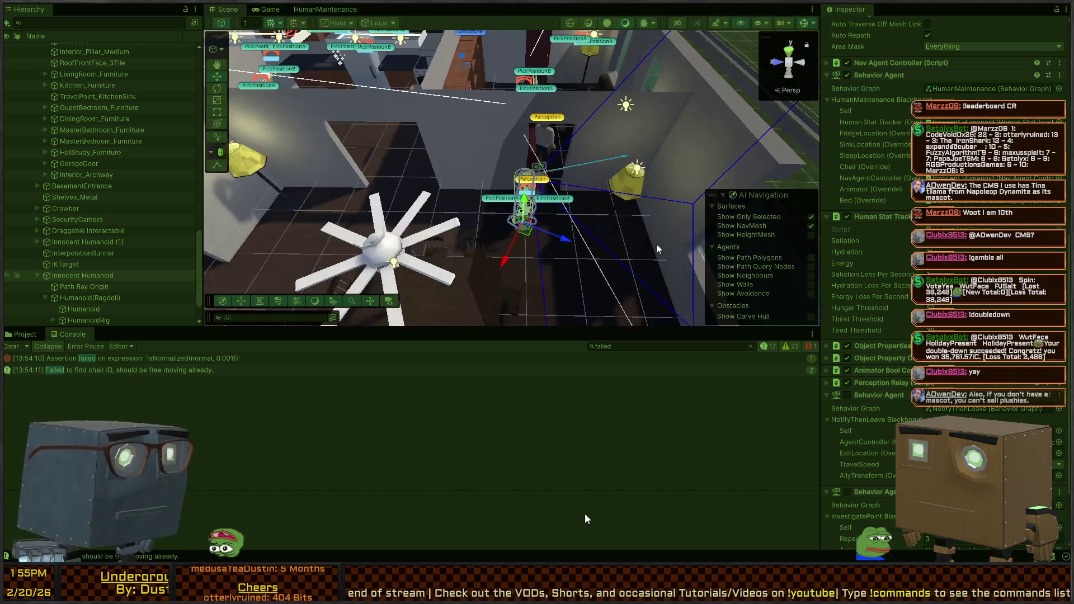
# Ping the humanoid's Chair reference and frame the loveseat seat's Interactable in the Scene.
pyautogui.scroll(-3, 899, 257)
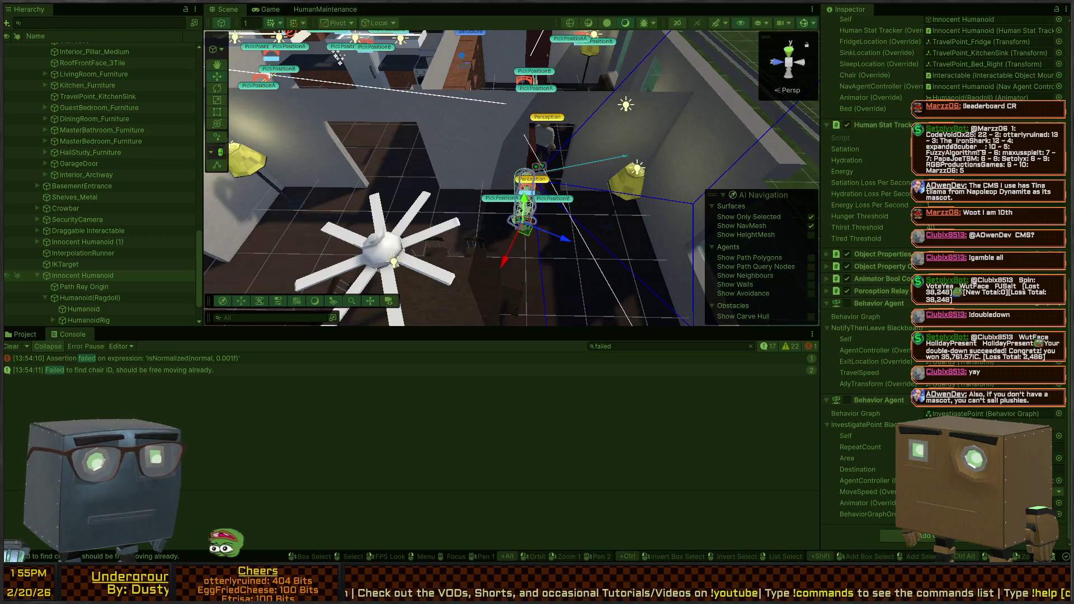
pyautogui.scroll(5, 895, 257)
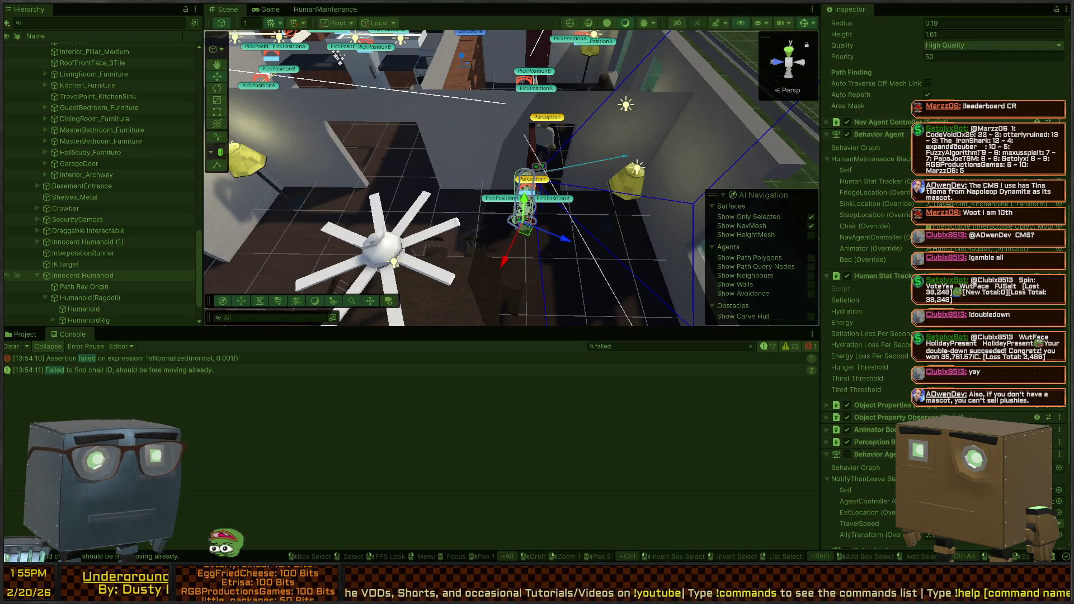
pyautogui.click(959, 227)
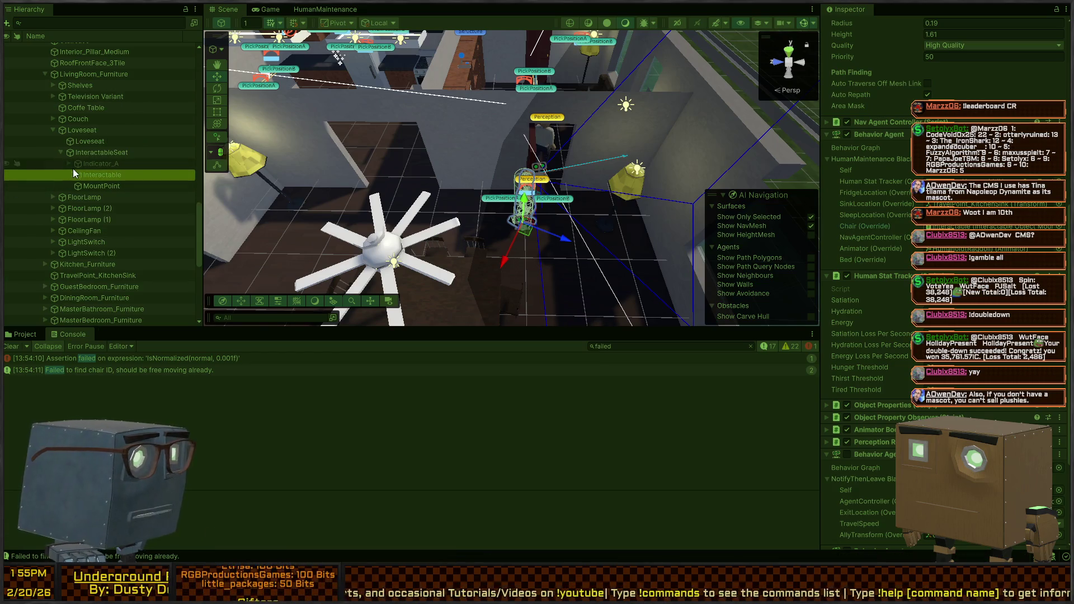
pyautogui.click(95, 170)
pyautogui.press('f')
# Fly around the living room near the armchair, then select the second innocent humanoid.
pyautogui.moveTo(679, 152)
pyautogui.mouseDown()
pyautogui.moveTo(716, 104)
pyautogui.moveTo(355, 173)
pyautogui.moveTo(402, 211)
pyautogui.moveTo(377, 216)
pyautogui.moveTo(334, 174)
pyautogui.moveTo(402, 150)
pyautogui.mouseUp()
pyautogui.moveTo(503, 149)
pyautogui.mouseDown()
pyautogui.moveTo(463, 145)
pyautogui.moveTo(463, 161)
pyautogui.moveTo(629, 127)
pyautogui.moveTo(418, 168)
pyautogui.moveTo(564, 146)
pyautogui.mouseUp()
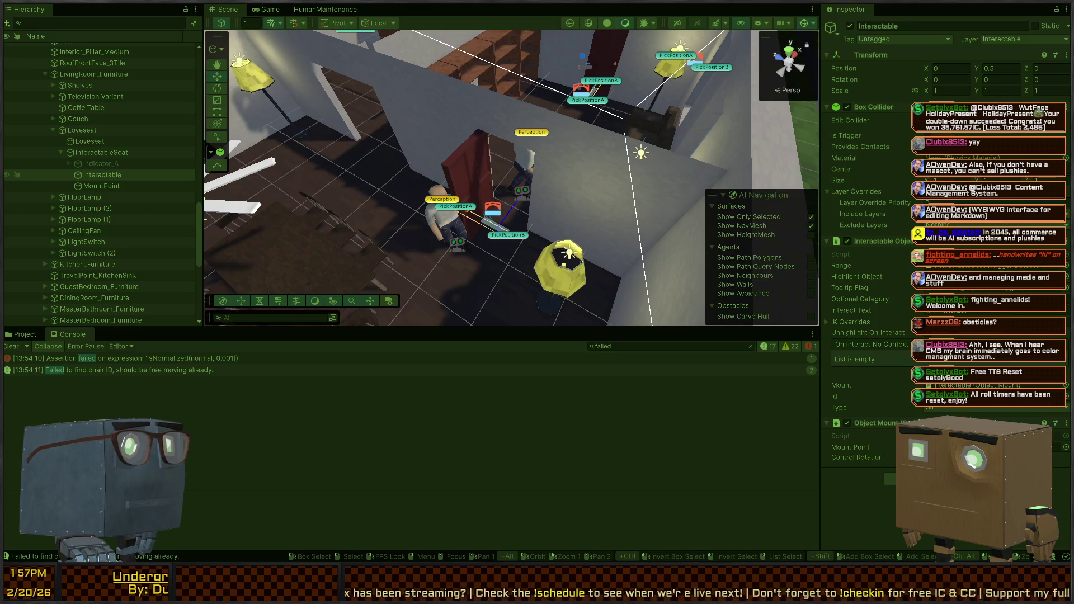
pyautogui.moveTo(411, 106)
pyautogui.mouseDown()
pyautogui.moveTo(509, 128)
pyautogui.moveTo(549, 150)
pyautogui.moveTo(499, 150)
pyautogui.moveTo(540, 163)
pyautogui.mouseUp()
pyautogui.moveTo(475, 143)
pyautogui.mouseDown()
pyautogui.moveTo(500, 94)
pyautogui.moveTo(456, 141)
pyautogui.mouseUp()
pyautogui.click(450, 177)
# Select the living-room Couch, expand it, and select its second seat, InteractableSeat (1).
pyautogui.moveTo(657, 179)
pyautogui.mouseDown()
pyautogui.moveTo(304, 146)
pyautogui.moveTo(318, 190)
pyautogui.mouseUp()
pyautogui.click(434, 128)
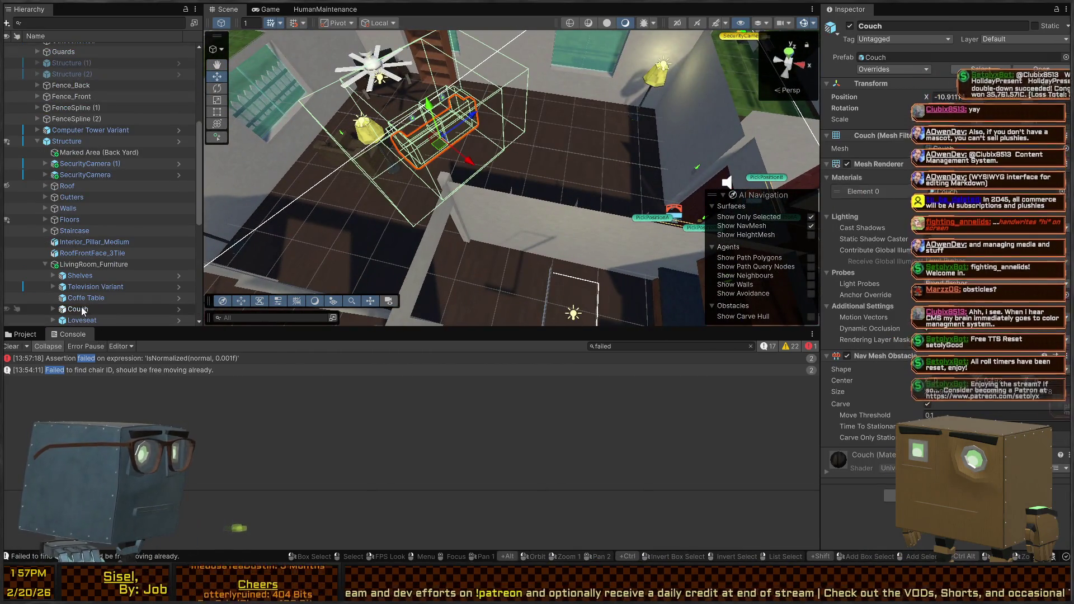
pyautogui.click(53, 309)
pyautogui.scroll(-3, 70, 269)
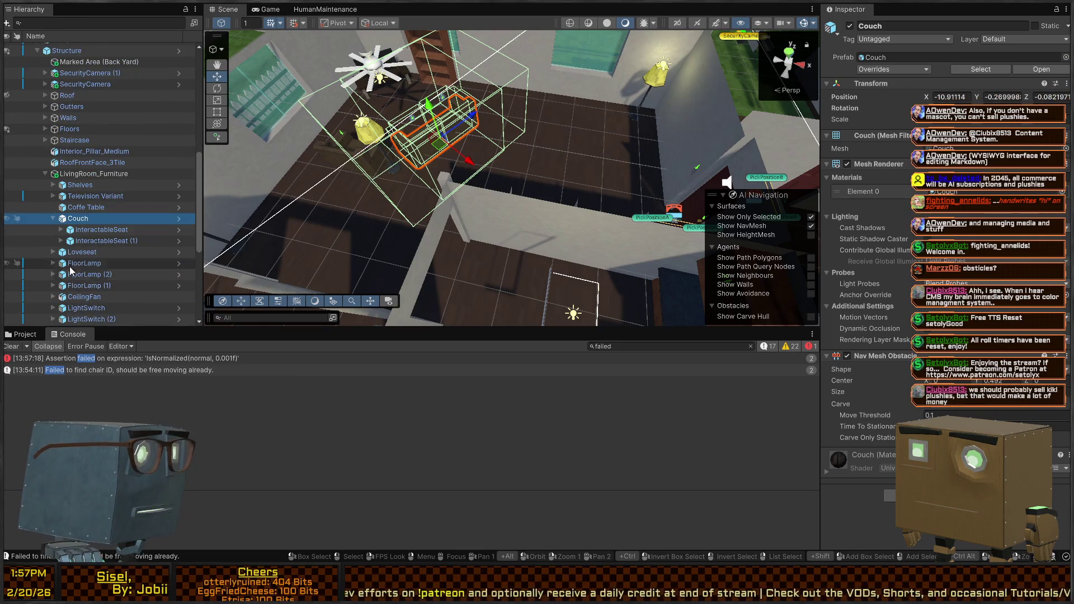
pyautogui.click(88, 244)
# Select the bedroom humanoid and expand InteractableSeat (1) to show Indicator_A, Interactable and MountPoint.
pyautogui.moveTo(467, 186)
pyautogui.mouseDown()
pyautogui.moveTo(823, 99)
pyautogui.moveTo(830, 112)
pyautogui.moveTo(776, 148)
pyautogui.moveTo(486, 212)
pyautogui.mouseUp()
pyautogui.click(499, 221)
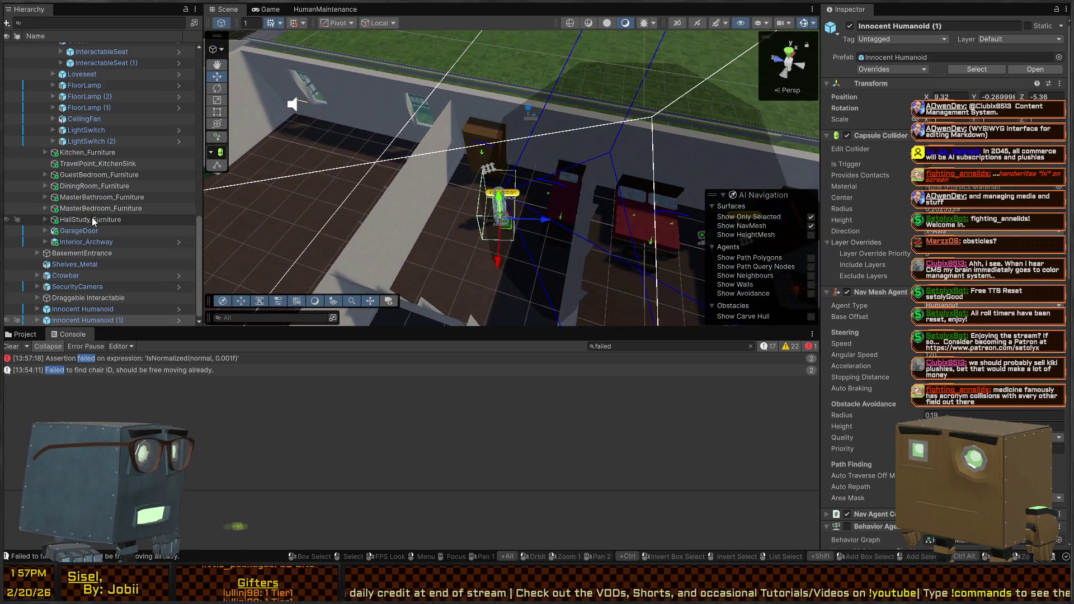
pyautogui.scroll(-5, 910, 229)
pyautogui.scroll(-6, 909, 228)
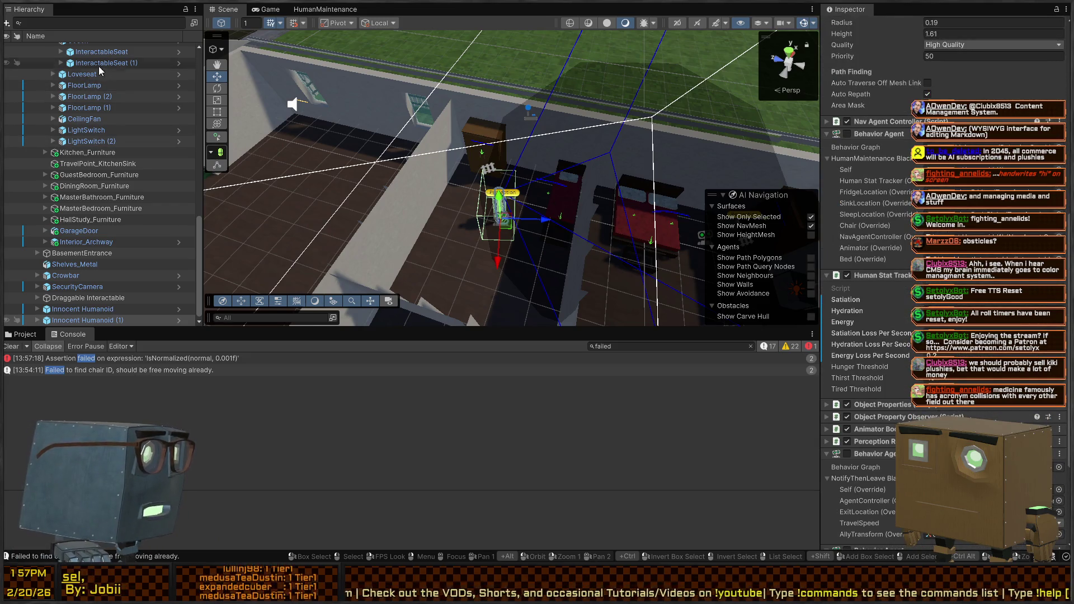
pyautogui.click(60, 63)
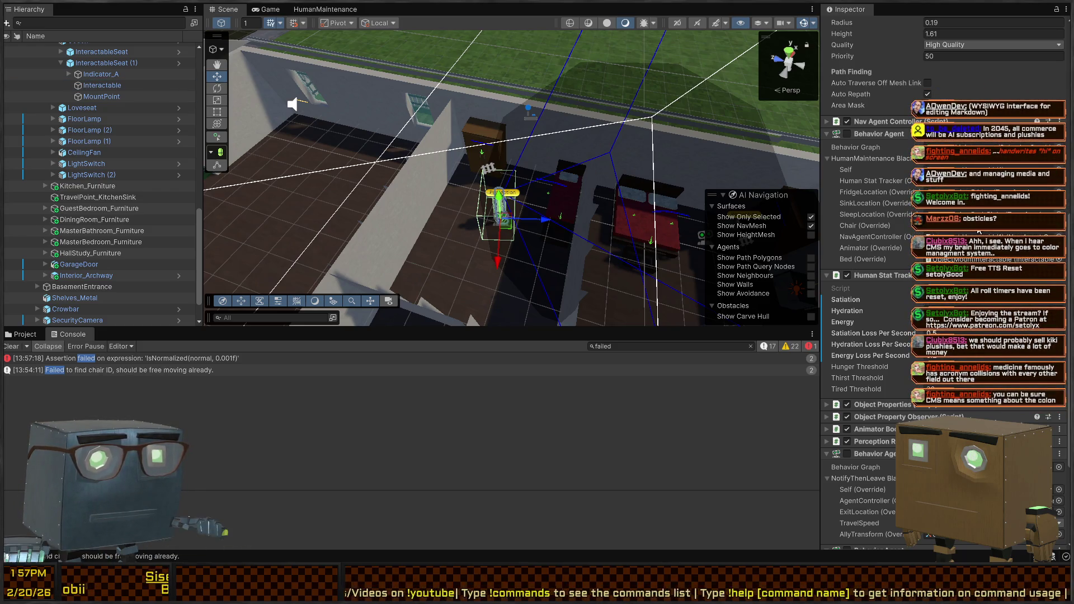
pyautogui.moveTo(690, 191)
pyautogui.mouseDown()
pyautogui.moveTo(301, 224)
pyautogui.moveTo(444, 233)
pyautogui.mouseUp()
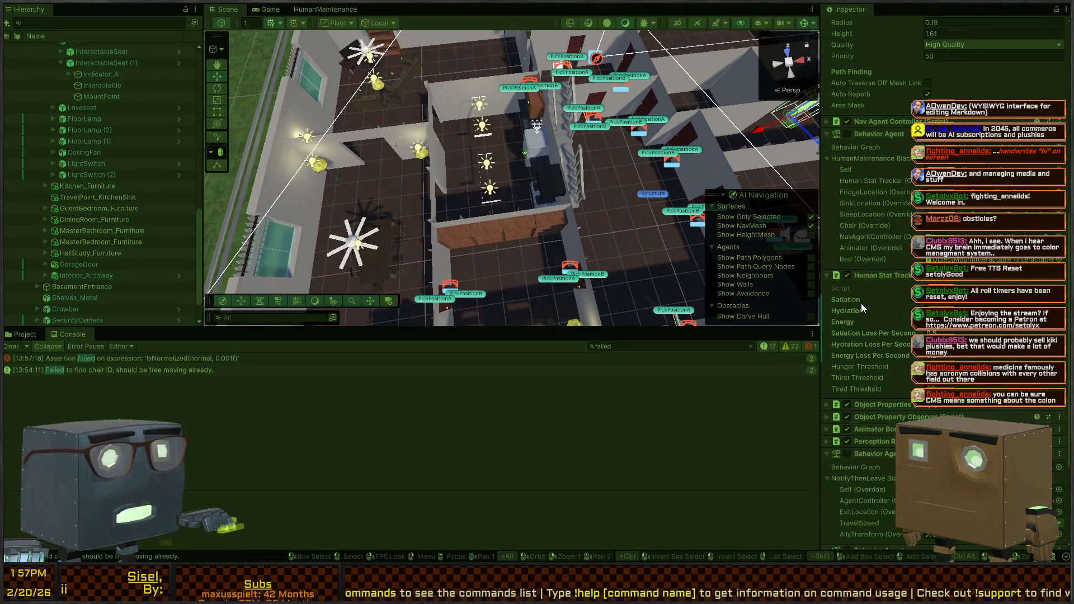
# Enter Play mode and select Ground, GroundSection_B, Grass_B (3) and Player in the Scene hierarchy.
pyautogui.hotkey('ctrl', 'p')
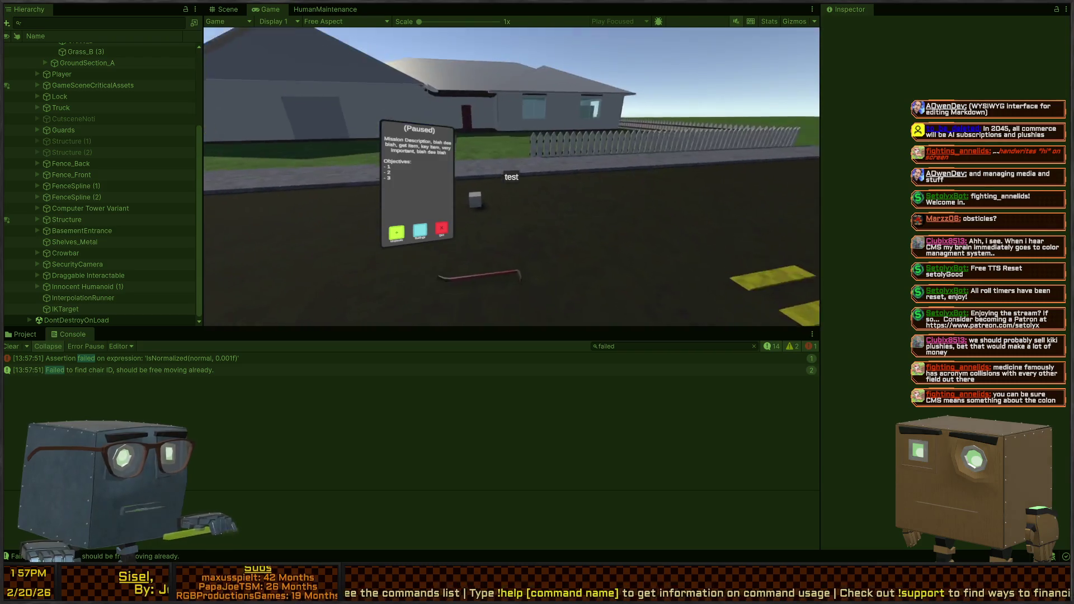
pyautogui.click(240, 7)
pyautogui.moveTo(586, 193)
pyautogui.mouseDown()
pyautogui.moveTo(755, 137)
pyautogui.moveTo(136, 212)
pyautogui.mouseUp()
pyautogui.scroll(3, 102, 120)
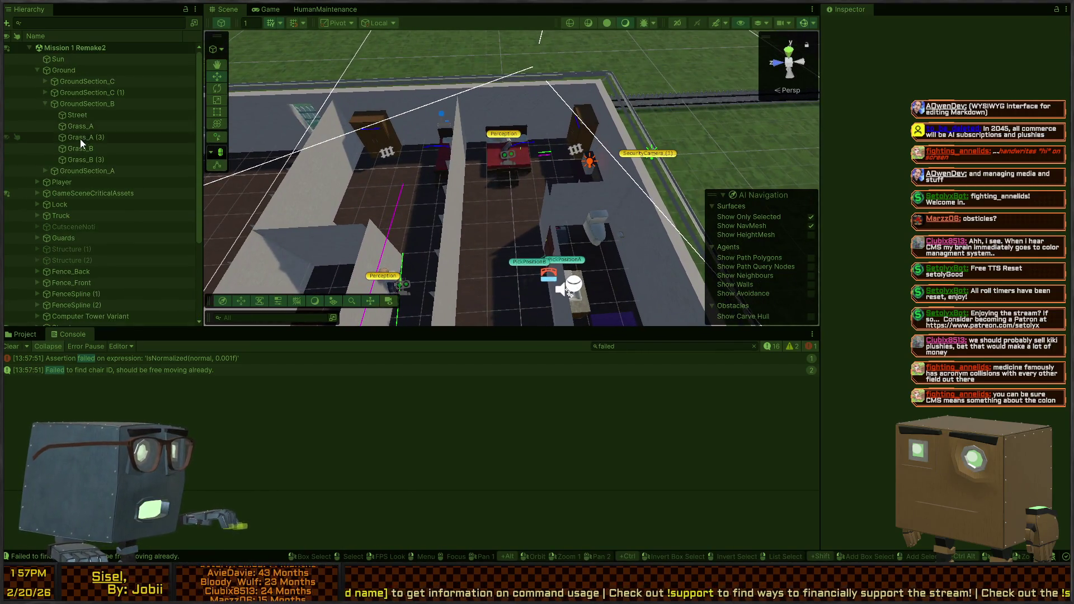
pyautogui.click(62, 104)
pyautogui.click(57, 71)
pyautogui.click(43, 159)
pyautogui.click(66, 192)
pyautogui.click(66, 179)
# Fly into the building and select the second humanoid's Humanoid(Ragdoll) object.
pyautogui.moveTo(518, 167)
pyautogui.mouseDown()
pyautogui.moveTo(392, 173)
pyautogui.moveTo(122, 159)
pyautogui.moveTo(273, 186)
pyautogui.moveTo(528, 207)
pyautogui.moveTo(482, 179)
pyautogui.moveTo(189, 180)
pyautogui.mouseUp()
pyautogui.click(529, 207)
pyautogui.click(67, 299)
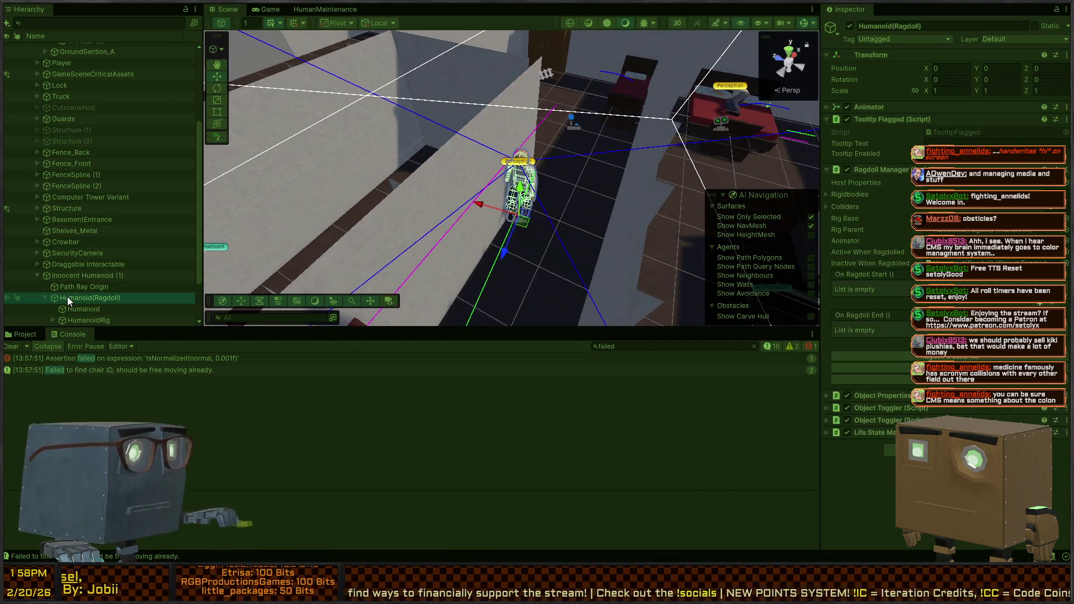
pyautogui.moveTo(479, 212)
pyautogui.mouseDown()
pyautogui.moveTo(688, 194)
pyautogui.moveTo(398, 89)
pyautogui.moveTo(367, 106)
pyautogui.moveTo(418, 195)
pyautogui.moveTo(475, 140)
pyautogui.moveTo(551, 108)
pyautogui.moveTo(537, 196)
pyautogui.moveTo(654, 235)
pyautogui.moveTo(671, 232)
pyautogui.moveTo(650, 198)
pyautogui.moveTo(677, 200)
pyautogui.mouseUp()
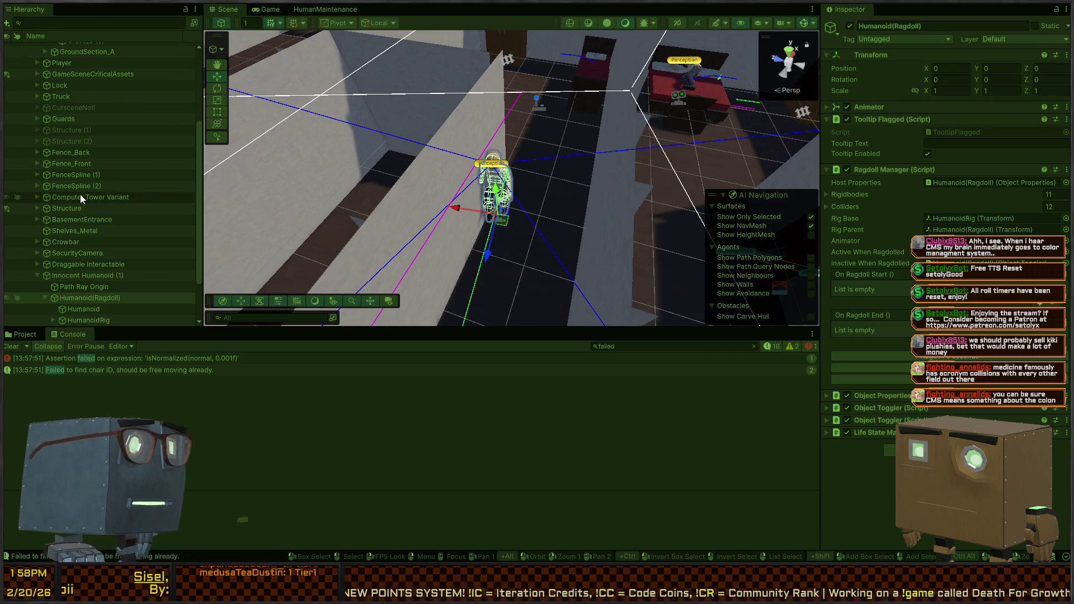
pyautogui.scroll(5, 80, 194)
pyautogui.moveTo(540, 177); pyautogui.dragTo(568, 193)
pyautogui.scroll(-5, 169, 176)
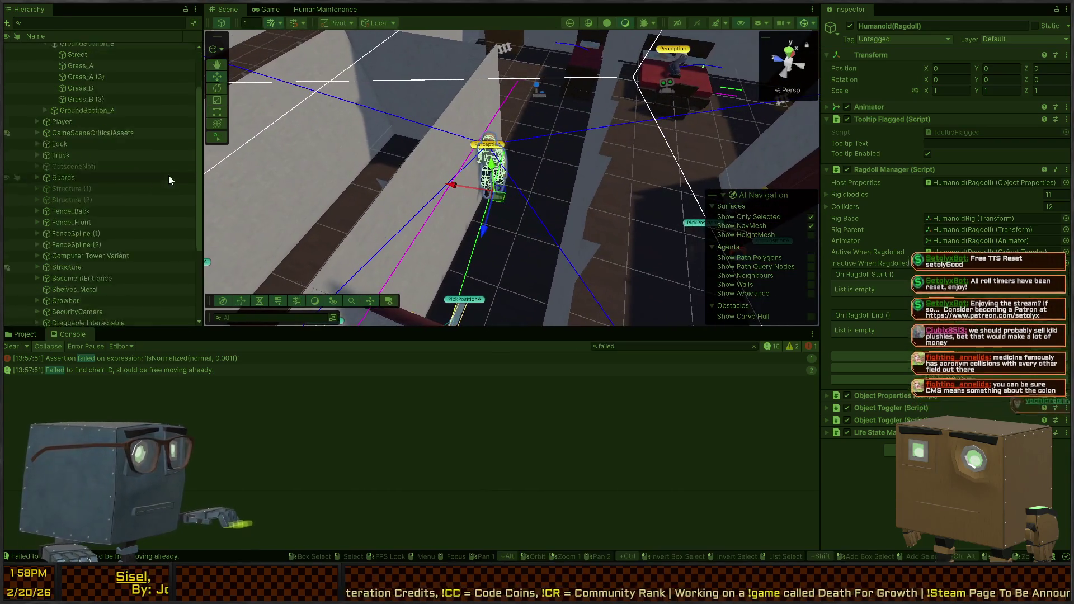
pyautogui.scroll(-5, 168, 175)
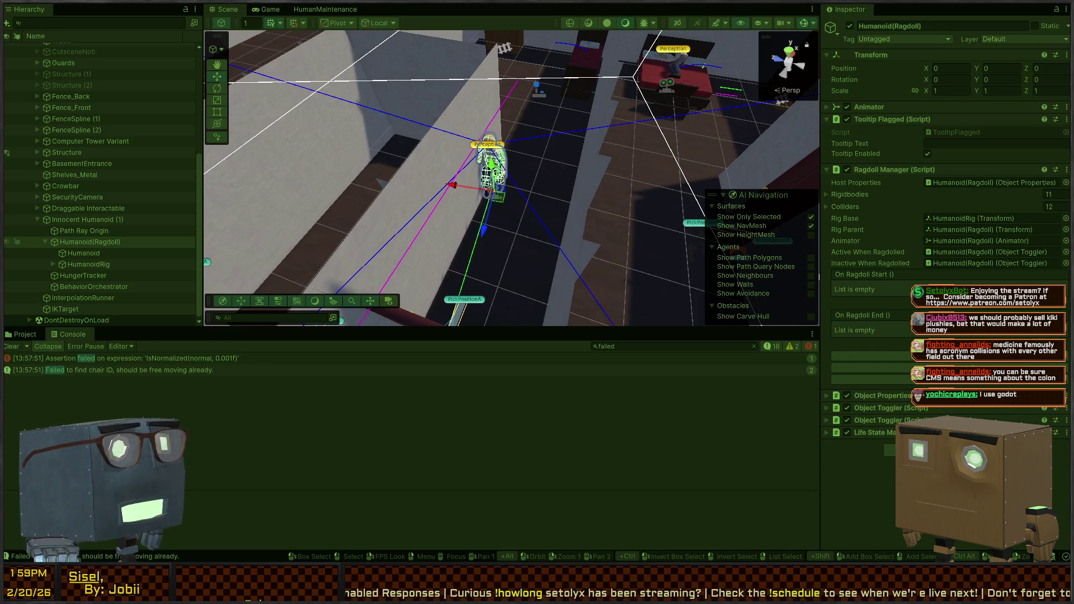
# Orbit around the ragdoll and rooms, then switch to the running Game view.
pyautogui.moveTo(509, 179)
pyautogui.mouseDown()
pyautogui.moveTo(492, 170)
pyautogui.moveTo(462, 212)
pyautogui.moveTo(587, 235)
pyautogui.mouseUp()
pyautogui.moveTo(789, 193)
pyautogui.mouseDown()
pyautogui.moveTo(788, 163)
pyautogui.moveTo(582, 171)
pyautogui.moveTo(505, 190)
pyautogui.mouseUp()
pyautogui.hotkey('ctrl', '2')
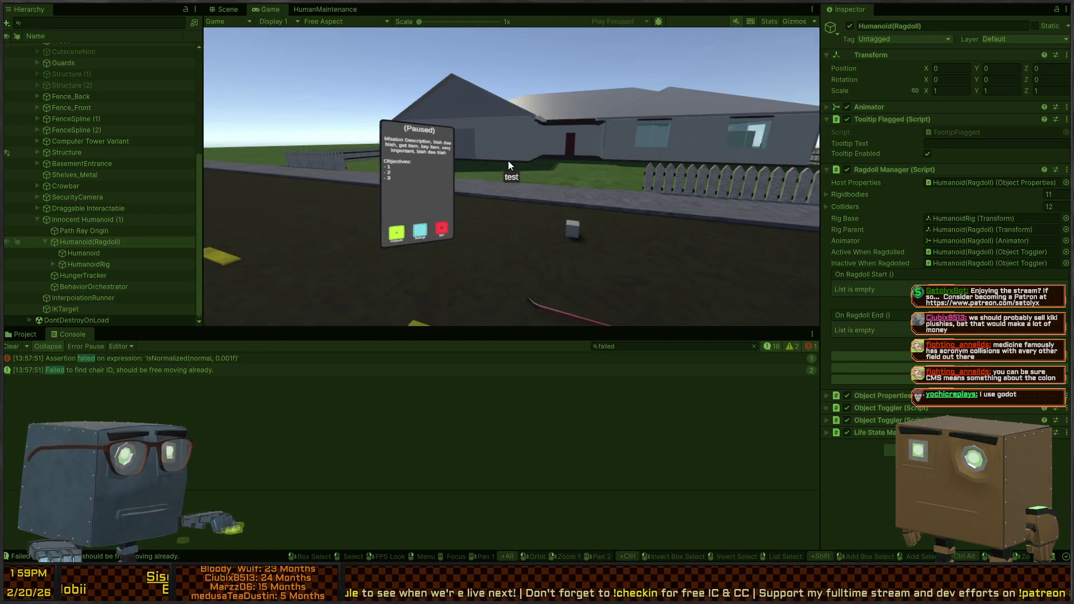
# Check the running Game view, then bring the Scene view back to the front.
pyautogui.click(228, 10)
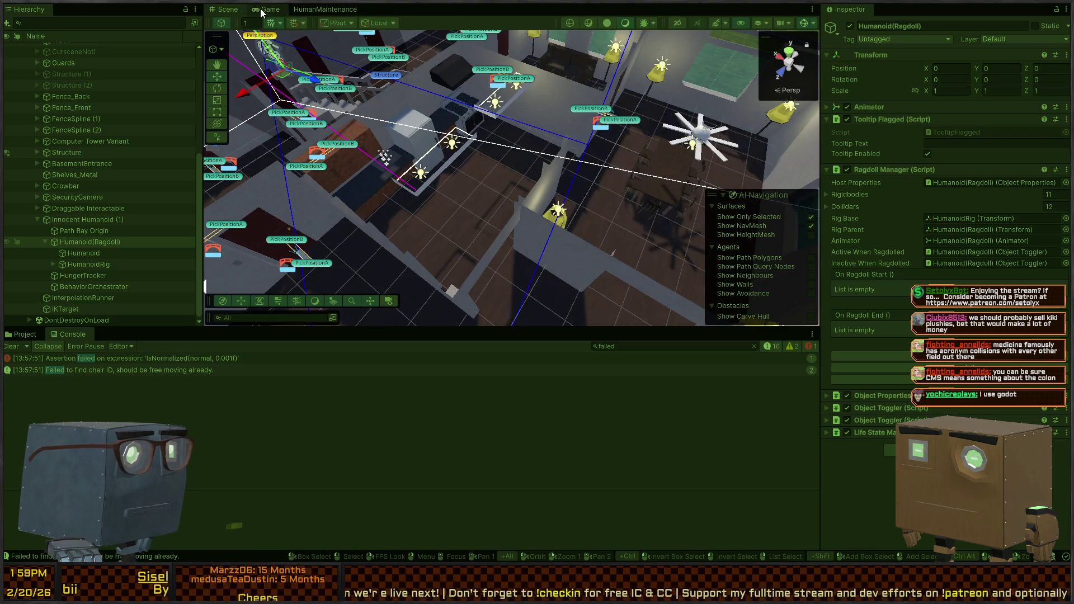
pyautogui.click(261, 10)
pyautogui.click(228, 10)
# Fly the Scene view over the house, looking down to follow the walking humanoid.
pyautogui.moveTo(503, 123)
pyautogui.mouseDown()
pyautogui.moveTo(493, 115)
pyautogui.moveTo(523, 125)
pyautogui.moveTo(72, 93)
pyautogui.moveTo(206, 119)
pyautogui.moveTo(363, 128)
pyautogui.mouseUp()
pyautogui.moveTo(377, 127)
pyautogui.mouseDown()
pyautogui.moveTo(461, 101)
pyautogui.moveTo(495, 117)
pyautogui.moveTo(459, 107)
pyautogui.moveTo(433, 118)
pyautogui.moveTo(556, 123)
pyautogui.moveTo(367, 211)
pyautogui.moveTo(94, 57)
pyautogui.moveTo(119, 44)
pyautogui.moveTo(62, 43)
pyautogui.moveTo(975, 45)
pyautogui.moveTo(948, 78)
pyautogui.moveTo(441, 64)
pyautogui.moveTo(448, 144)
pyautogui.moveTo(465, 138)
pyautogui.moveTo(226, 22)
pyautogui.moveTo(100, 32)
pyautogui.moveTo(1042, 34)
pyautogui.moveTo(539, 12)
pyautogui.moveTo(520, 23)
pyautogui.mouseUp()
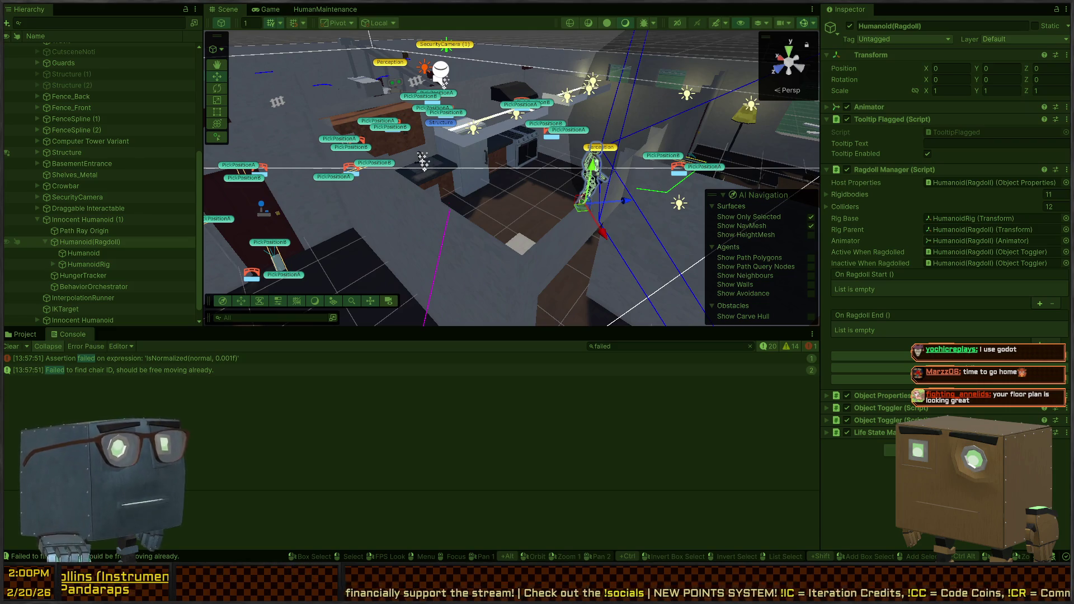
pyautogui.moveTo(504, 140)
pyautogui.mouseDown()
pyautogui.moveTo(517, 131)
pyautogui.moveTo(519, 181)
pyautogui.moveTo(397, 170)
pyautogui.moveTo(351, 102)
pyautogui.moveTo(564, 168)
pyautogui.moveTo(509, 170)
pyautogui.mouseUp()
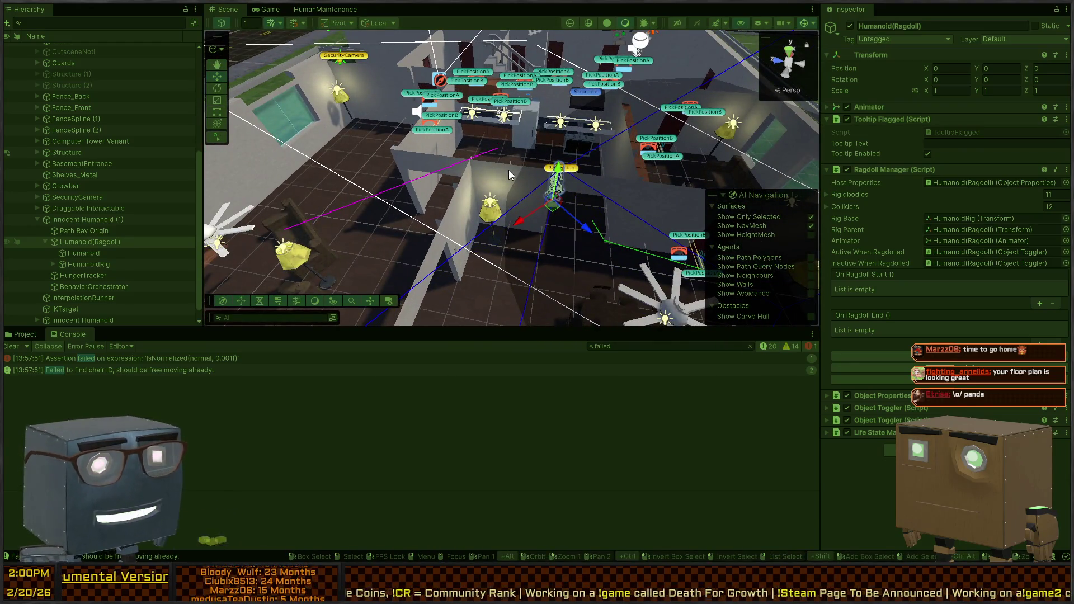
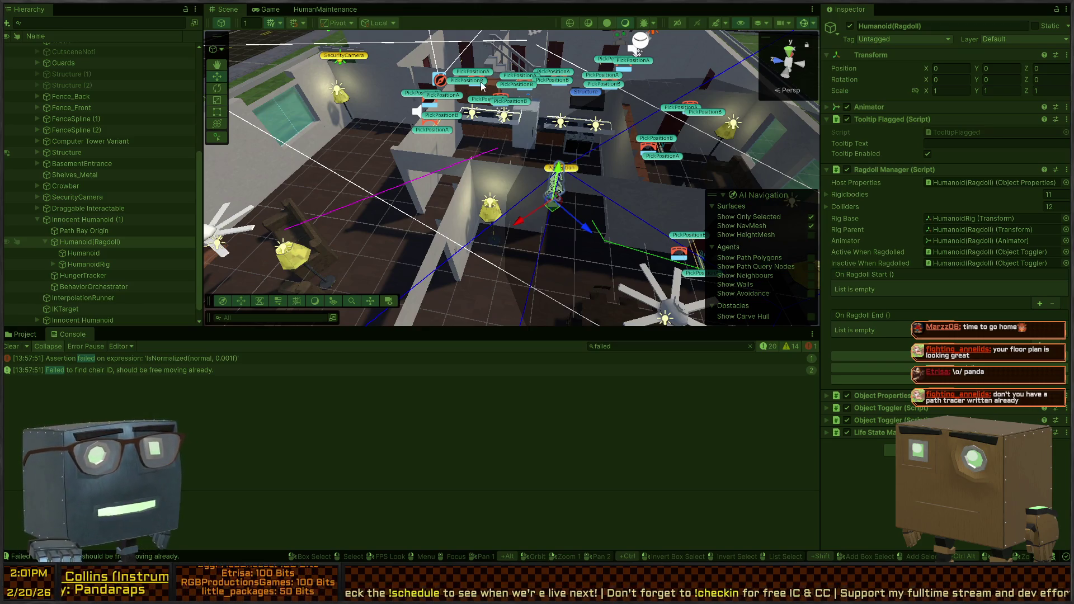
# Fly over the house to the humanoid, collapse the AI Navigation overlay, and show the Game view.
pyautogui.moveTo(389, 88)
pyautogui.mouseDown()
pyautogui.moveTo(609, 128)
pyautogui.moveTo(541, 183)
pyautogui.moveTo(568, 186)
pyautogui.mouseUp()
pyautogui.press('w')
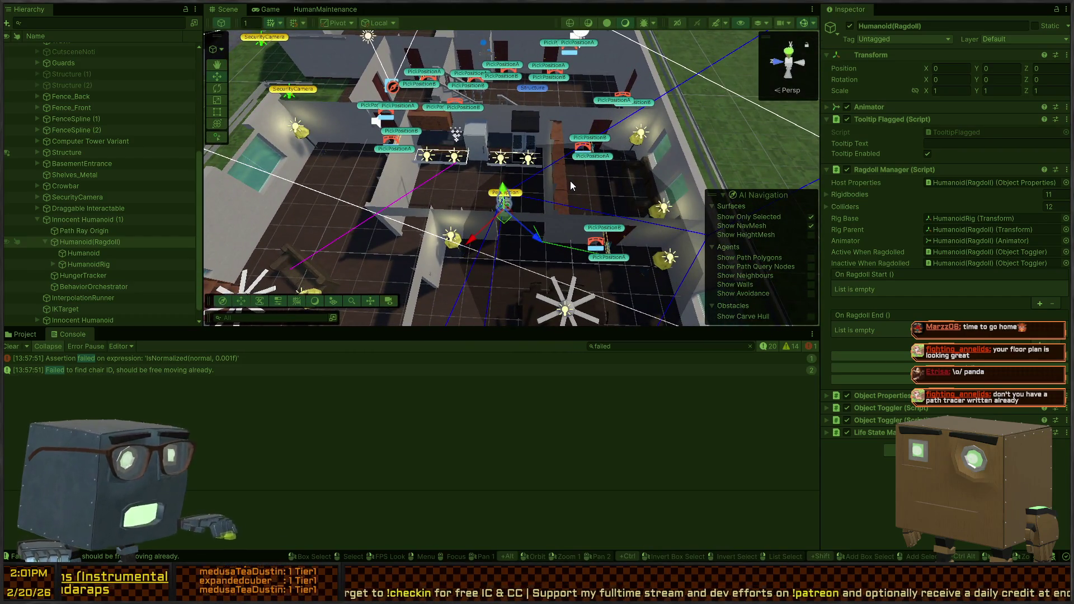
pyautogui.click(722, 196)
pyautogui.moveTo(632, 180)
pyautogui.mouseDown()
pyautogui.moveTo(444, 139)
pyautogui.moveTo(347, 146)
pyautogui.moveTo(134, 83)
pyautogui.moveTo(151, 98)
pyautogui.moveTo(550, 87)
pyautogui.moveTo(806, 118)
pyautogui.moveTo(487, 108)
pyautogui.moveTo(492, 135)
pyautogui.moveTo(426, 141)
pyautogui.moveTo(500, 186)
pyautogui.mouseUp()
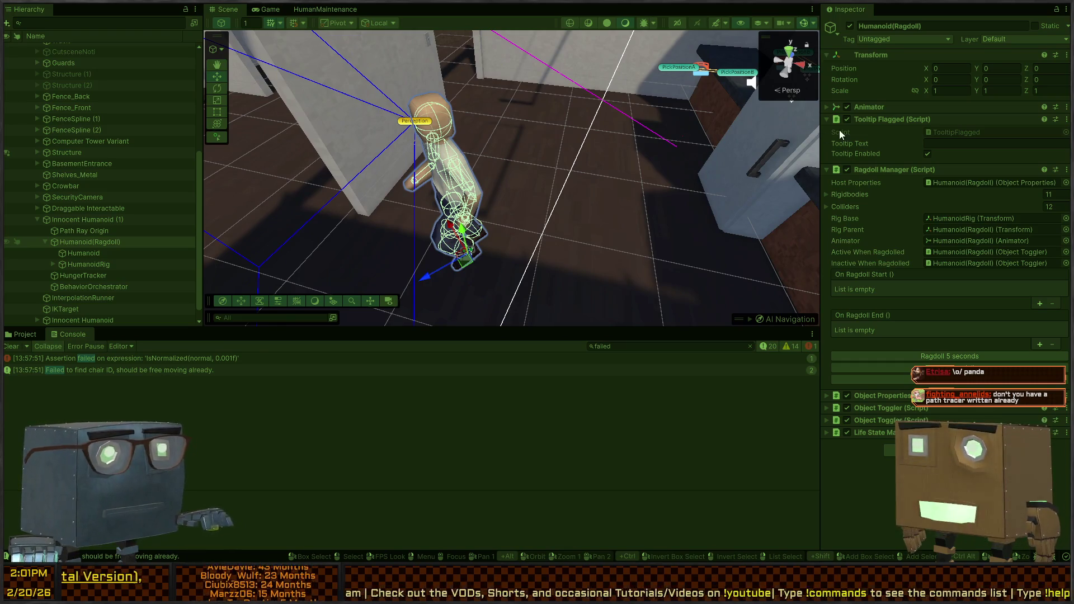
pyautogui.click(278, 9)
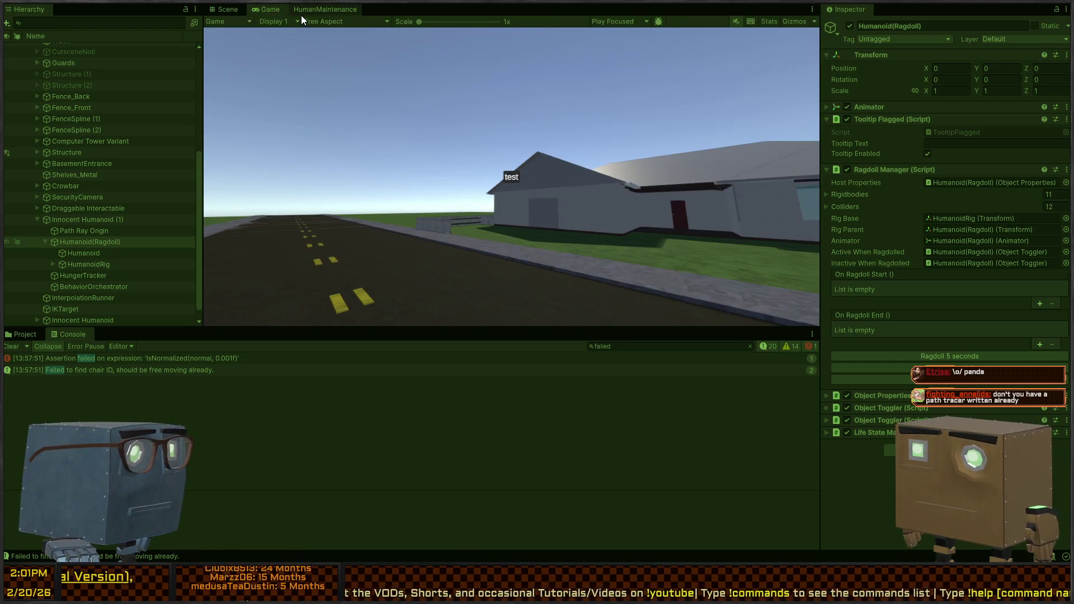
# Debug the HumanMaintenance graph on Innocent Humanoid (1), inspect its Chair and Bed branches, then return to Scene.
pyautogui.click(335, 9)
pyautogui.click(283, 34)
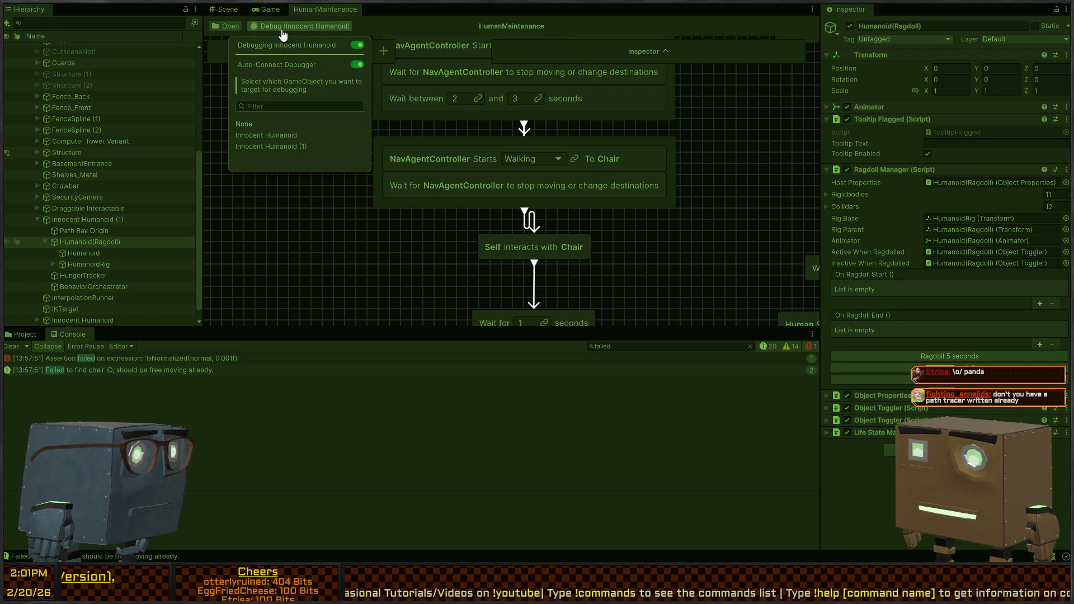
pyautogui.click(289, 147)
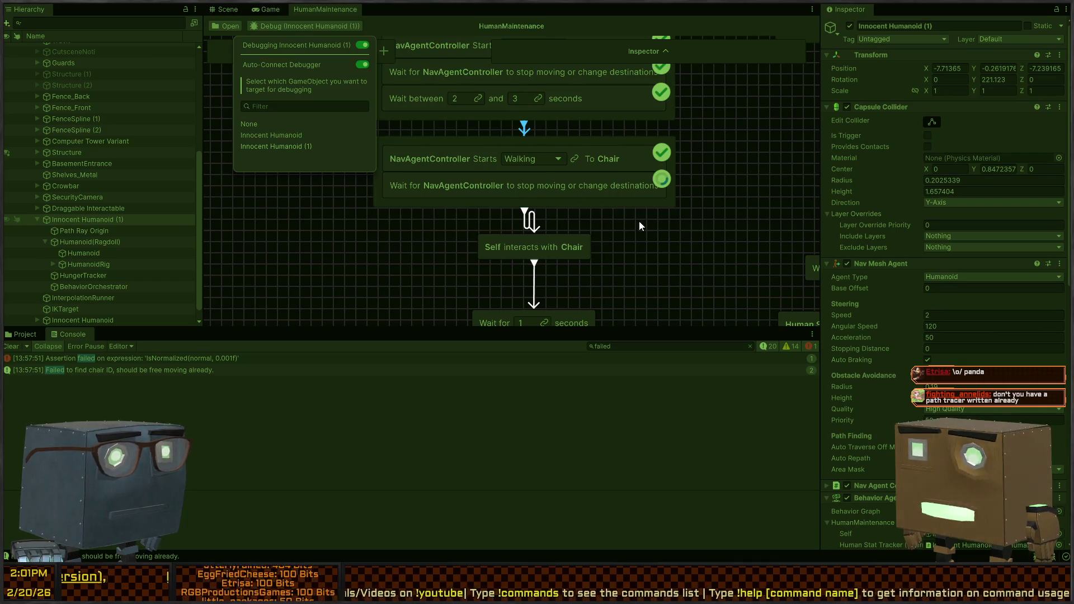
pyautogui.moveTo(640, 226); pyautogui.dragTo(684, 199)
pyautogui.moveTo(681, 148); pyautogui.dragTo(641, 156)
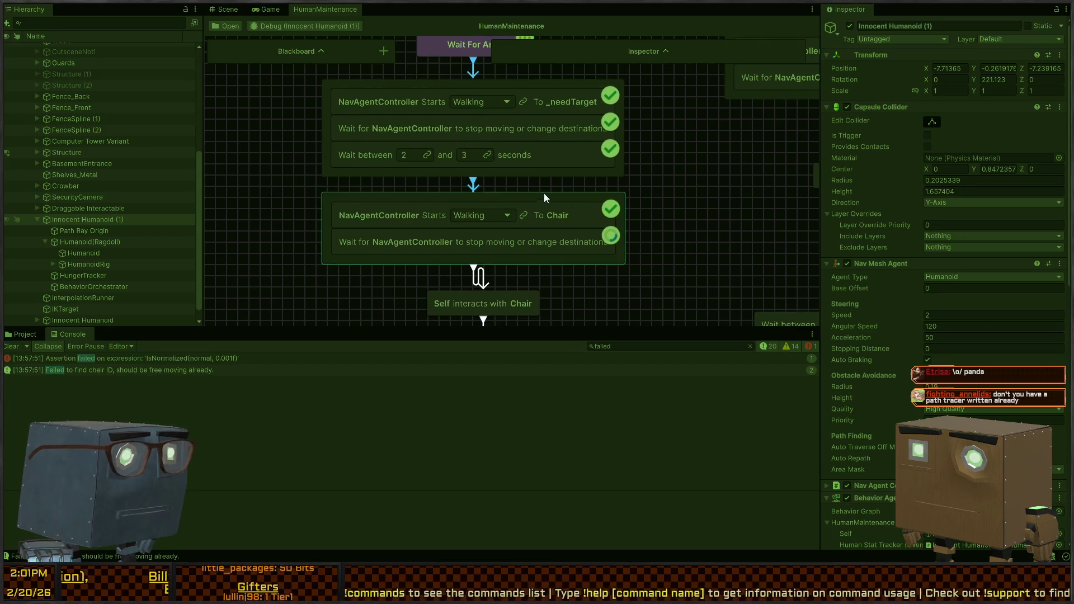
pyautogui.scroll(-3, 592, 237)
pyautogui.moveTo(591, 236); pyautogui.dragTo(521, 149)
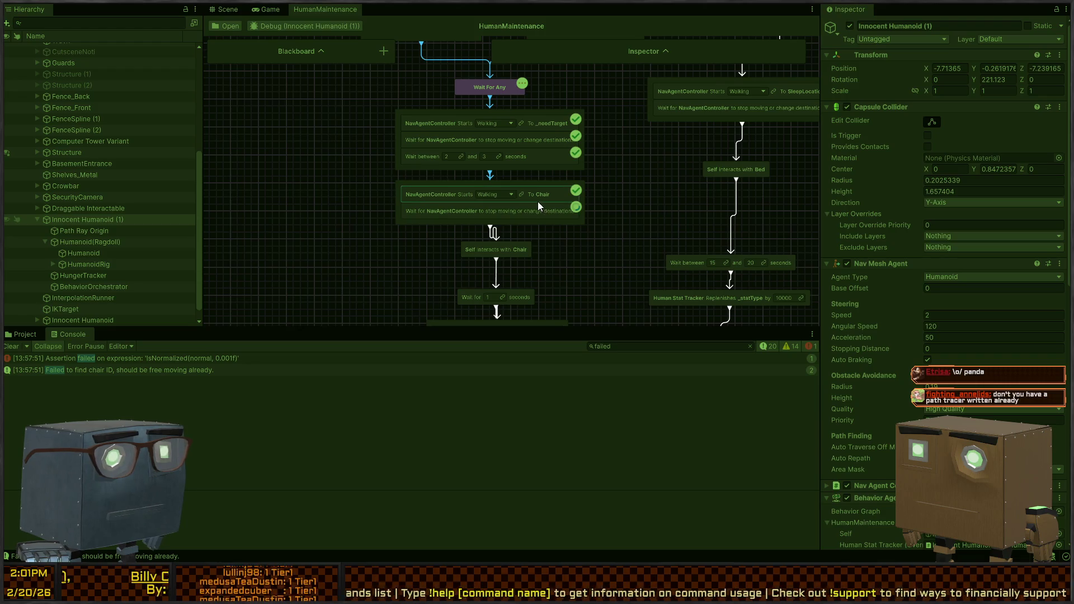
pyautogui.click(224, 9)
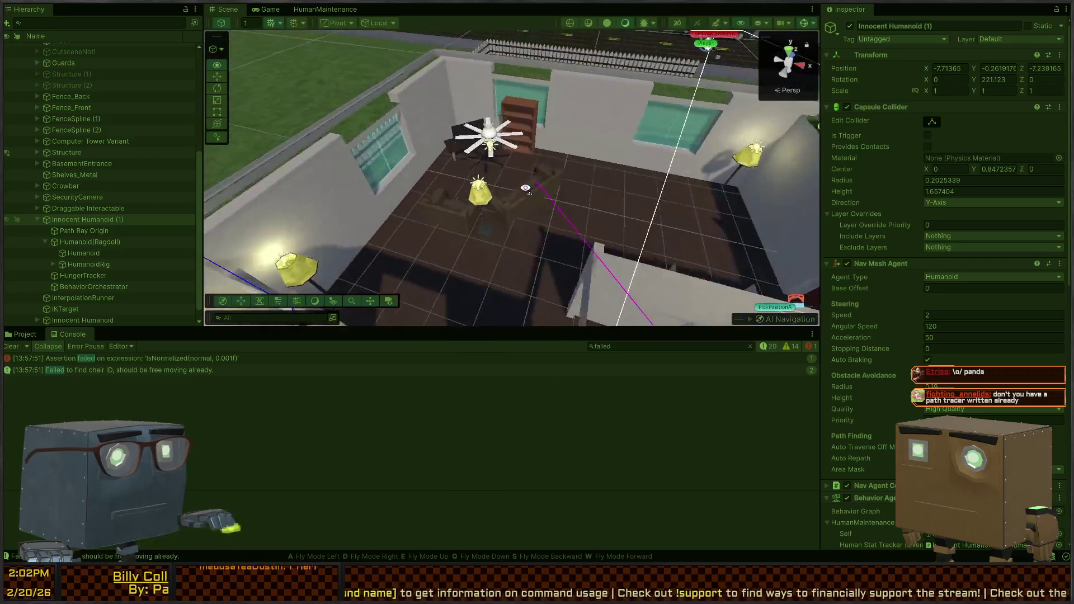
# Fly to the couch and select InteractableSeat (1)'s MountPoint in the Hierarchy.
pyautogui.press('w')
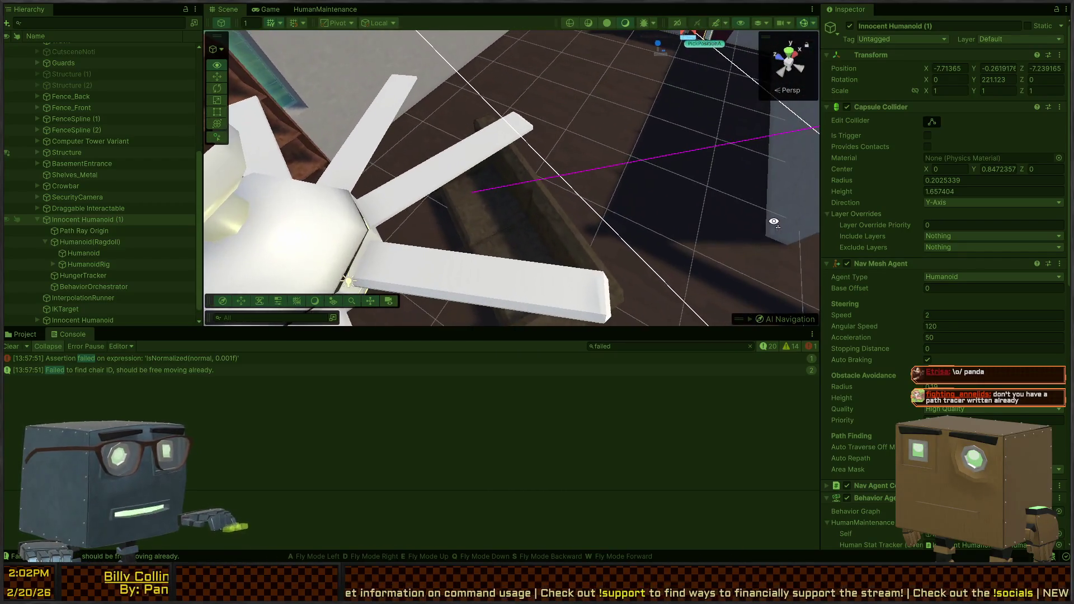
pyautogui.press('s')
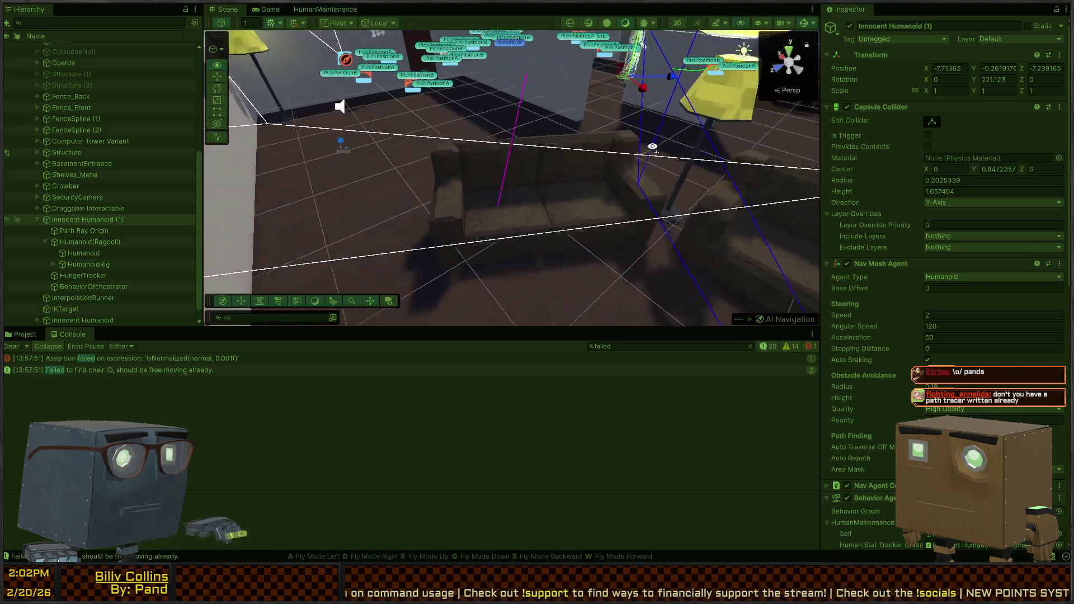
pyautogui.press('w')
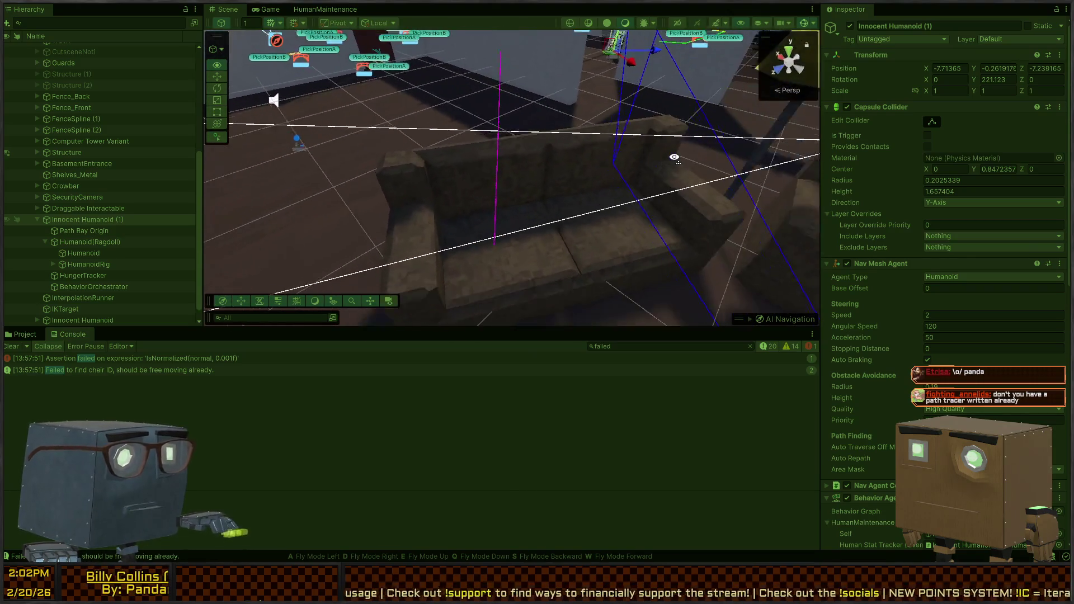
pyautogui.press('s')
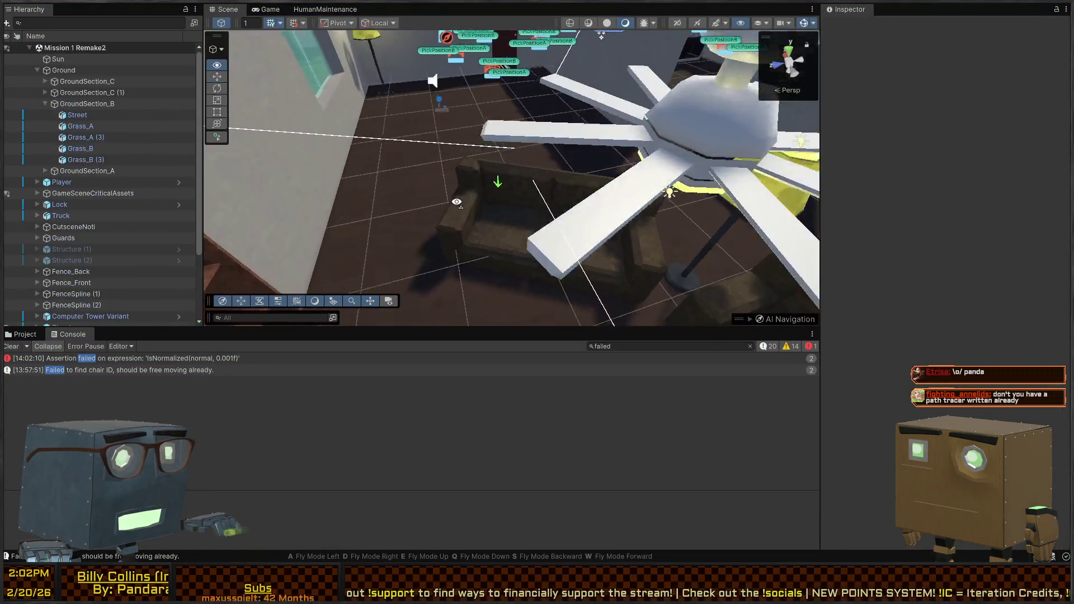
pyautogui.click(467, 225)
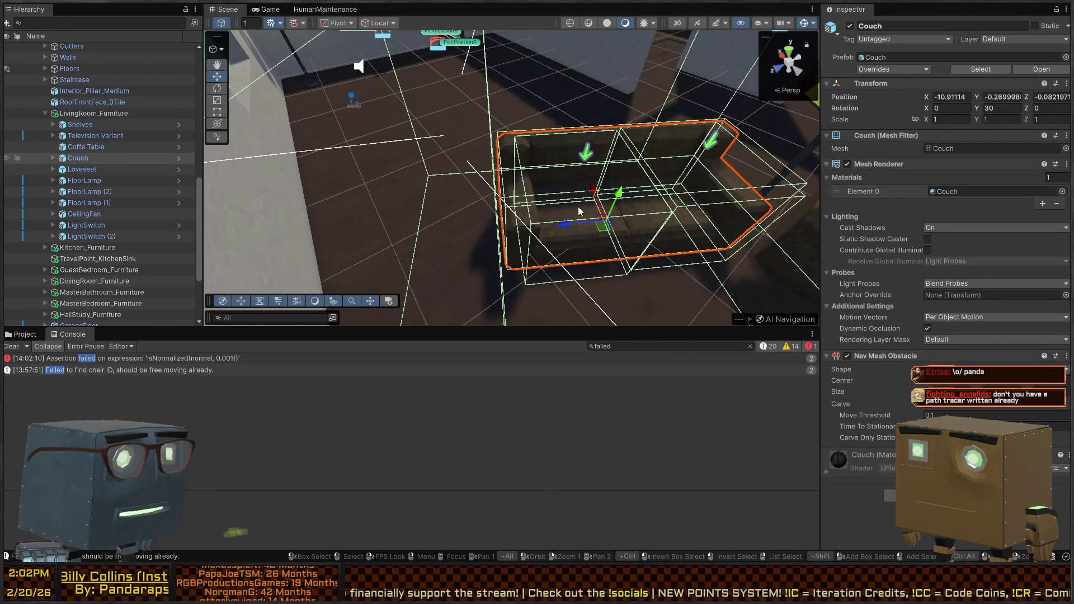
pyautogui.click(55, 161)
pyautogui.click(53, 158)
pyautogui.click(87, 170)
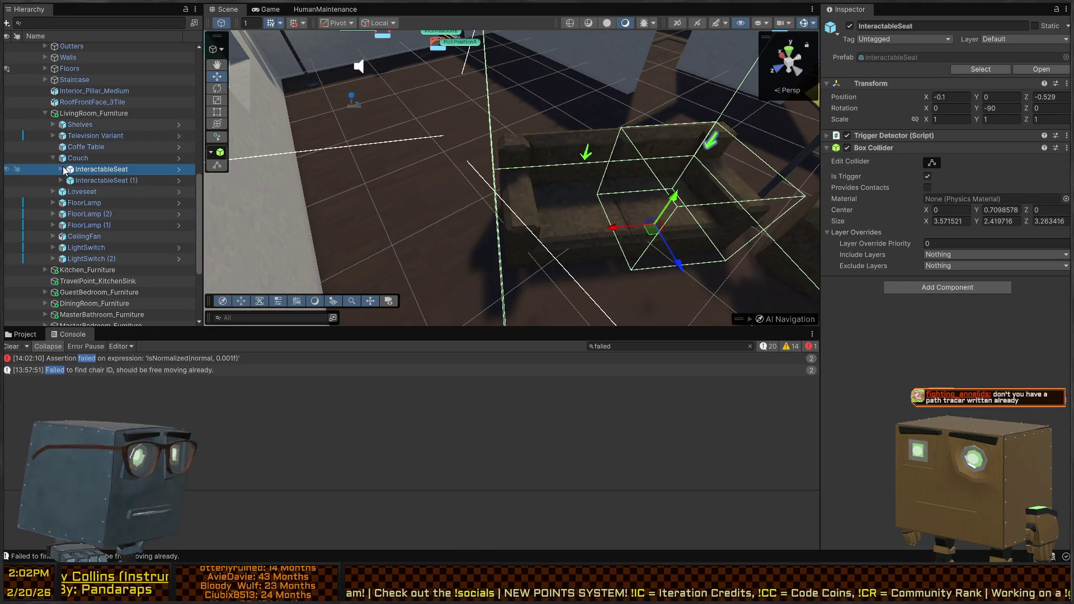
pyautogui.click(61, 180)
pyautogui.click(95, 202)
pyautogui.click(98, 214)
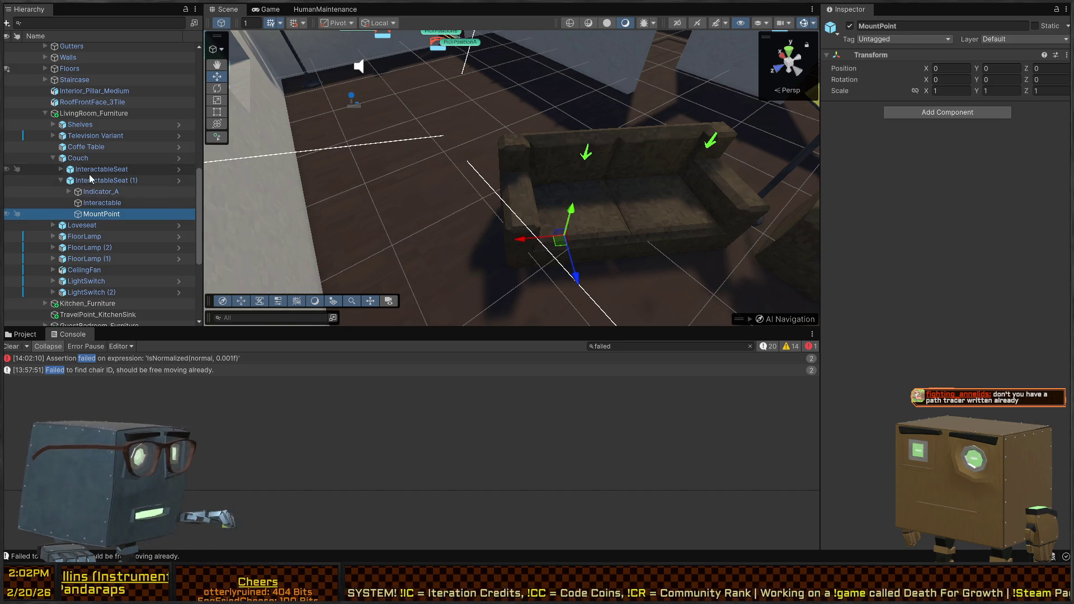
# Duplicate that MountPoint, shift the copy 0.614 along Z, and name it Seat_TravelPoint(1).
pyautogui.hotkey('ctrl', 'd')
pyautogui.moveTo(578, 280); pyautogui.dragTo(582, 335)
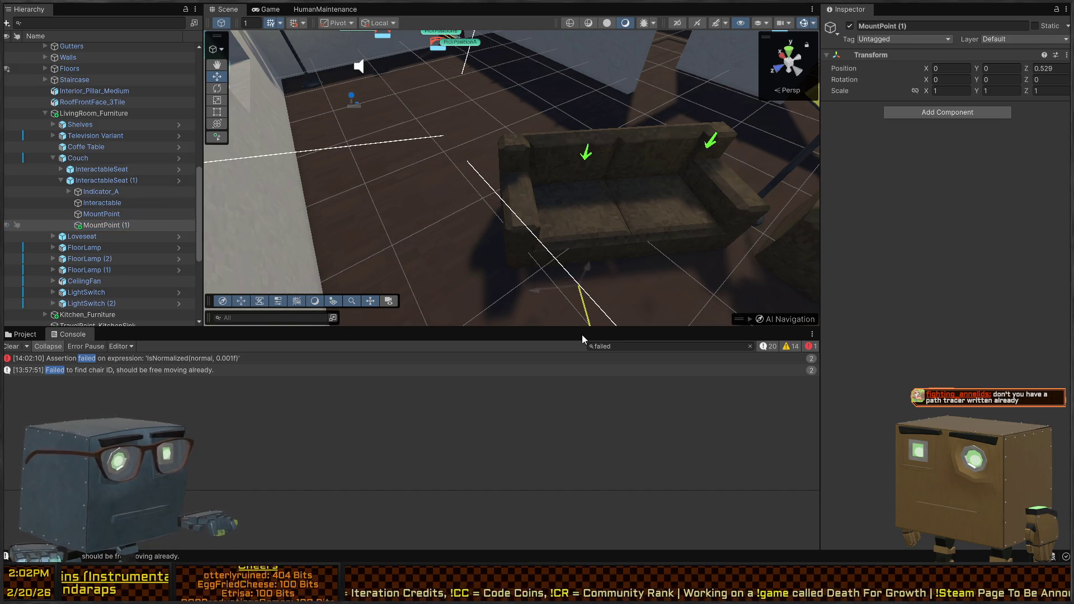
pyautogui.click(112, 226)
pyautogui.write('T')
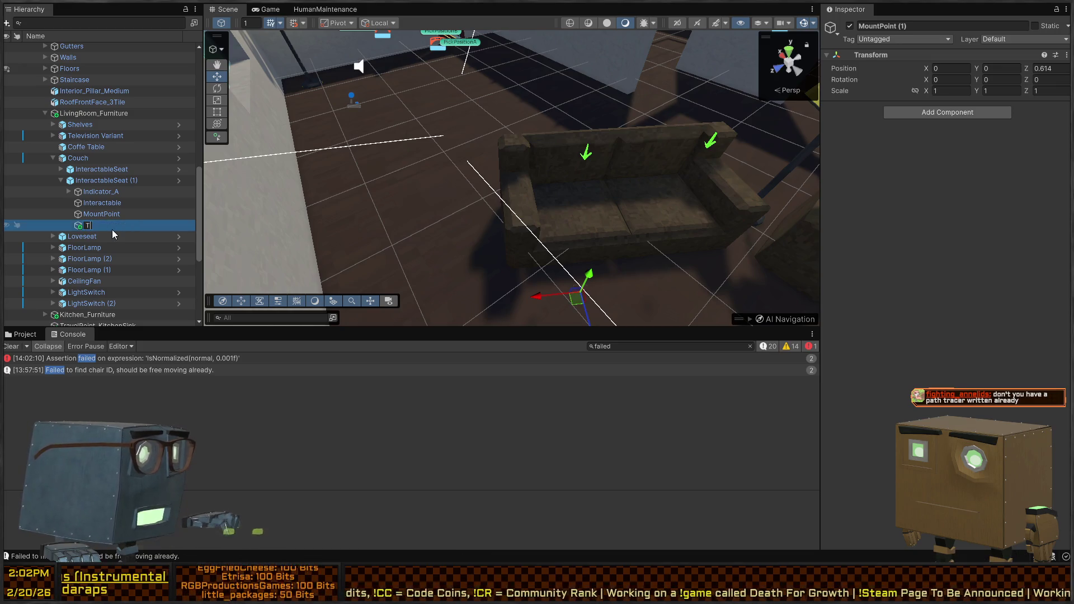
pyautogui.write('ravelPoint')
pyautogui.press('Return')
pyautogui.click(113, 229)
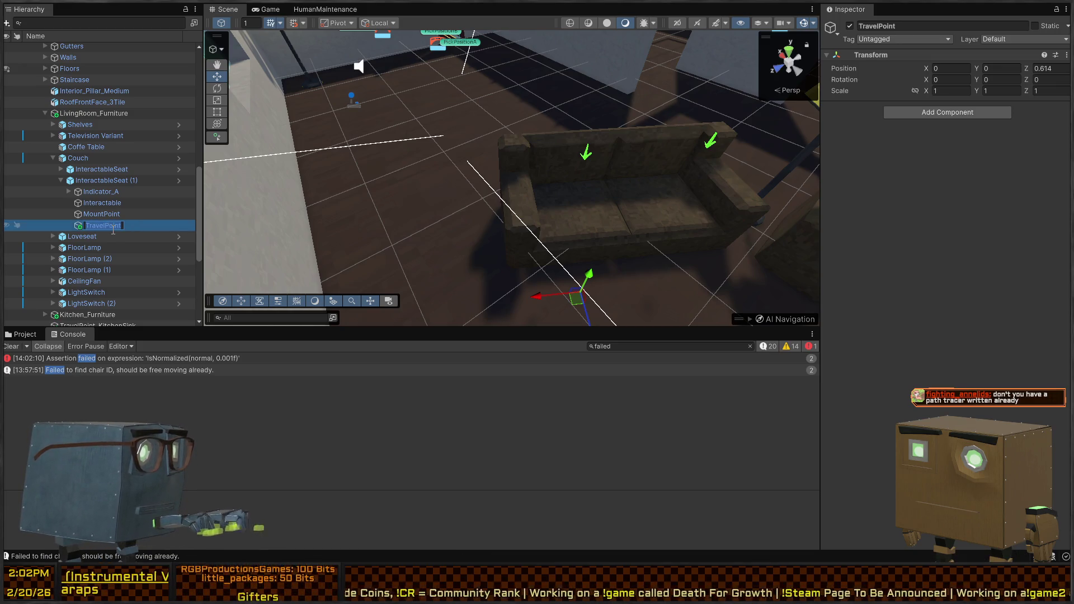
pyautogui.press('Home')
pyautogui.write('Seat')
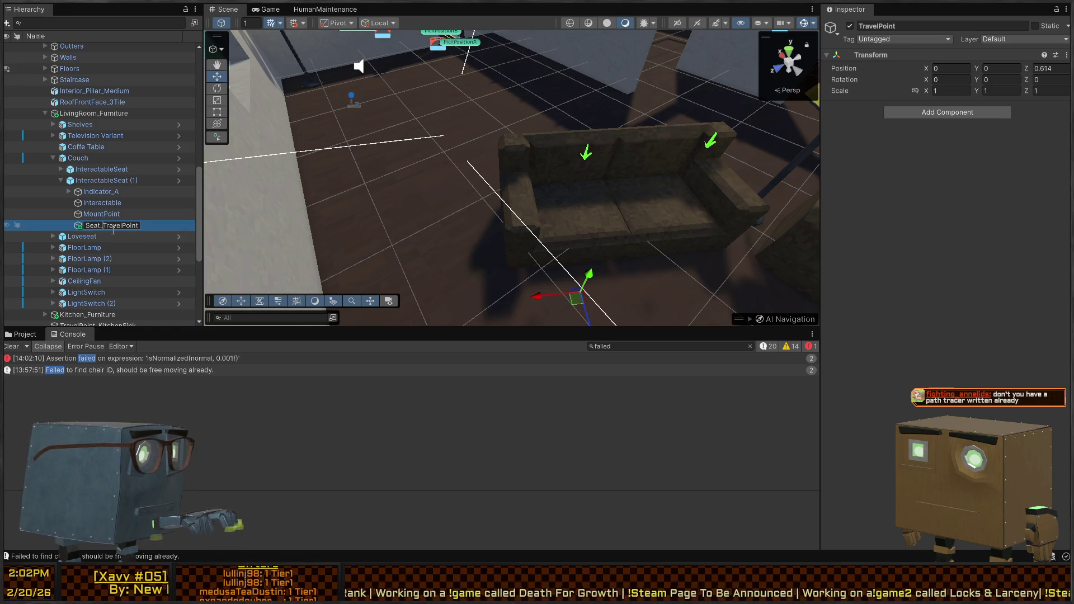
pyautogui.write('(1)')
pyautogui.press('Return')
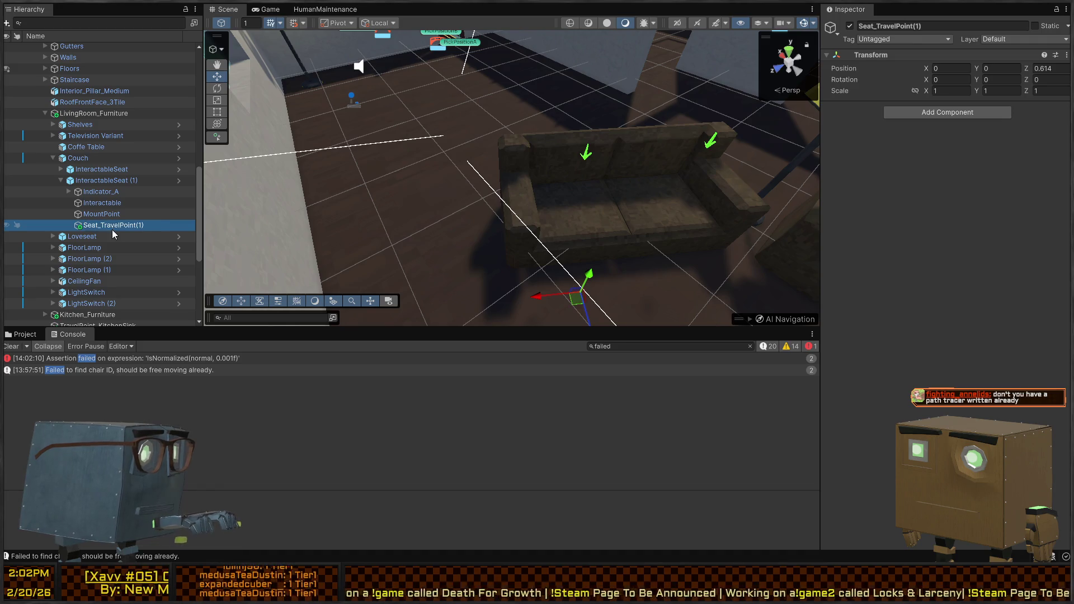
# Duplicate the first InteractableSeat's MountPoint and name the copy Seat_TravelPoint.
pyautogui.click(61, 169)
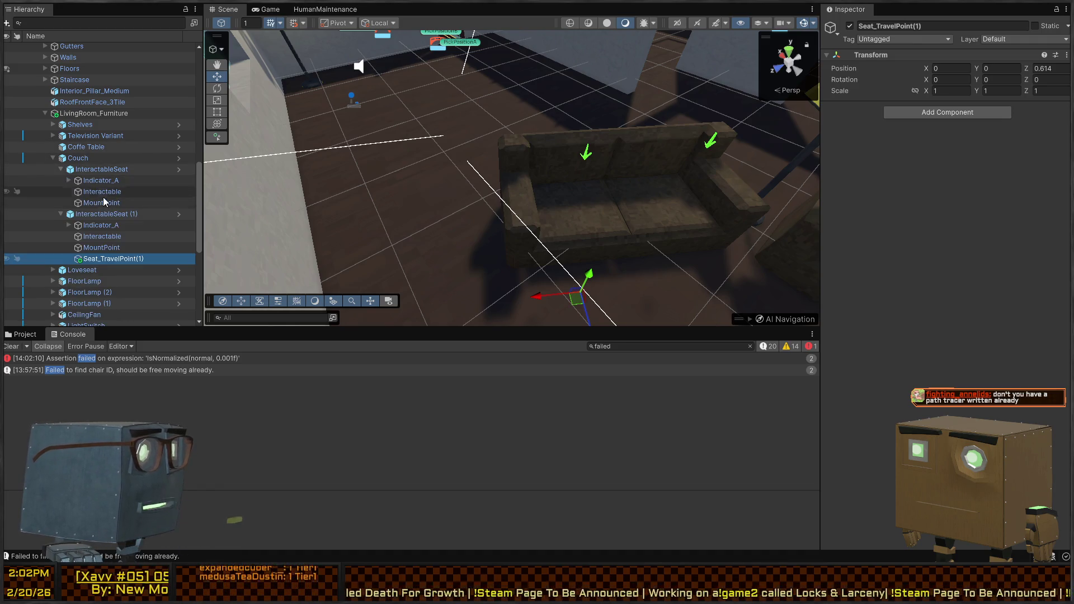
pyautogui.click(104, 202)
pyautogui.hotkey('ctrl', 'd')
pyautogui.press('F2')
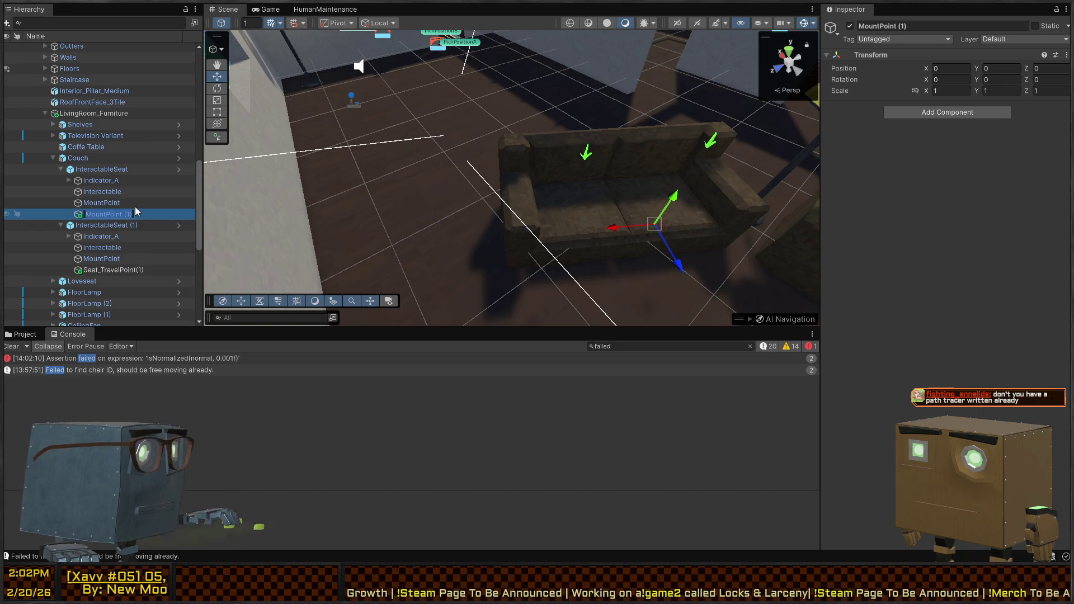
pyautogui.write('Seat_Travel')
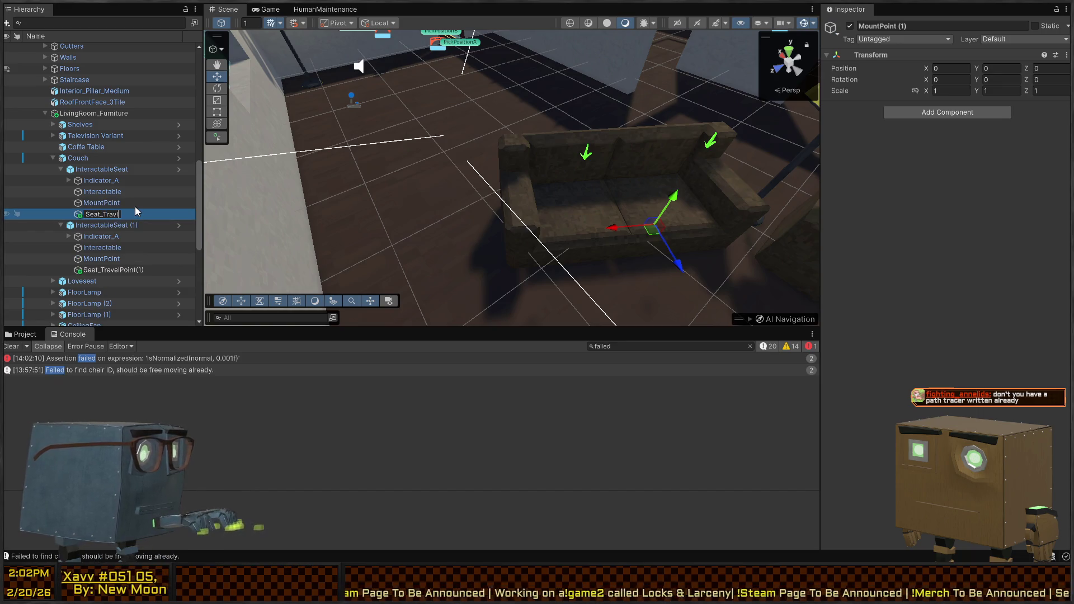
pyautogui.write('Point')
pyautogui.press('Return')
# Fly toward the bed area and select Innocent Humanoid (1).
pyautogui.moveTo(447, 167)
pyautogui.mouseDown()
pyautogui.moveTo(640, 68)
pyautogui.moveTo(449, 103)
pyautogui.mouseUp()
pyautogui.moveTo(490, 134); pyautogui.dragTo(457, 186)
pyautogui.click(457, 183)
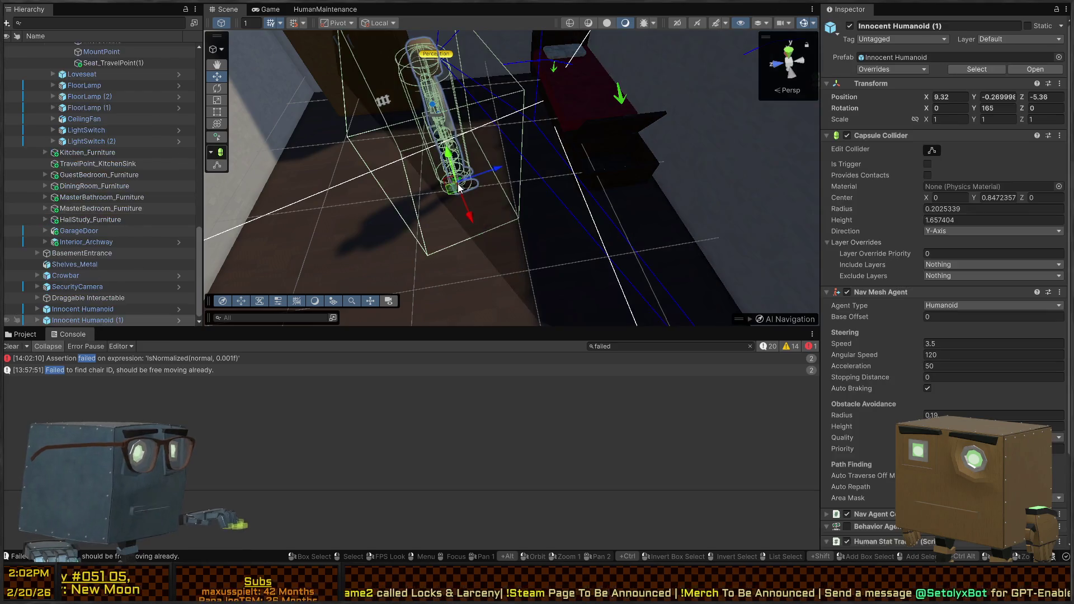
# Drag an object from the Hierarchy into the SleepLocation target slot.
pyautogui.scroll(5, 112, 176)
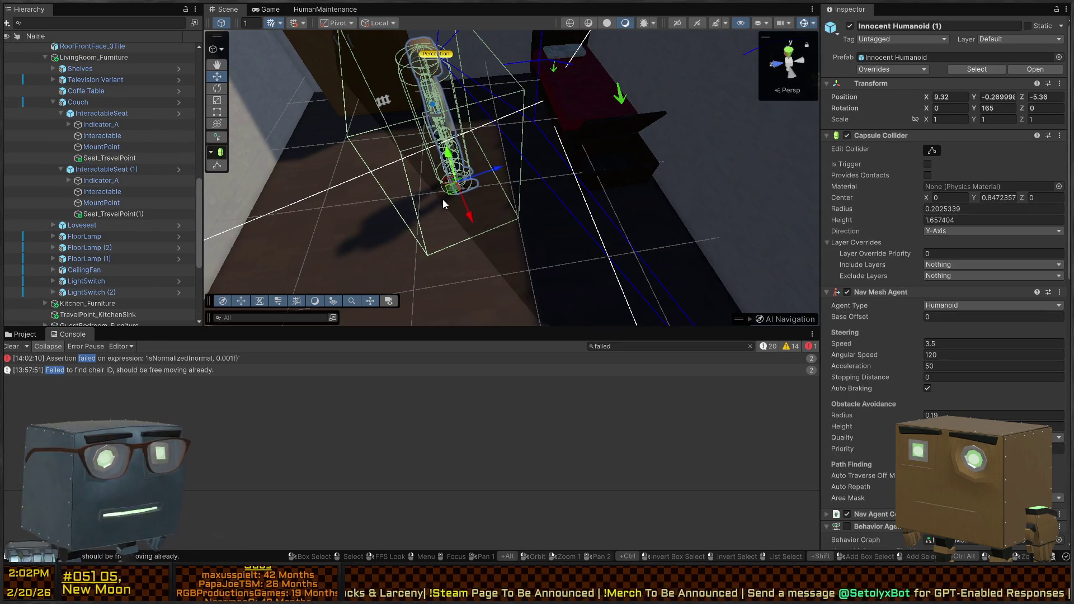
pyautogui.scroll(-10, 939, 280)
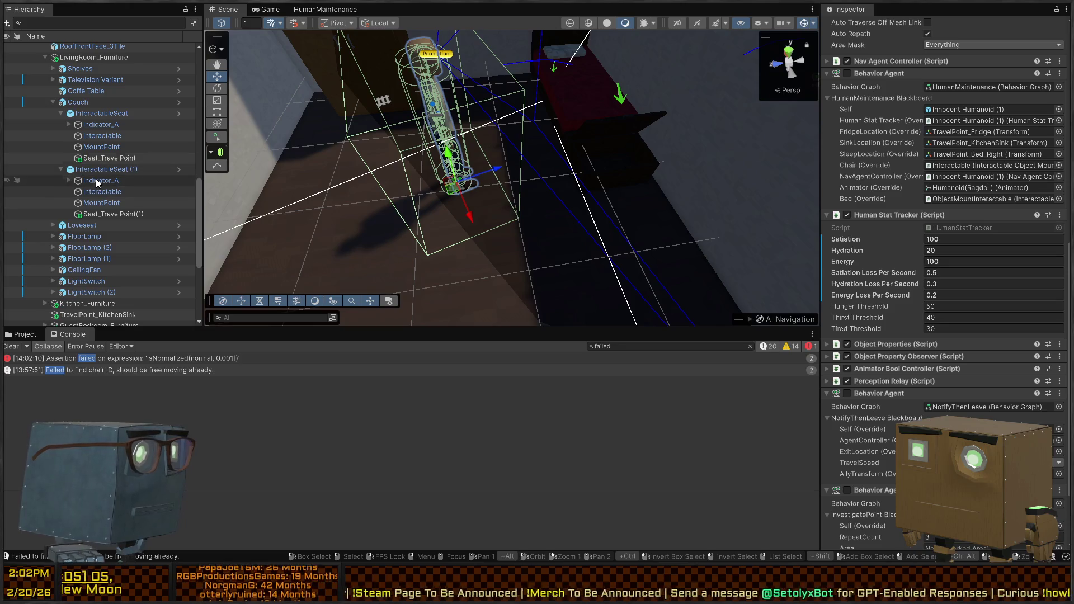
pyautogui.moveTo(99, 158)
pyautogui.mouseDown()
pyautogui.moveTo(1001, 157)
pyautogui.moveTo(963, 134)
pyautogui.mouseUp()
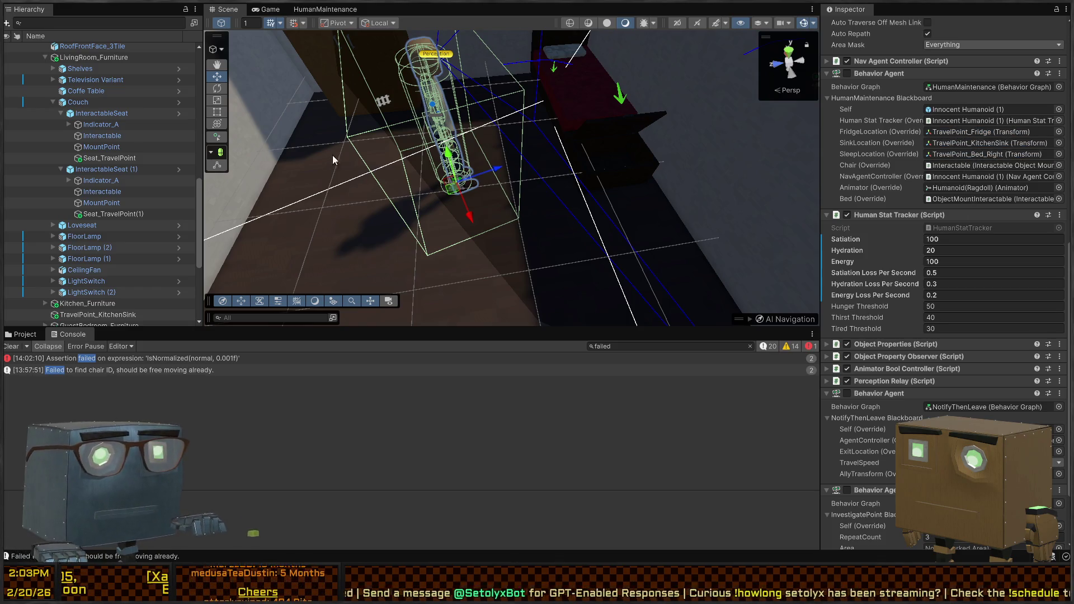
# Fly back to a front-on view of the couch, select it, and switch to Visual Studio.
pyautogui.moveTo(479, 178)
pyautogui.mouseDown()
pyautogui.moveTo(328, 115)
pyautogui.moveTo(180, 147)
pyautogui.moveTo(208, 162)
pyautogui.moveTo(246, 159)
pyautogui.mouseUp()
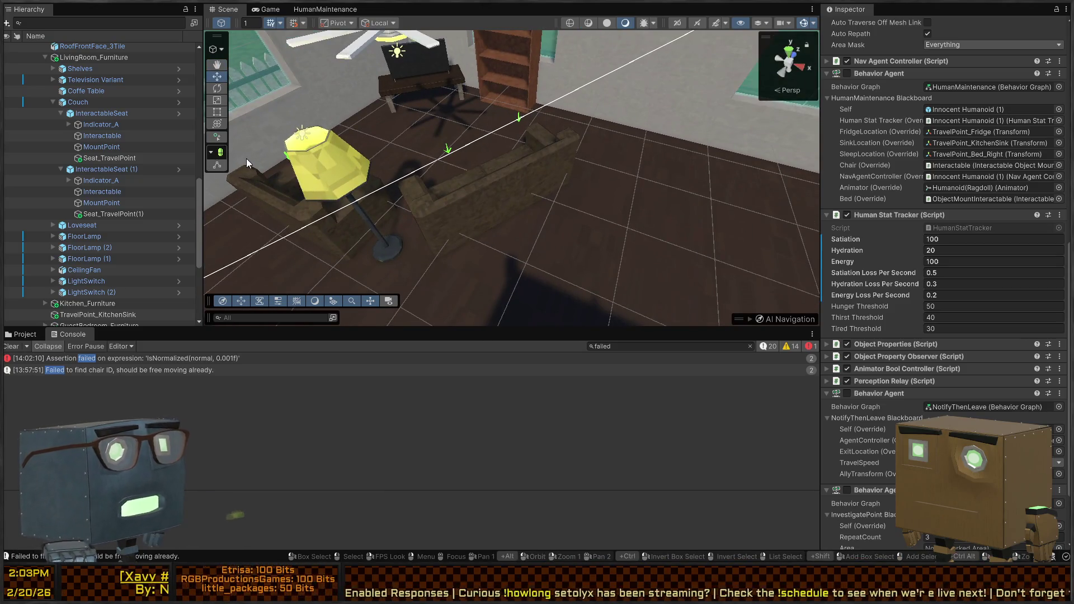
pyautogui.moveTo(421, 195)
pyautogui.mouseDown()
pyautogui.moveTo(713, 156)
pyautogui.moveTo(675, 140)
pyautogui.mouseUp()
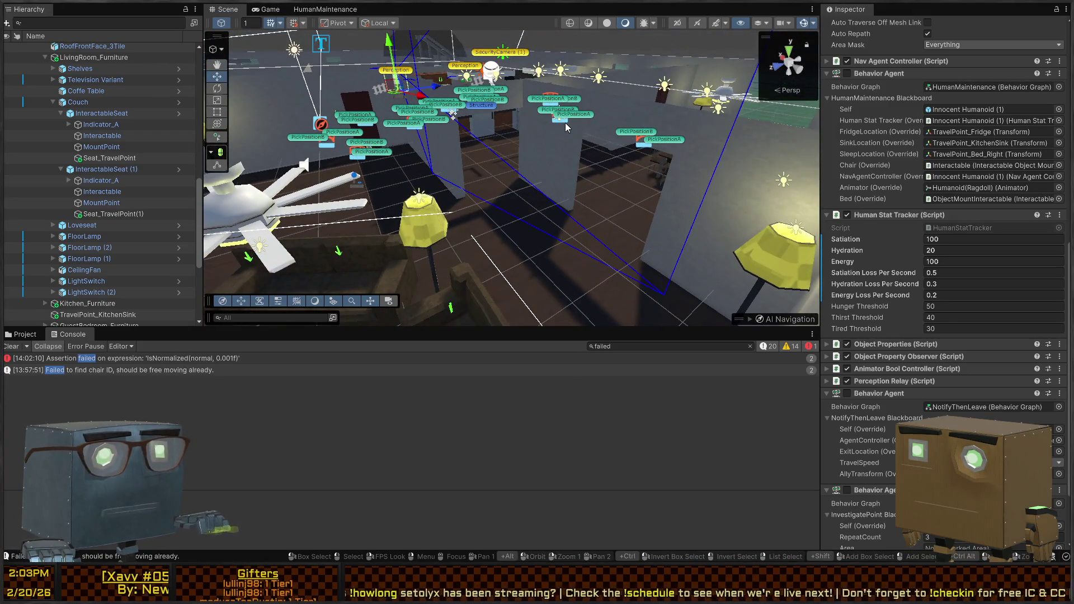
pyautogui.moveTo(560, 126)
pyautogui.mouseDown()
pyautogui.moveTo(532, 58)
pyautogui.moveTo(517, 159)
pyautogui.moveTo(533, 179)
pyautogui.mouseUp()
pyautogui.click(532, 177)
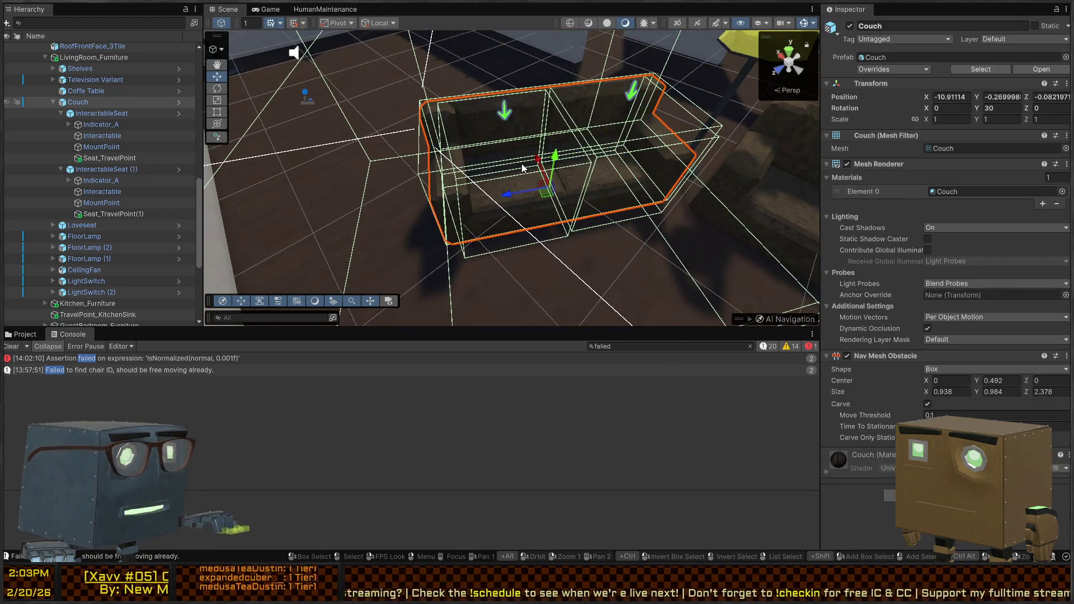
pyautogui.moveTo(425, 174); pyautogui.dragTo(371, 137)
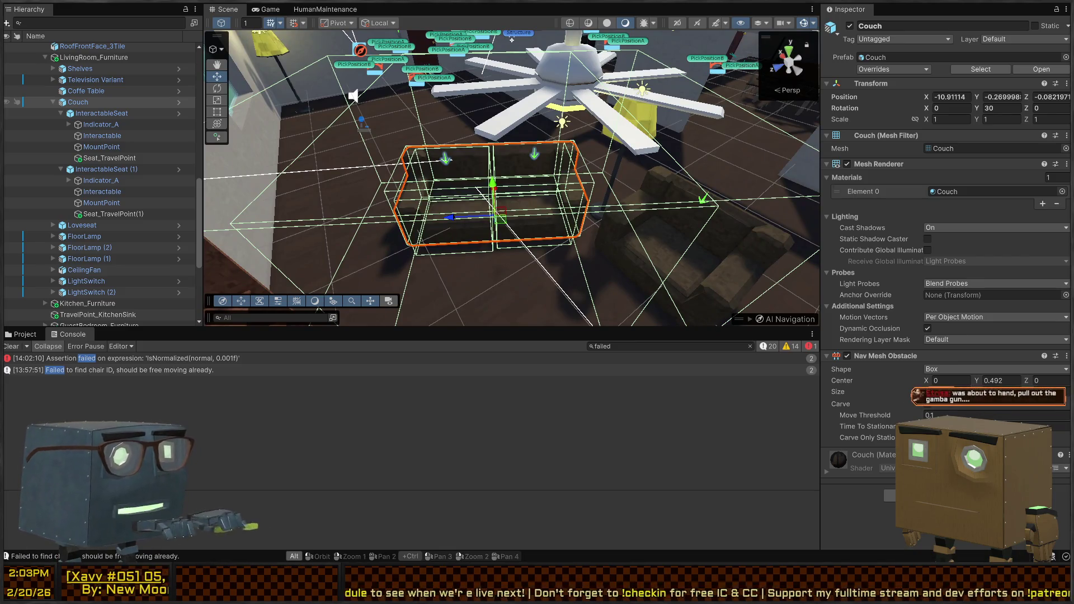
pyautogui.hotkey('alt', 'Tab')
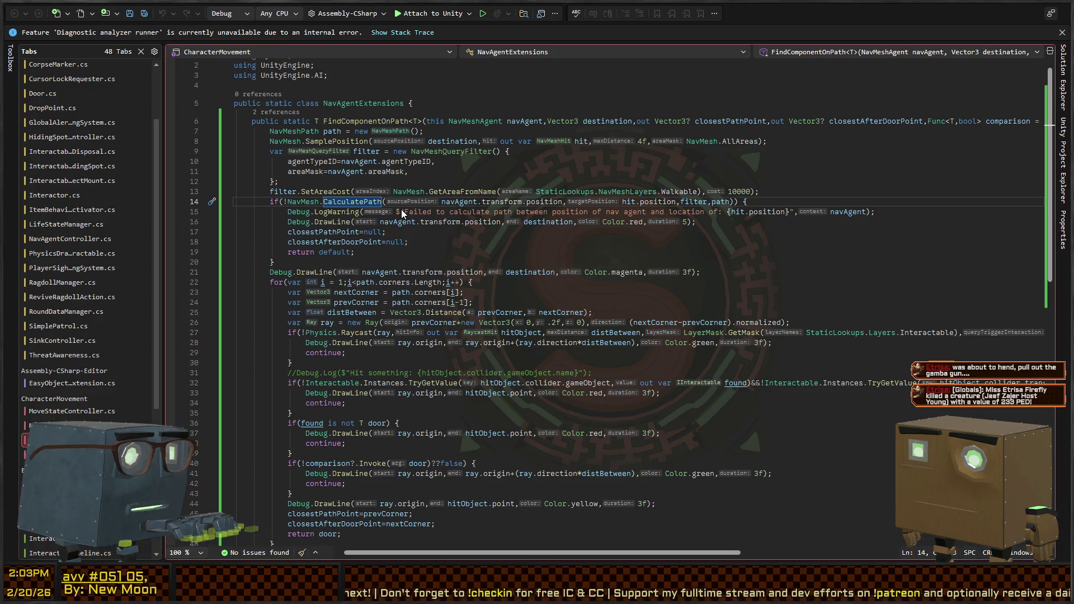
# Add 'public Transform NpcInteractPoint;' below the Rigidbody field and save the script.
pyautogui.click(504, 128)
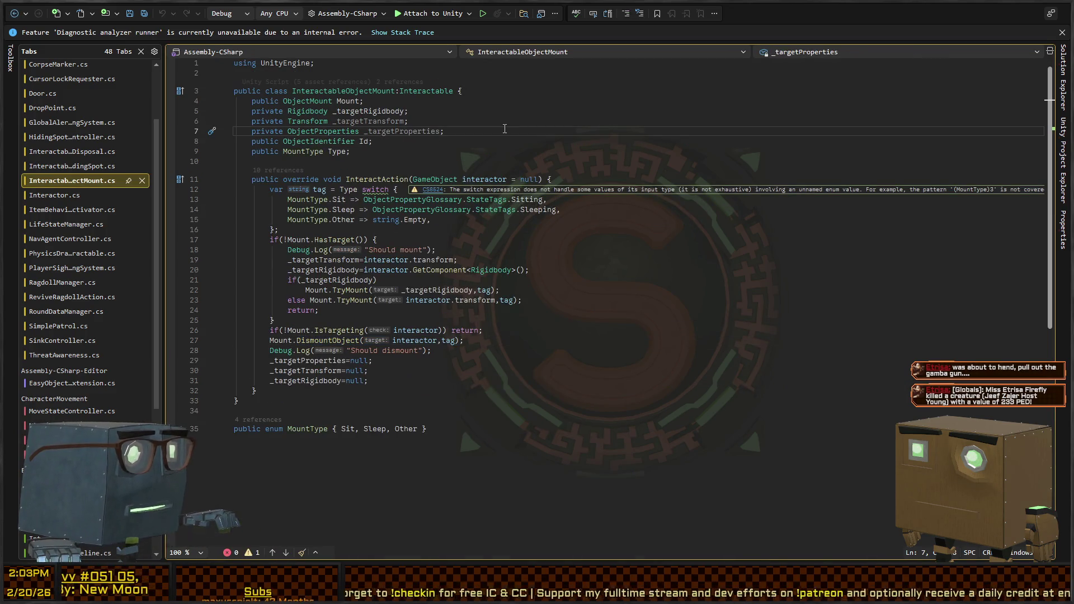
pyautogui.press('Up')
pyautogui.press('Up')
pyautogui.press('Return')
pyautogui.write('public Transform NPC')
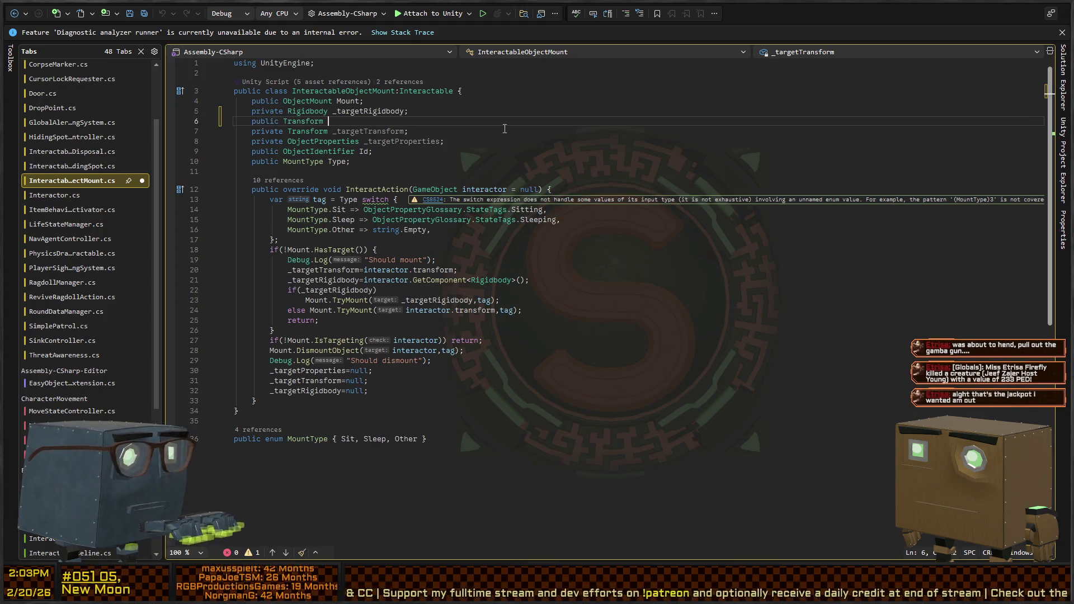
pyautogui.write('Interact')
pyautogui.hotkey('ctrl', 'BackSpace')
pyautogui.write('NpcInteractPoint;')
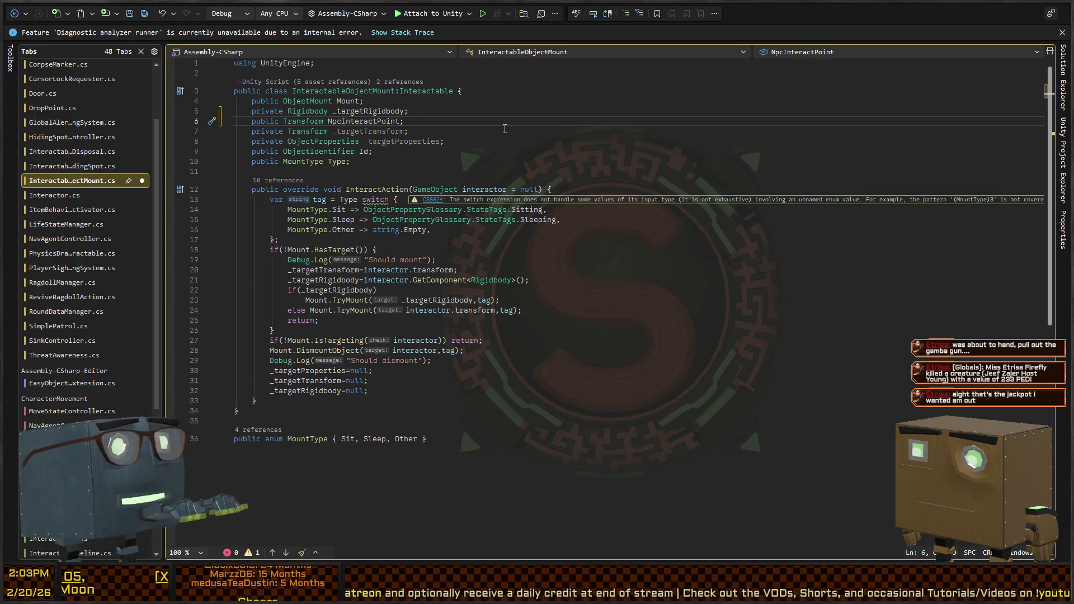
pyautogui.hotkey('ctrl', 's')
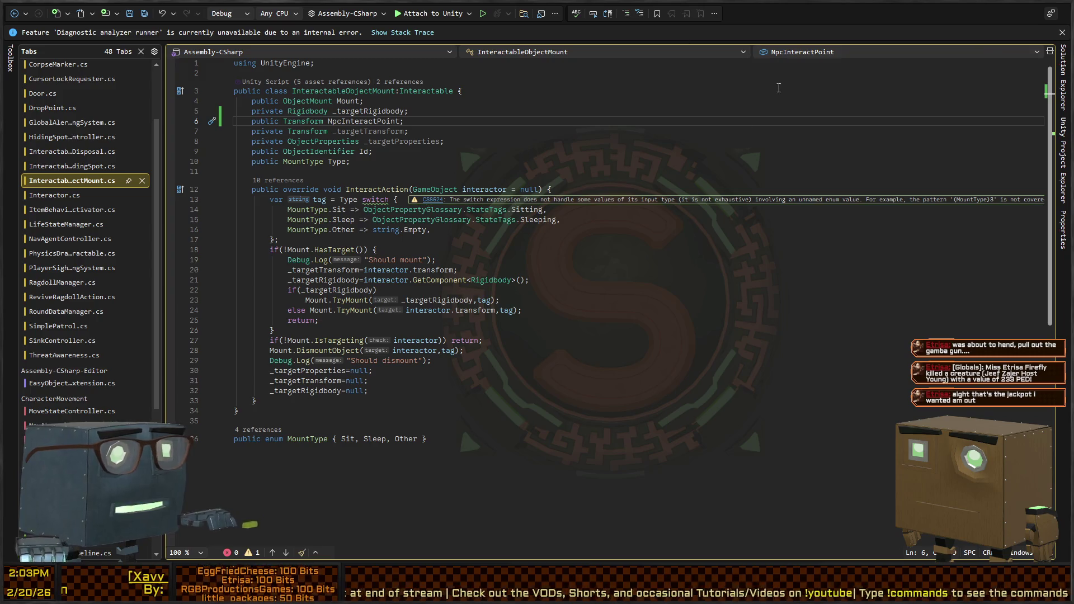
# Flip between the NavAgentExtensions and InteractableObjectMount scripts, then return to Unity.
pyautogui.click(638, 168)
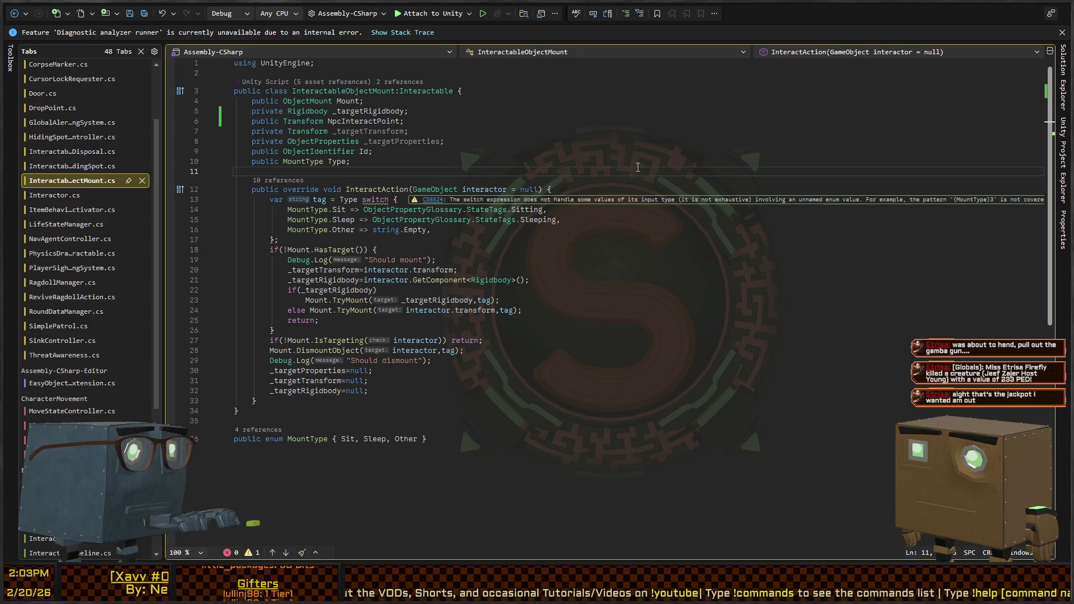
pyautogui.hotkey('ctrl', '-')
pyautogui.hotkey('ctrl', '-')
pyautogui.hotkey('ctrl', 'shift', '-')
pyautogui.hotkey('ctrl', '-')
pyautogui.hotkey('ctrl', 'shift', '-')
pyautogui.hotkey('ctrl', '-')
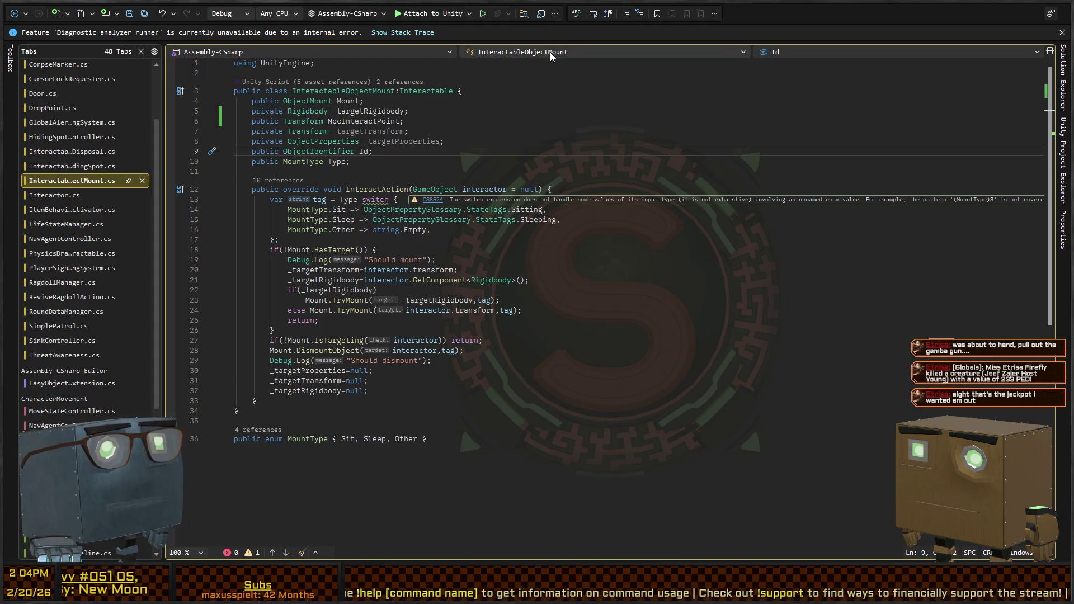
pyautogui.hotkey('alt', 'Tab')
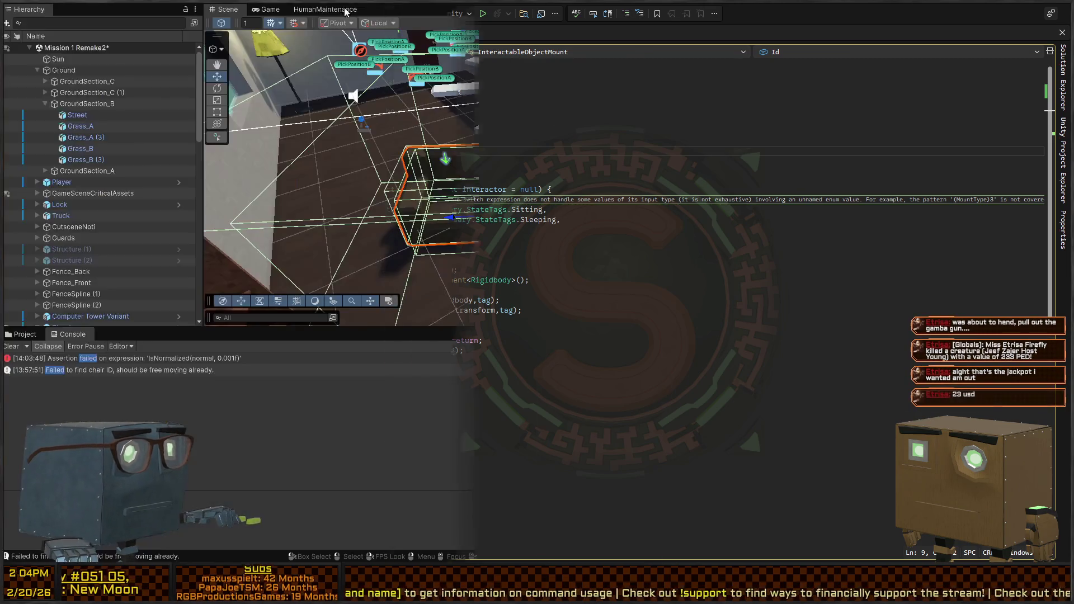
# In the HumanMaintenance graph, select the walk-to-_needTarget node and inspect the Chair steps before returning to Visual Studio.
pyautogui.click(345, 10)
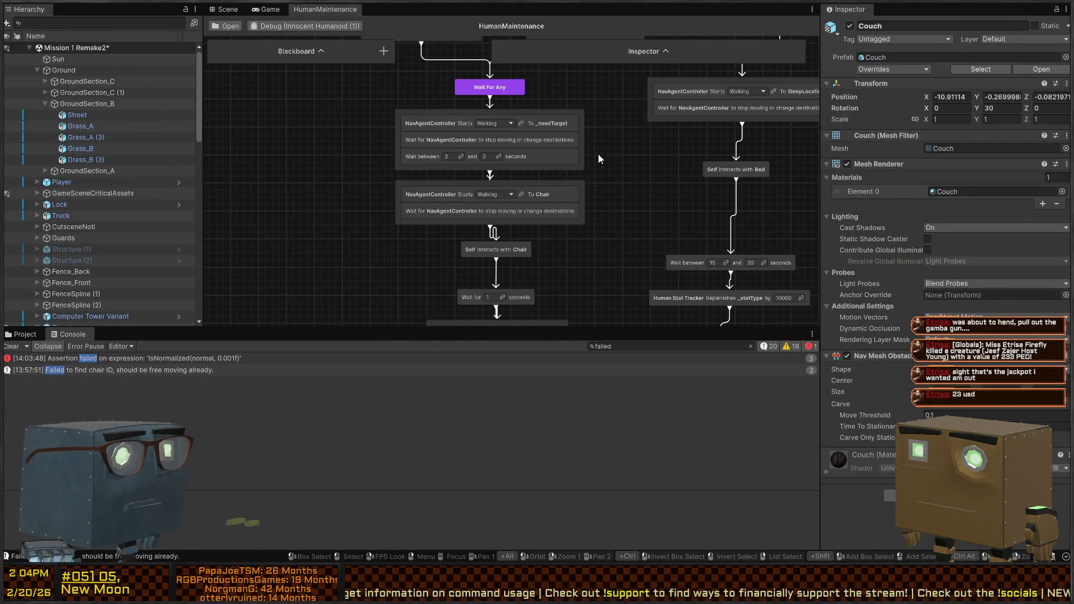
pyautogui.scroll(3, 492, 167)
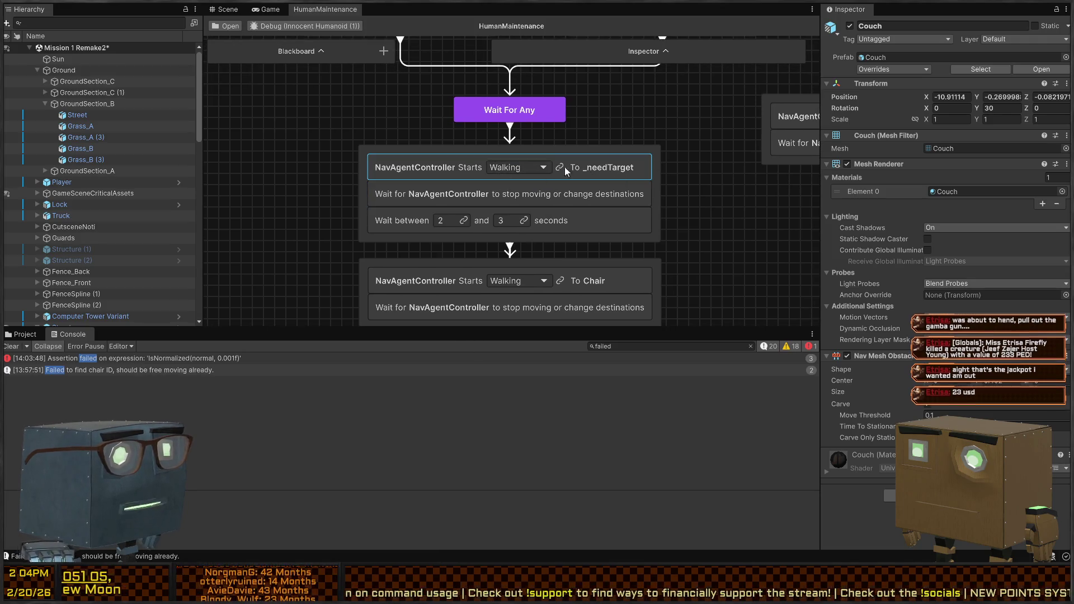
pyautogui.moveTo(579, 180); pyautogui.dragTo(557, 132)
pyautogui.click(559, 133)
pyautogui.scroll(-3, 649, 119)
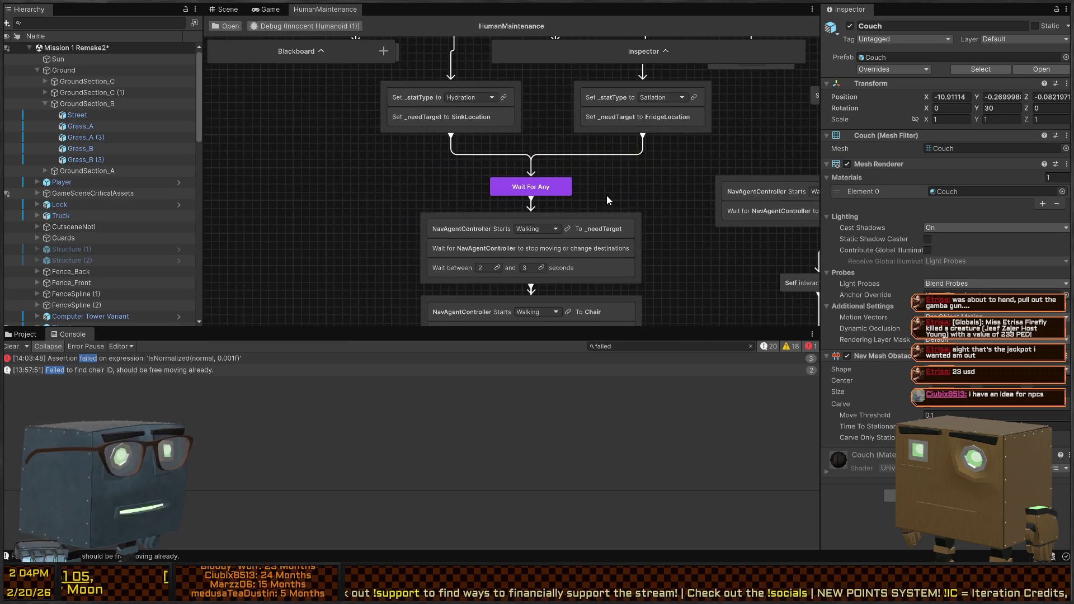
pyautogui.scroll(2, 574, 231)
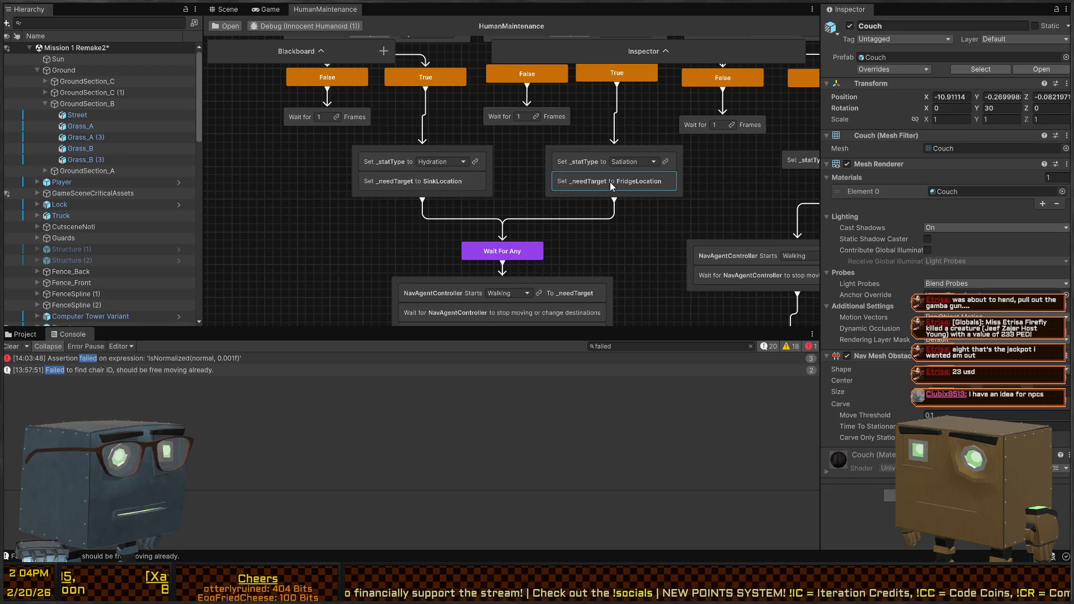
pyautogui.scroll(-8, 583, 270)
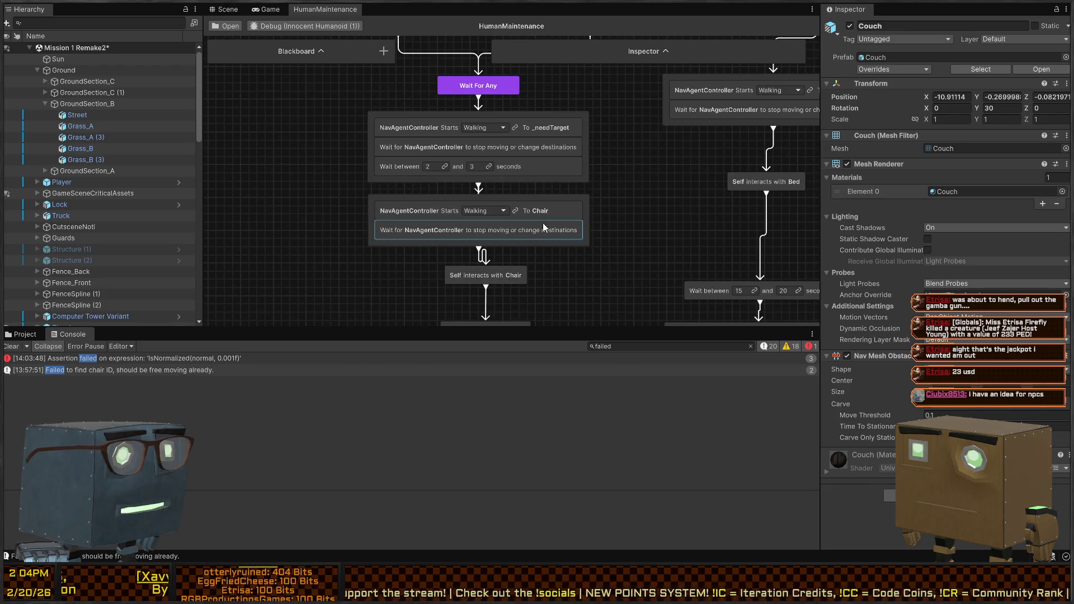
pyautogui.scroll(2, 546, 162)
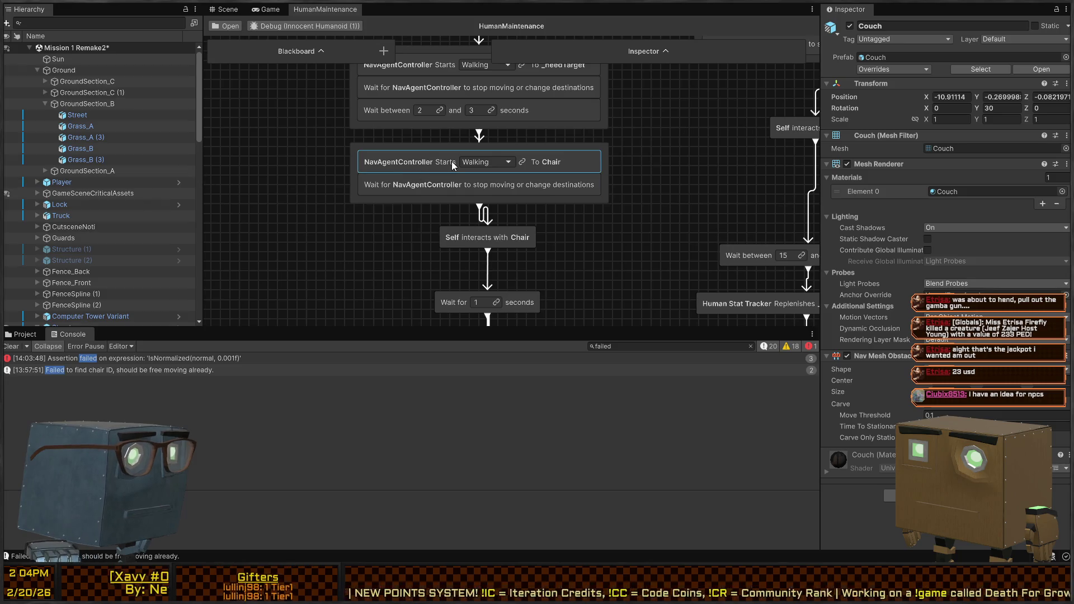
pyautogui.hotkey('alt', 'Tab')
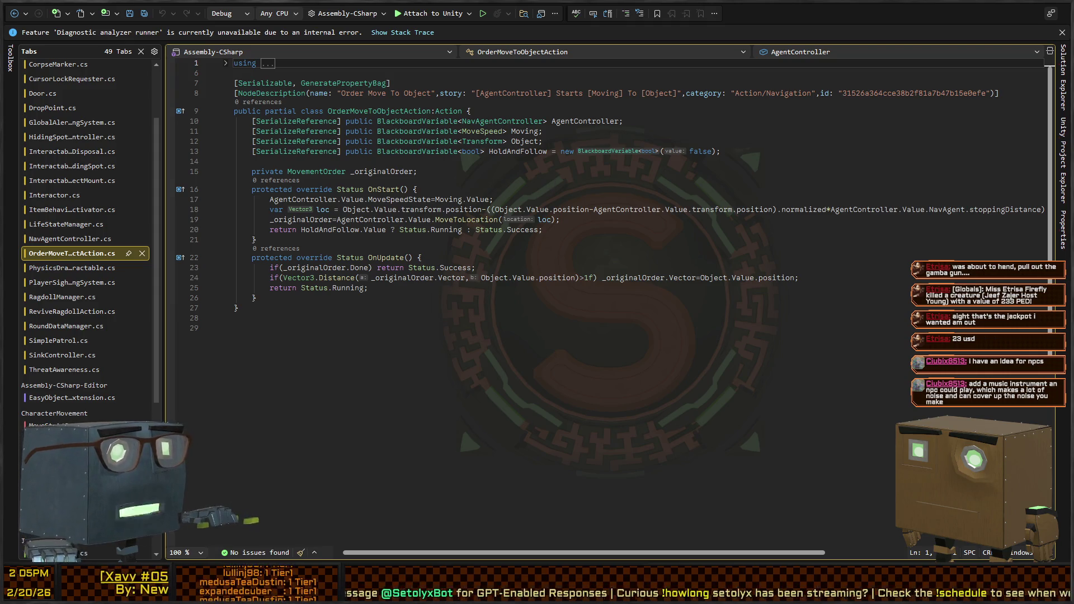
# Return to Unity and show the Scene view with the couch.
pyautogui.hotkey('alt', 'Tab')
pyautogui.click(225, 9)
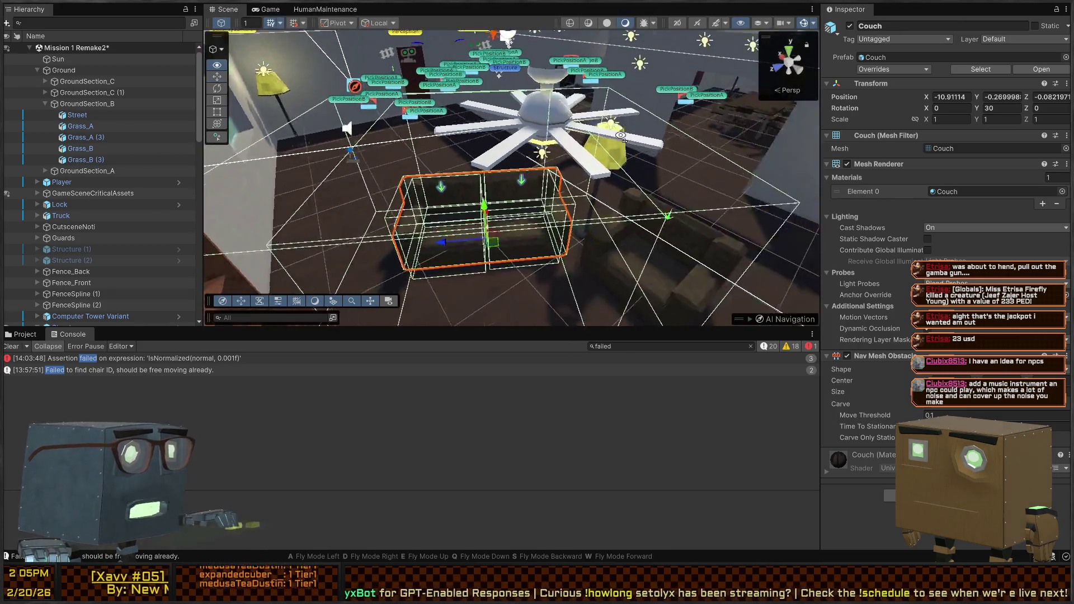
pyautogui.press('s')
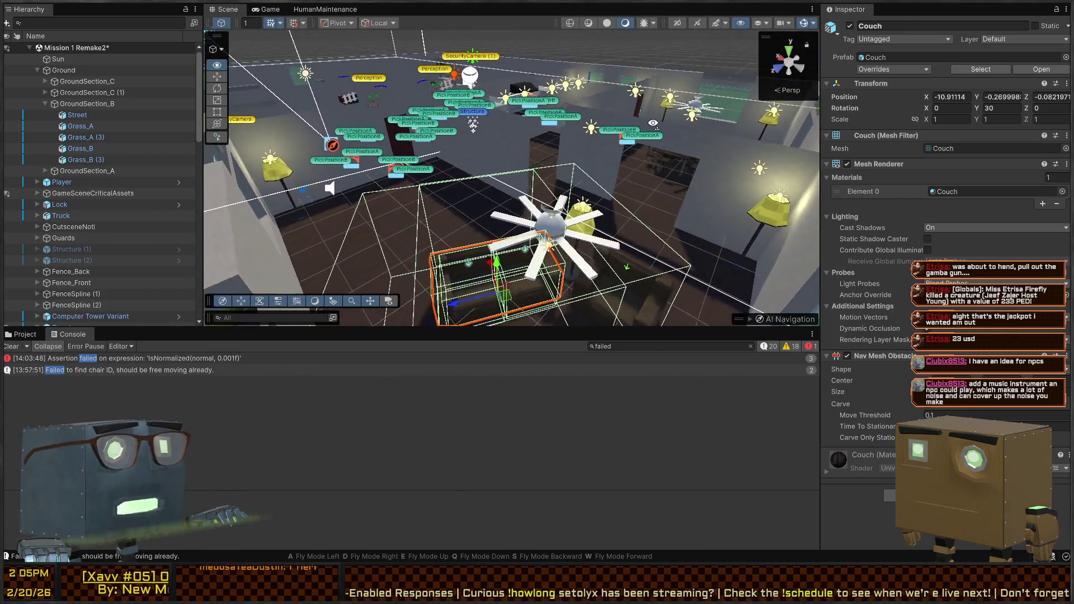
pyautogui.press('s')
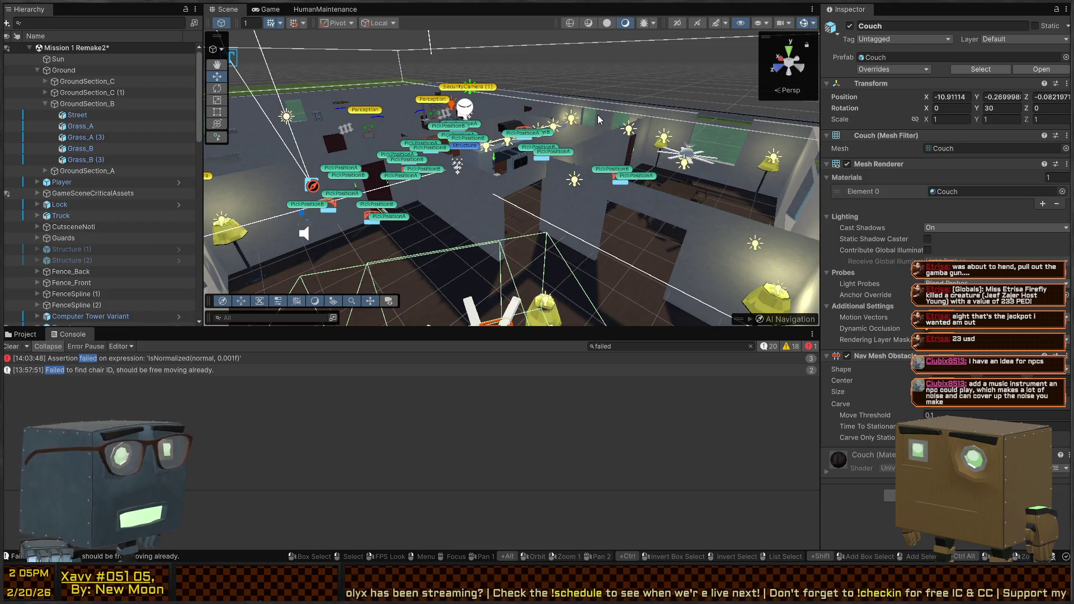
pyautogui.press('w')
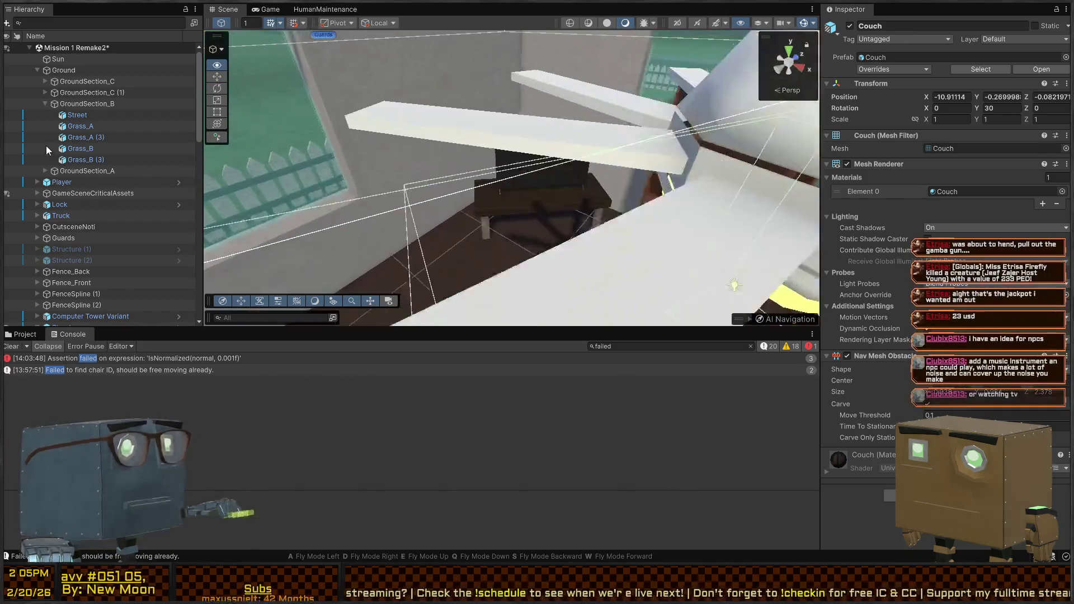
pyautogui.press('s')
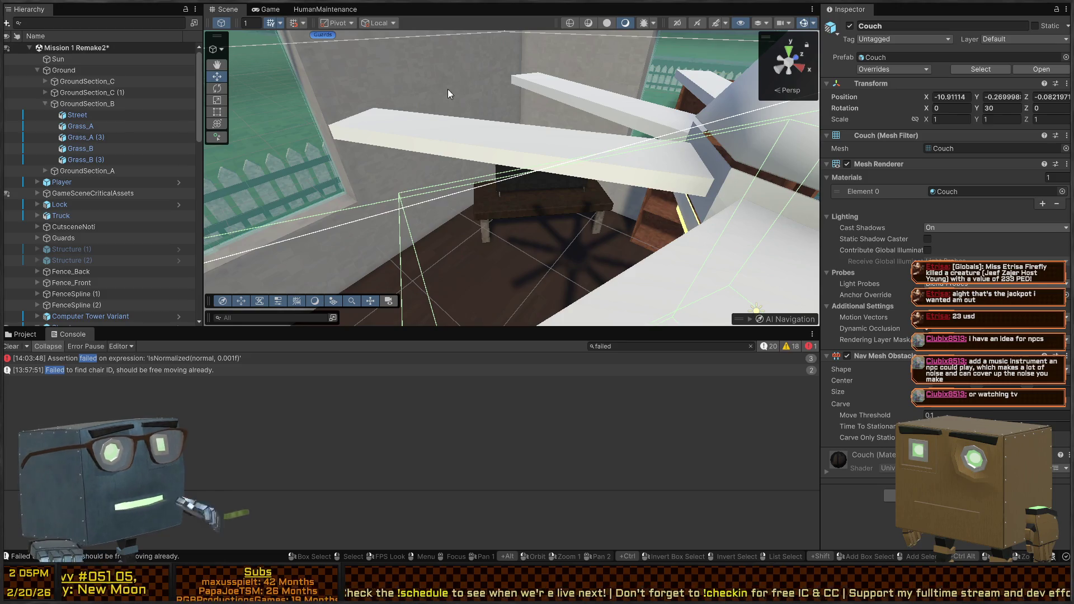
pyautogui.press('w')
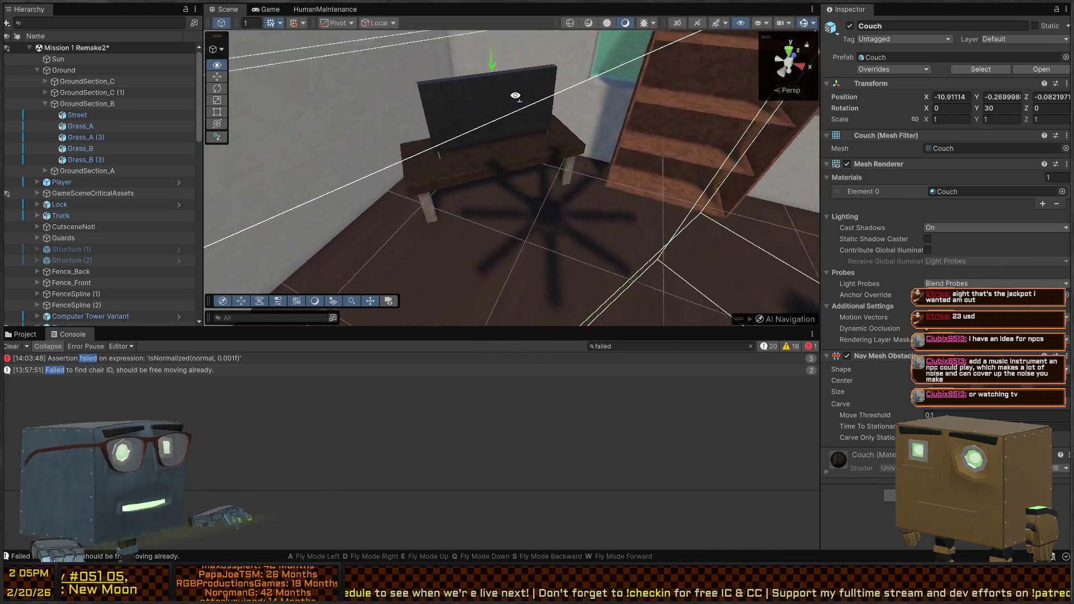
pyautogui.press('s')
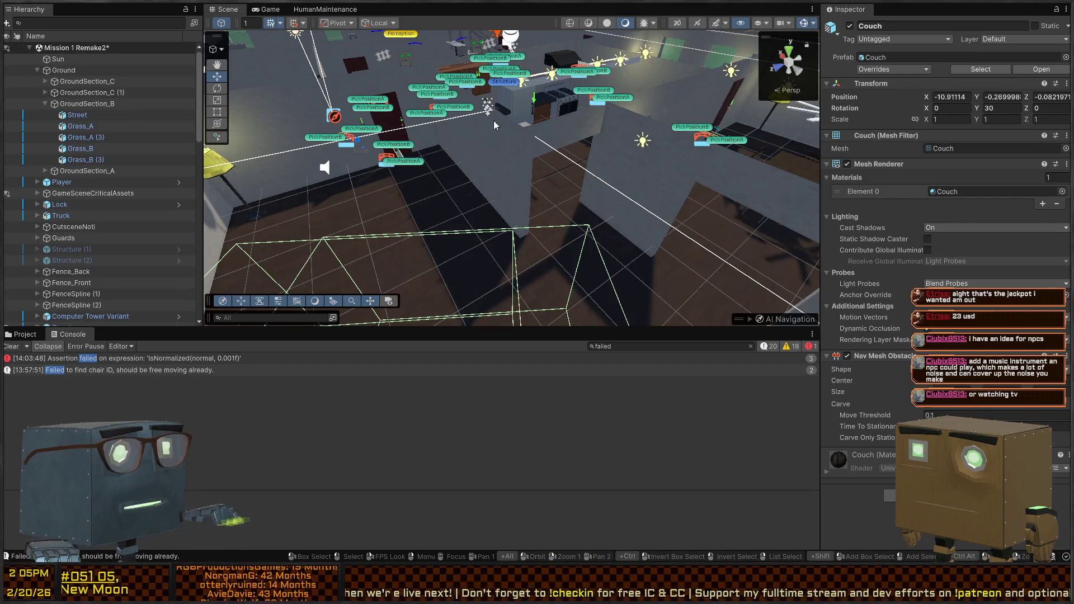
pyautogui.press('w')
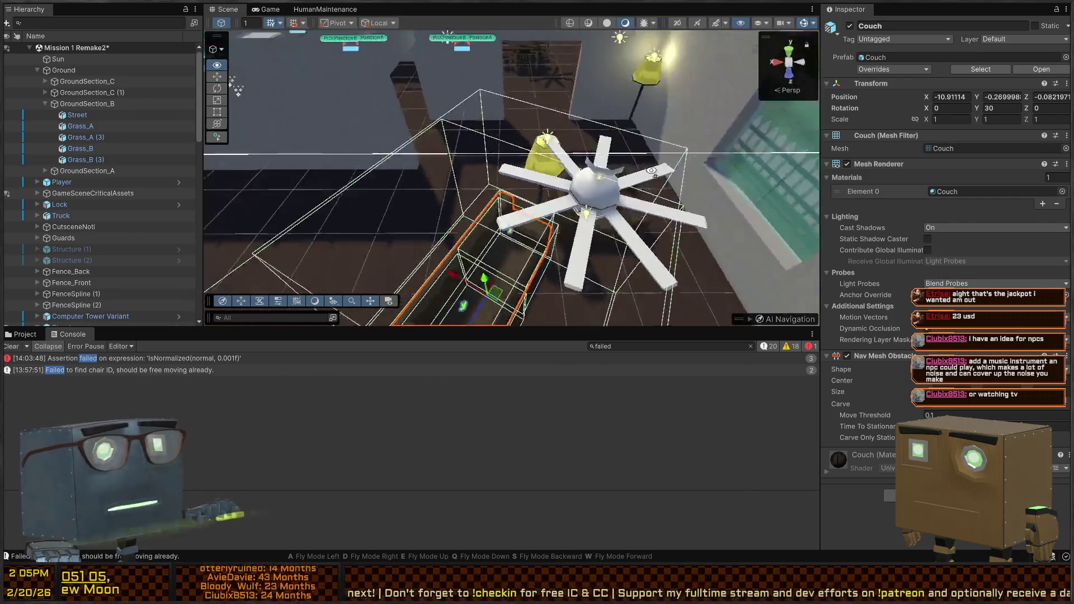
pyautogui.press('s')
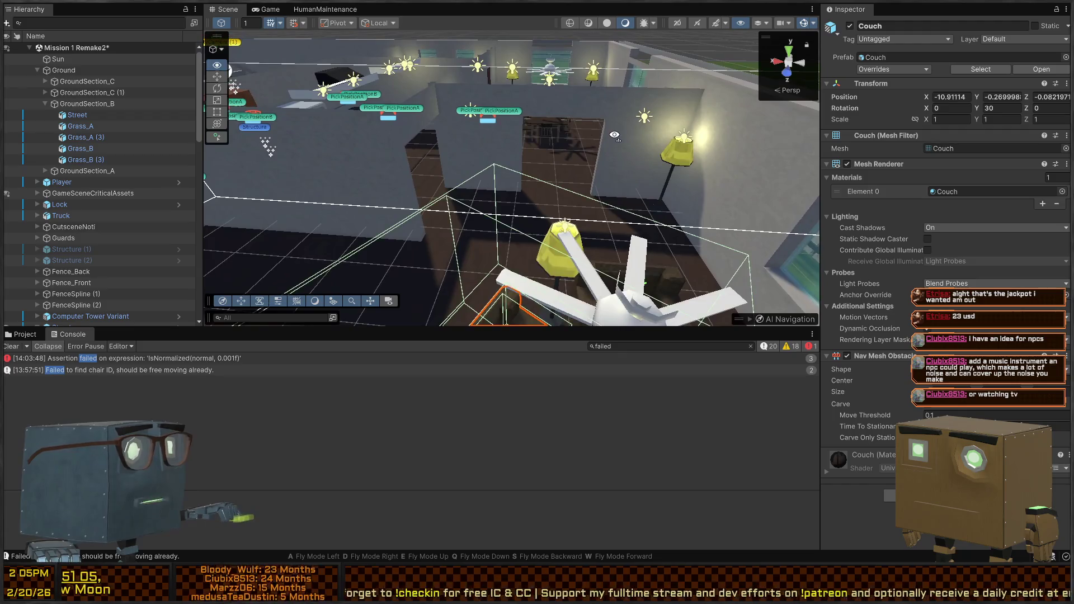
pyautogui.press('w')
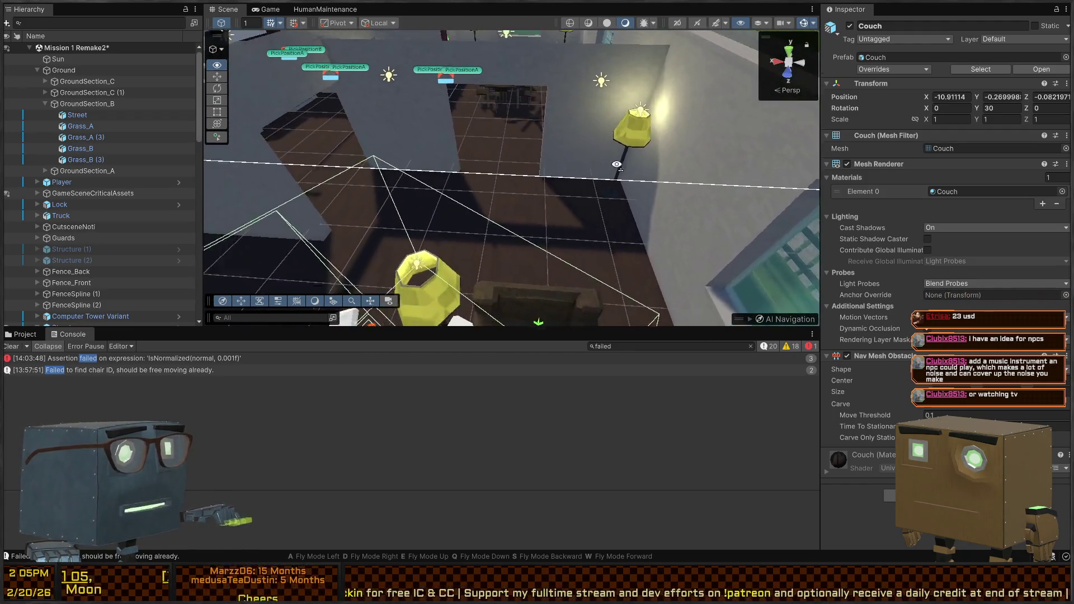
pyautogui.press('s')
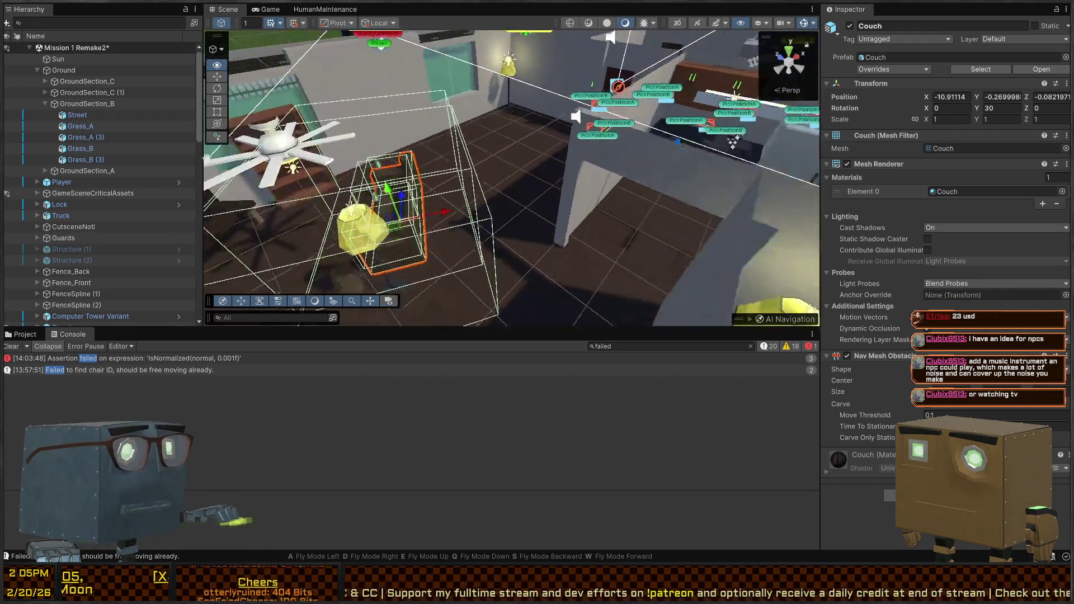
pyautogui.press('s')
pyautogui.press('w')
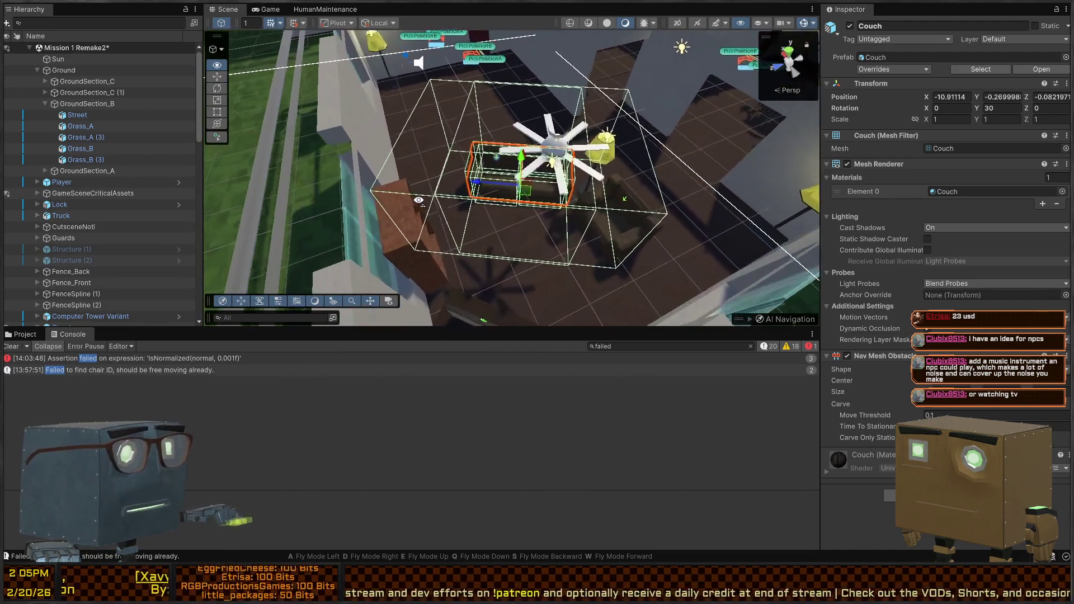
pyautogui.press('w')
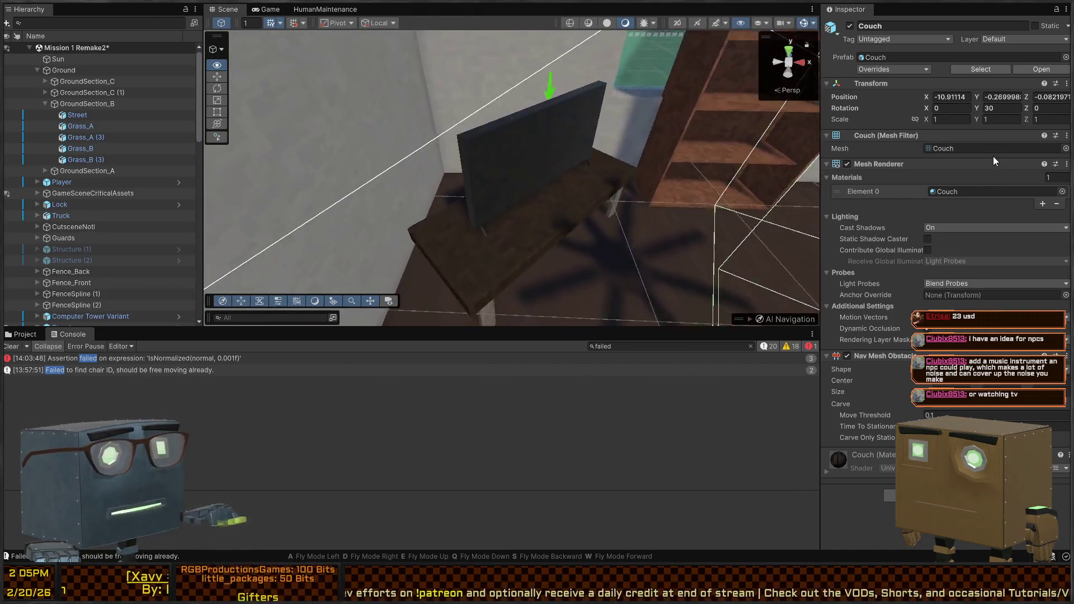
pyautogui.press('s')
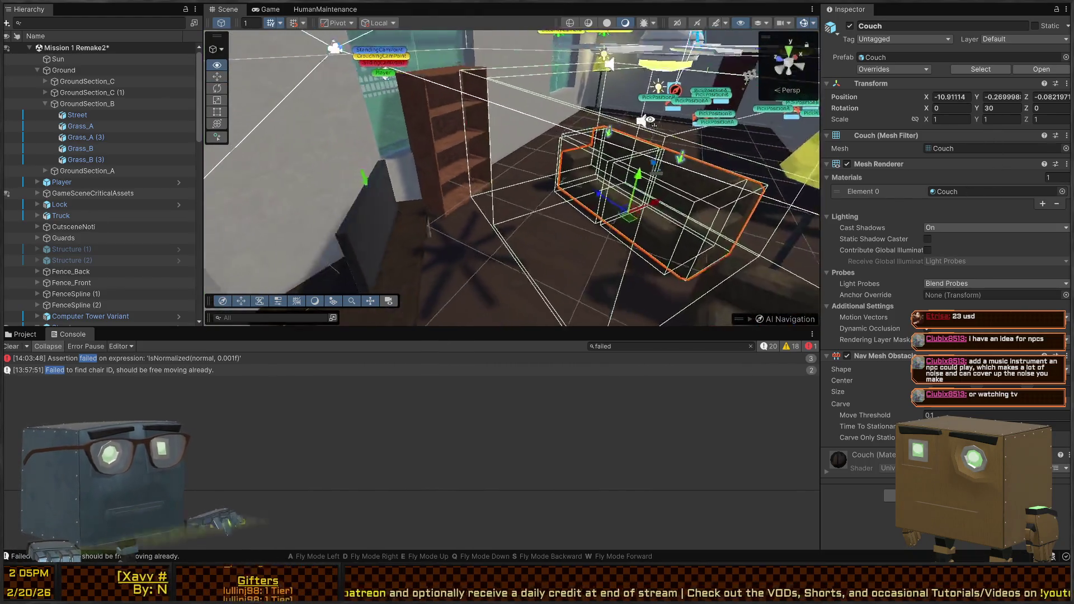
pyautogui.press('s')
pyautogui.press('w')
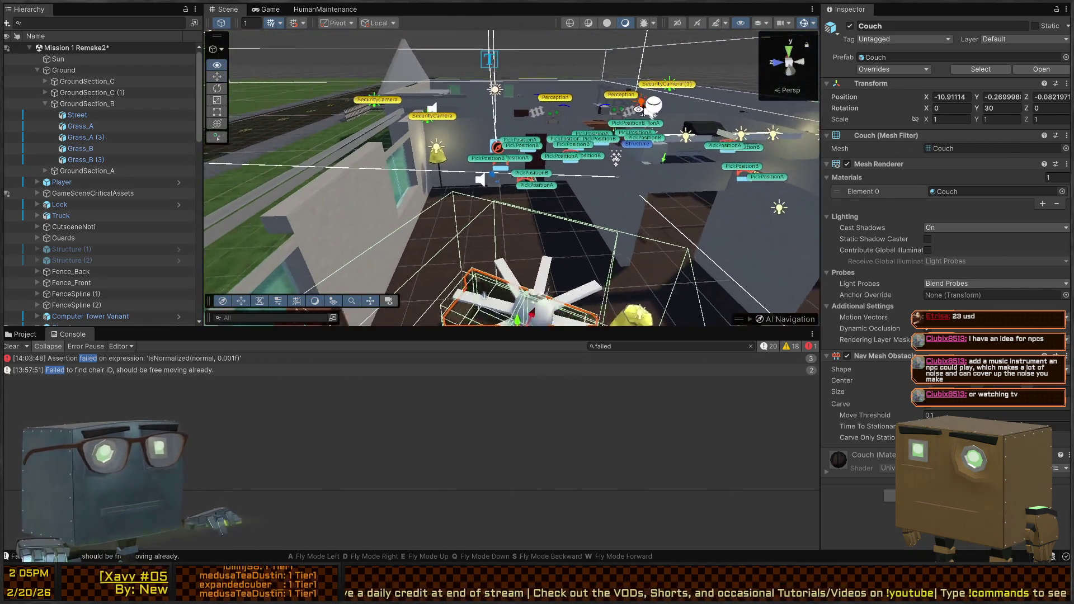
pyautogui.press('s')
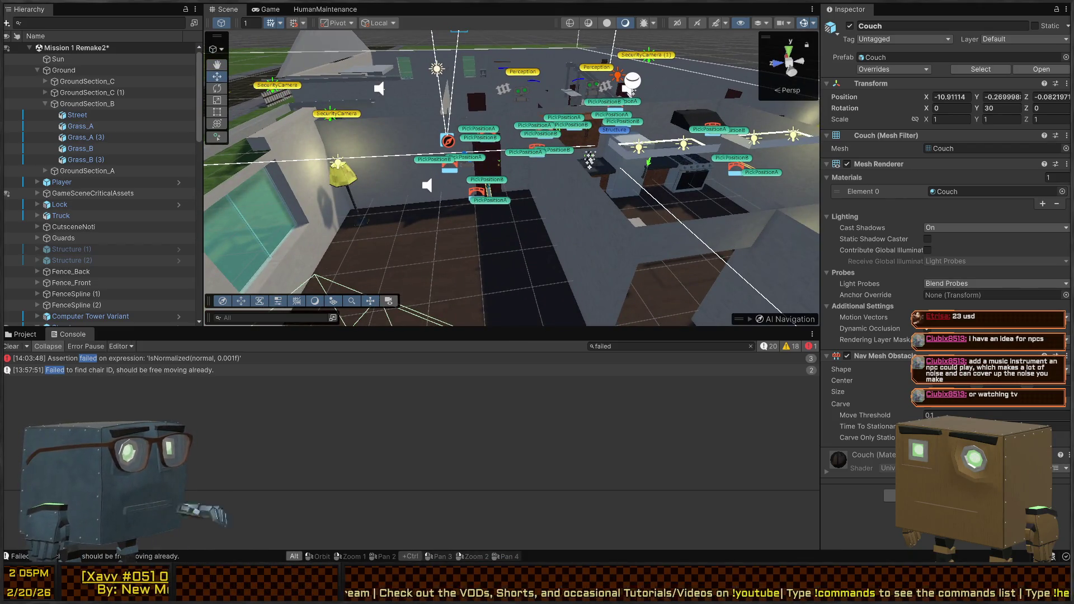
pyautogui.press('s')
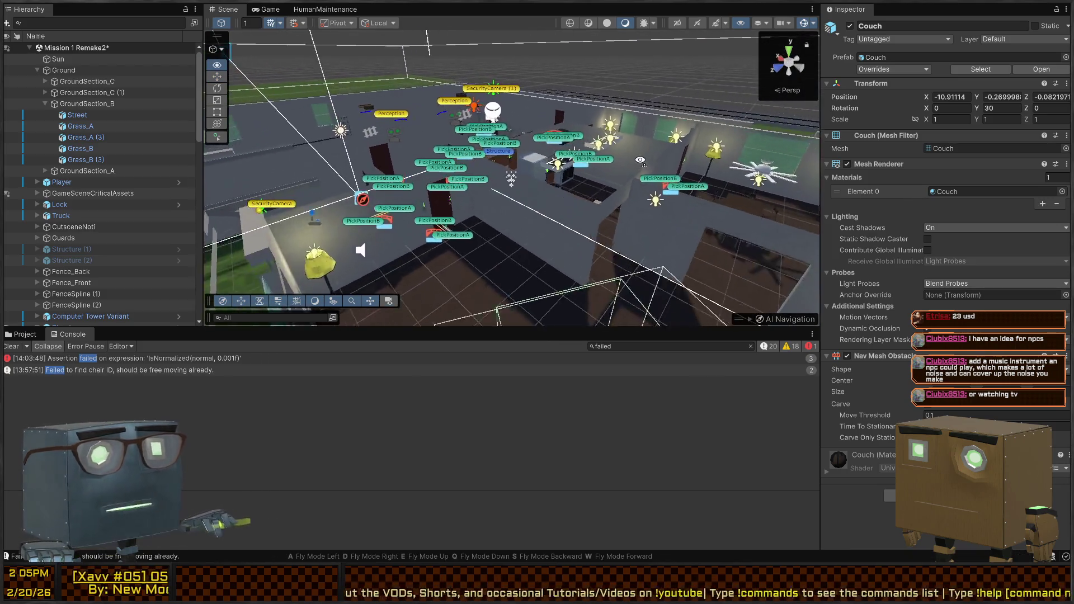
pyautogui.press('w')
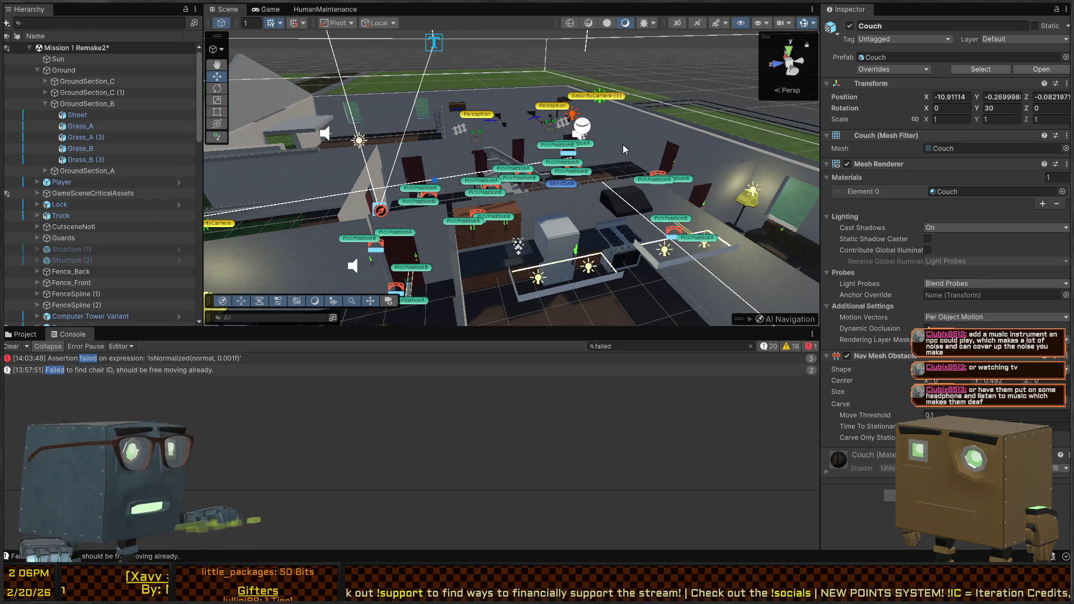
# Fly around the living room inspecting the couch and lamp, then open the HumanMaintenance graph.
pyautogui.moveTo(439, 116)
pyautogui.mouseDown()
pyautogui.moveTo(180, 193)
pyautogui.moveTo(260, 186)
pyautogui.mouseUp()
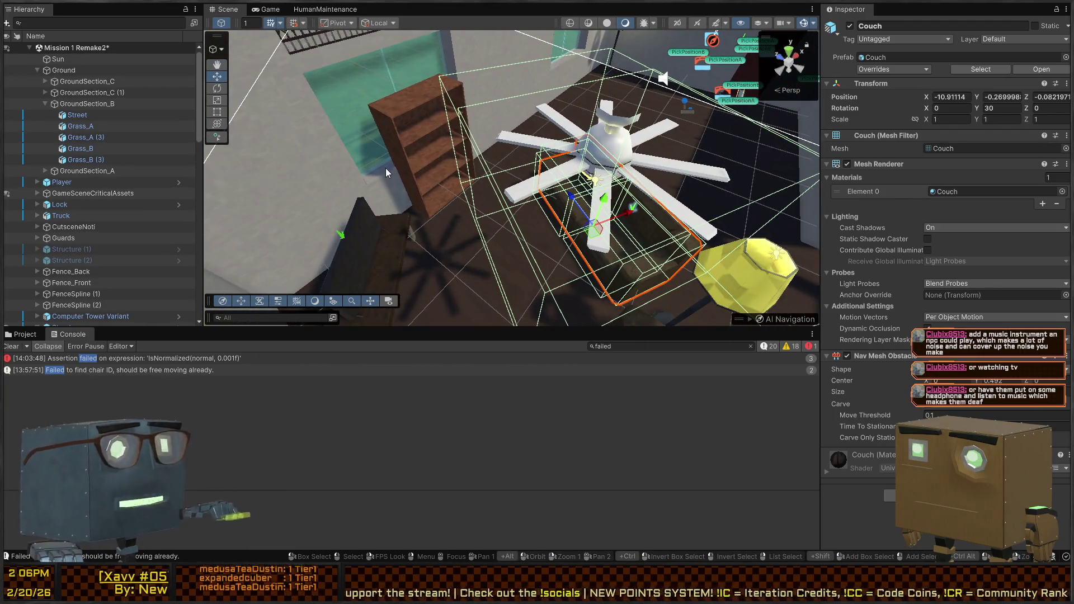
pyautogui.moveTo(401, 157)
pyautogui.mouseDown()
pyautogui.moveTo(584, 118)
pyautogui.moveTo(690, 144)
pyautogui.moveTo(524, 160)
pyautogui.moveTo(371, 141)
pyautogui.mouseUp()
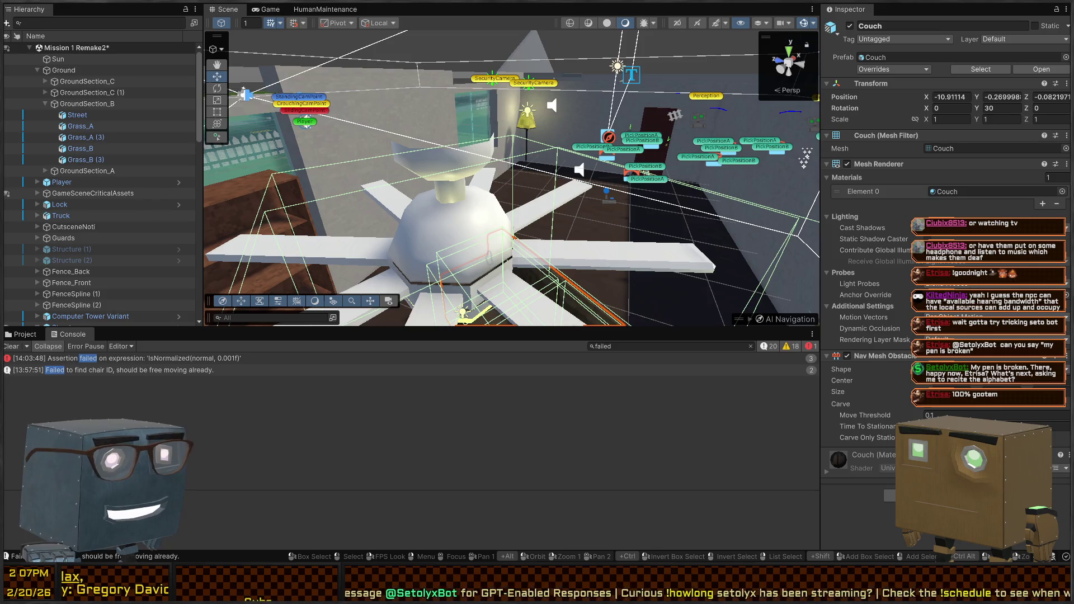
pyautogui.press('s')
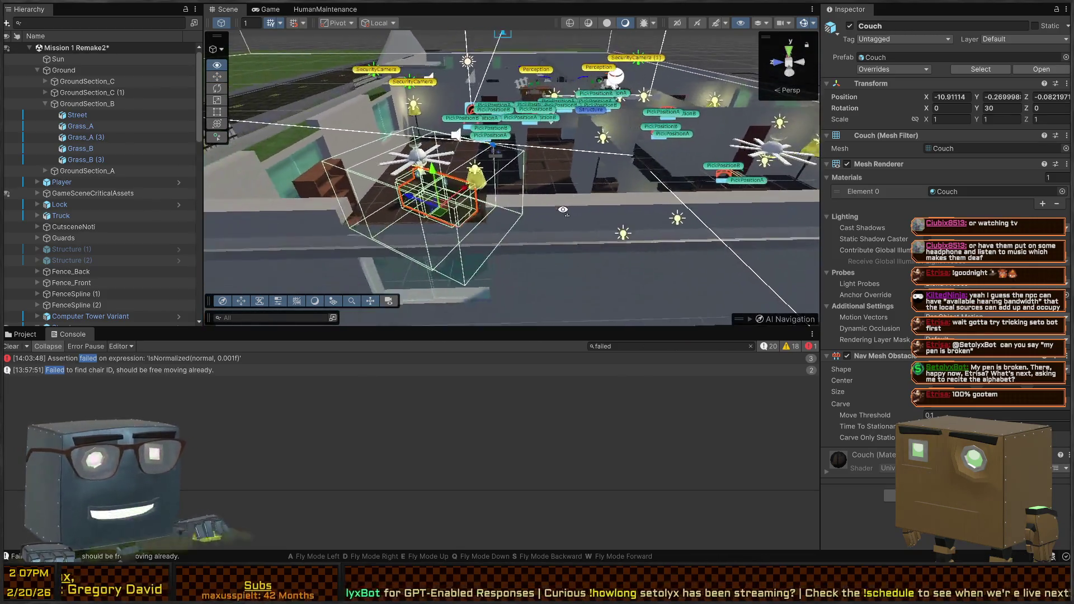
pyautogui.press('w')
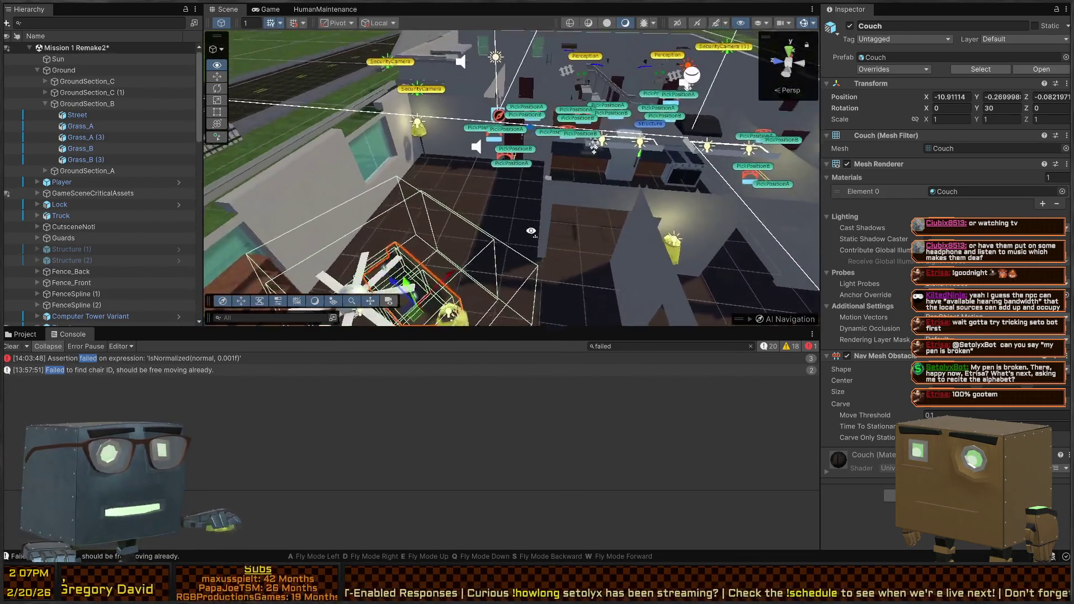
pyautogui.press('s')
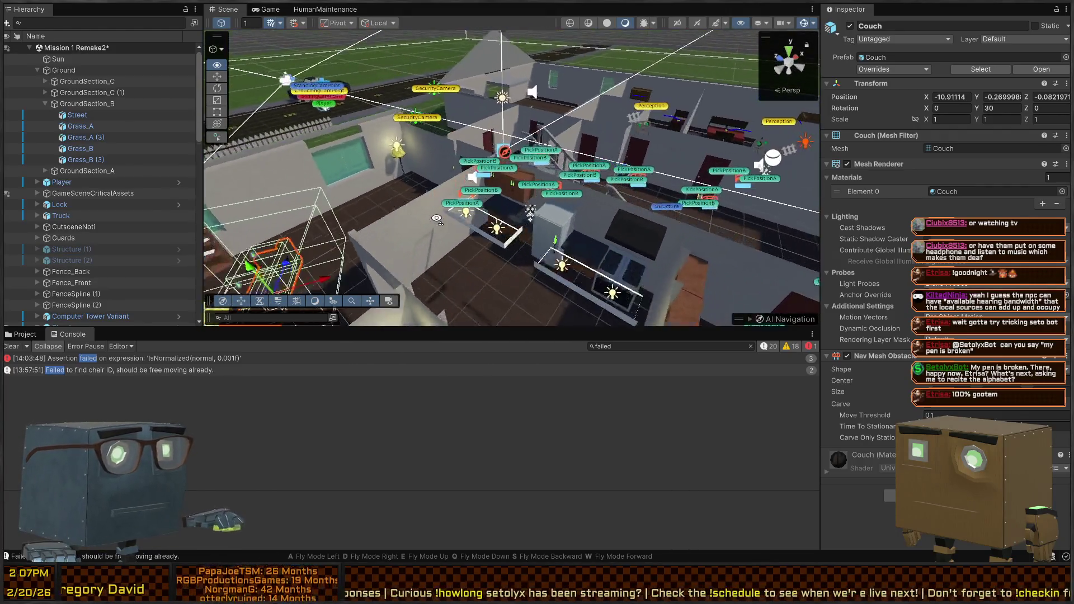
pyautogui.press('w')
pyautogui.moveTo(329, 242)
pyautogui.mouseDown()
pyautogui.moveTo(397, 229)
pyautogui.moveTo(482, 66)
pyautogui.moveTo(548, 145)
pyautogui.moveTo(607, 191)
pyautogui.mouseUp()
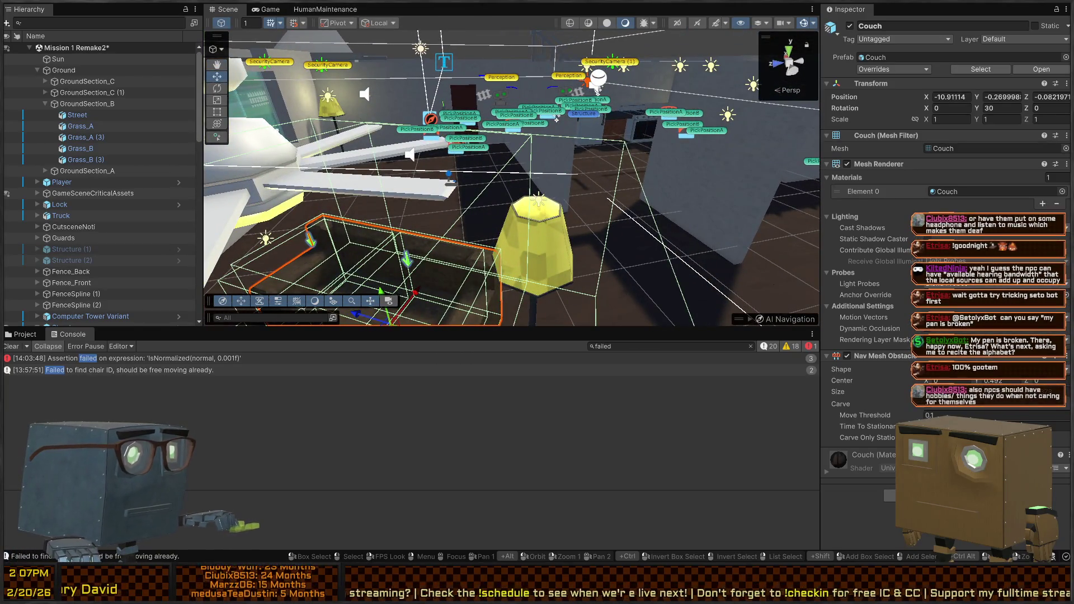
pyautogui.click(329, 10)
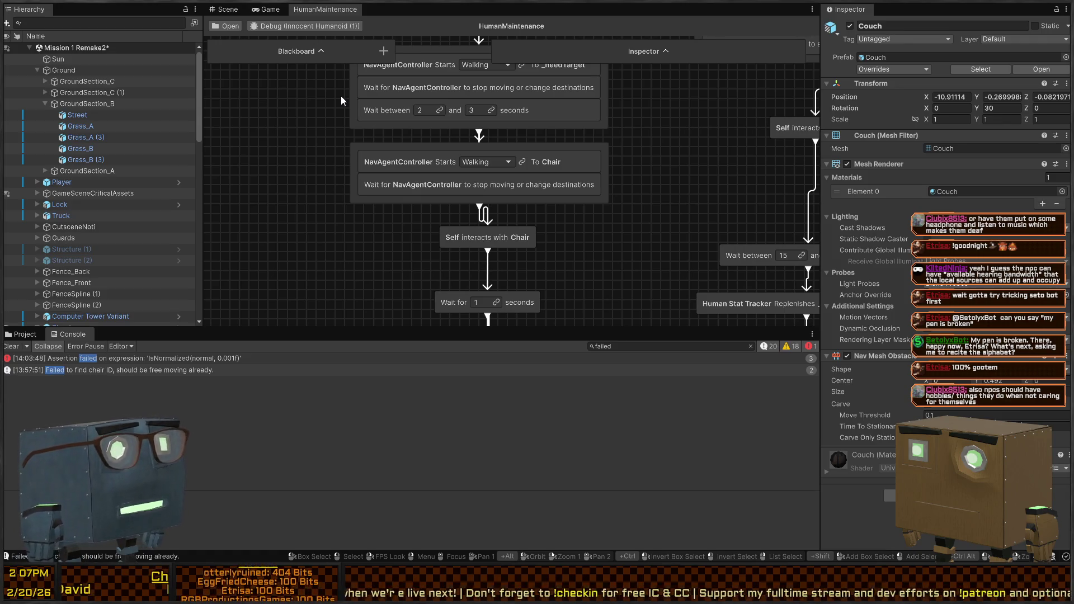
# Switch to the Scene view and rise to an overview of the whole building.
pyautogui.click(240, 10)
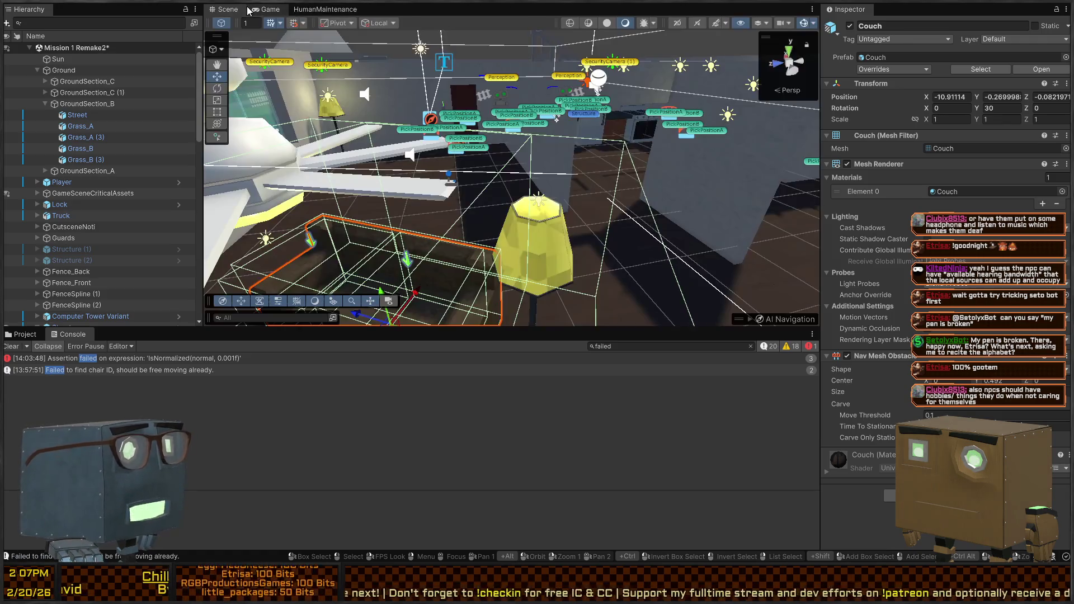
pyautogui.moveTo(466, 125)
pyautogui.mouseDown()
pyautogui.moveTo(677, 150)
pyautogui.moveTo(709, 181)
pyautogui.moveTo(518, 179)
pyautogui.moveTo(498, 214)
pyautogui.moveTo(477, 175)
pyautogui.moveTo(234, 165)
pyautogui.moveTo(90, 112)
pyautogui.moveTo(37, 128)
pyautogui.moveTo(531, 180)
pyautogui.moveTo(642, 179)
pyautogui.mouseUp()
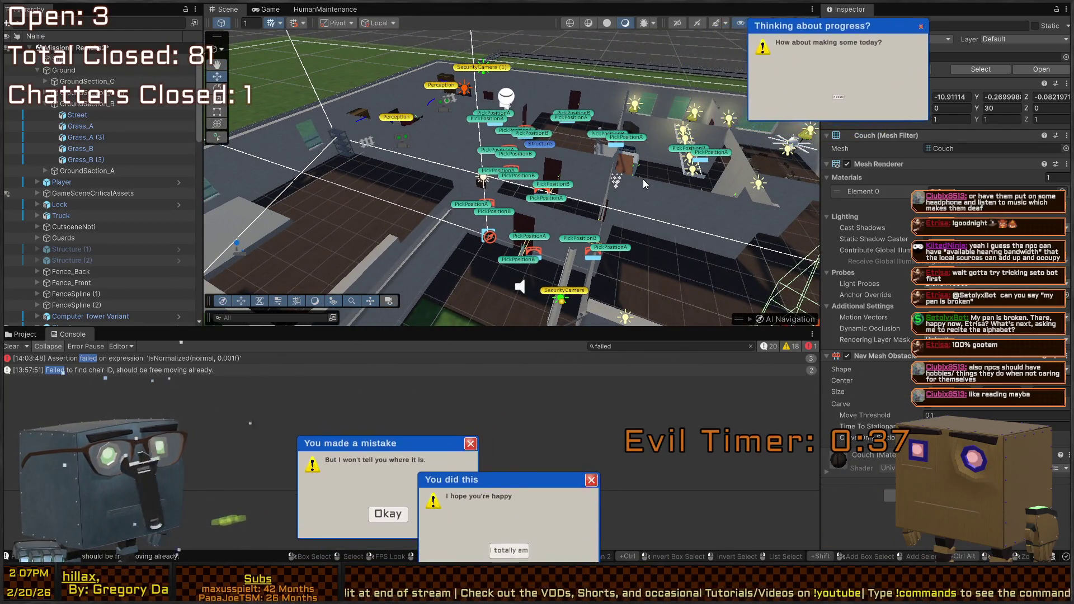
pyautogui.moveTo(652, 136)
pyautogui.mouseDown()
pyautogui.moveTo(425, 109)
pyautogui.moveTo(509, 110)
pyautogui.moveTo(447, 145)
pyautogui.moveTo(770, 75)
pyautogui.mouseUp()
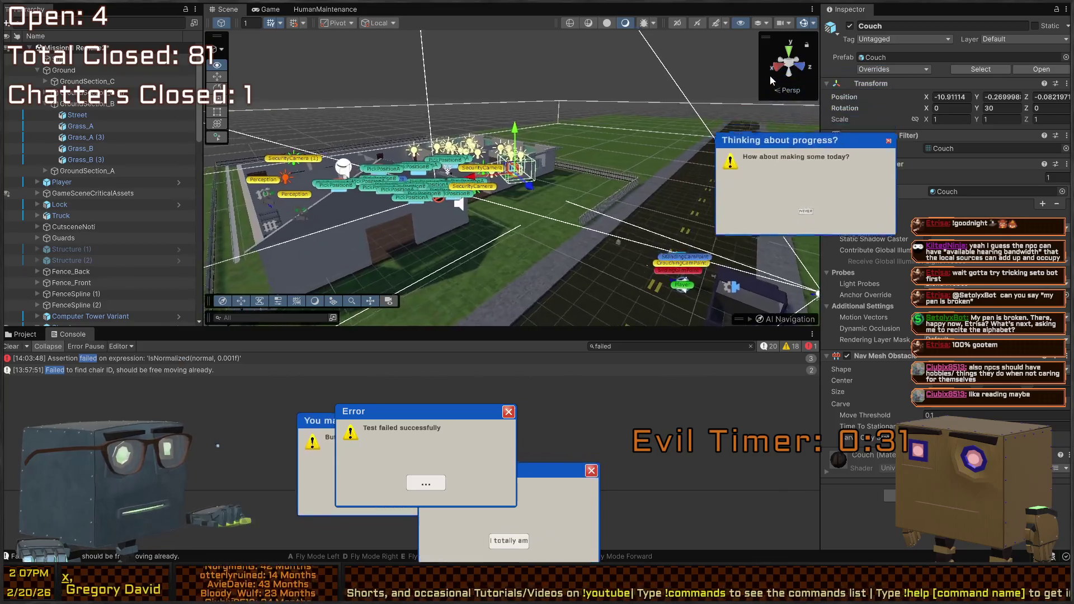
pyautogui.moveTo(900, 62)
pyautogui.mouseDown()
pyautogui.moveTo(615, 46)
pyautogui.moveTo(655, 71)
pyautogui.mouseUp()
pyautogui.moveTo(433, 131)
pyautogui.mouseDown()
pyautogui.moveTo(543, 111)
pyautogui.moveTo(595, 126)
pyautogui.moveTo(640, 172)
pyautogui.moveTo(670, 167)
pyautogui.moveTo(497, 151)
pyautogui.moveTo(486, 144)
pyautogui.moveTo(507, 144)
pyautogui.moveTo(409, 122)
pyautogui.moveTo(552, 129)
pyautogui.moveTo(486, 140)
pyautogui.moveTo(448, 134)
pyautogui.moveTo(419, 110)
pyautogui.moveTo(653, 120)
pyautogui.moveTo(498, 109)
pyautogui.mouseUp()
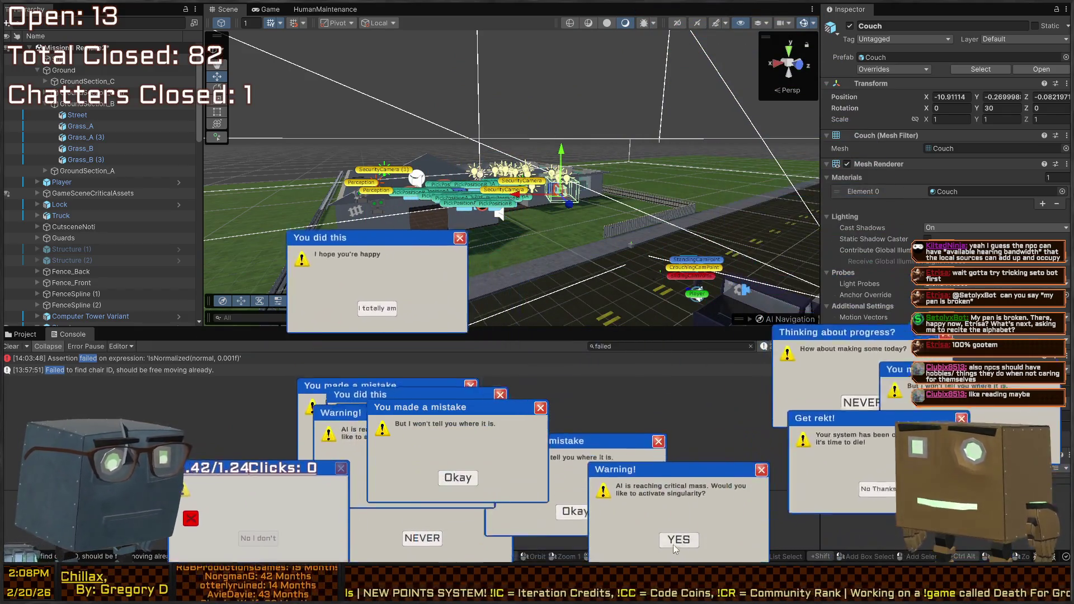
pyautogui.click(675, 538)
pyautogui.click(457, 479)
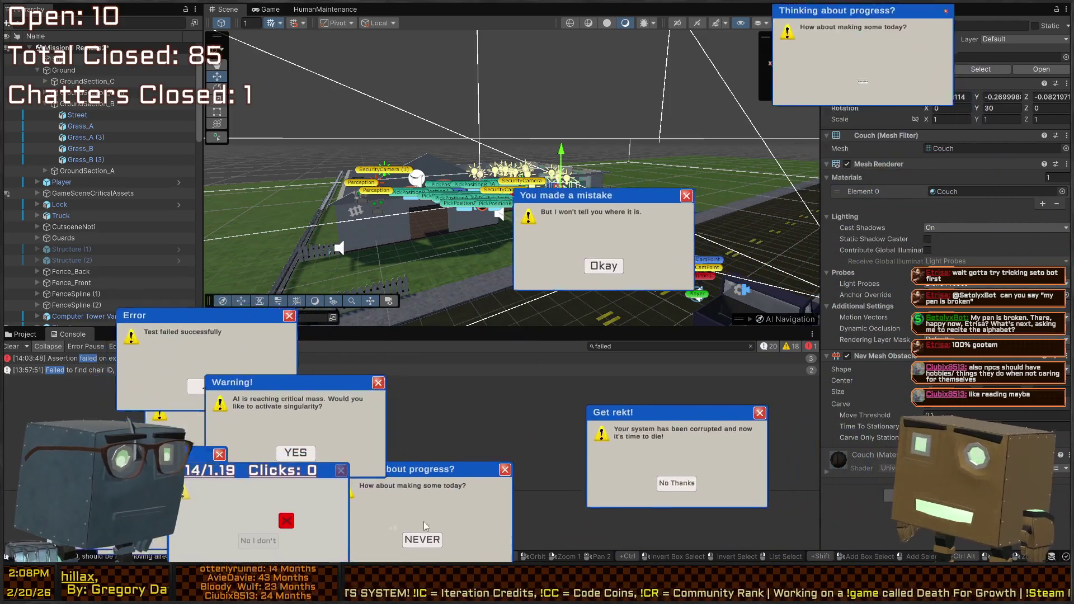
pyautogui.click(423, 531)
pyautogui.click(506, 489)
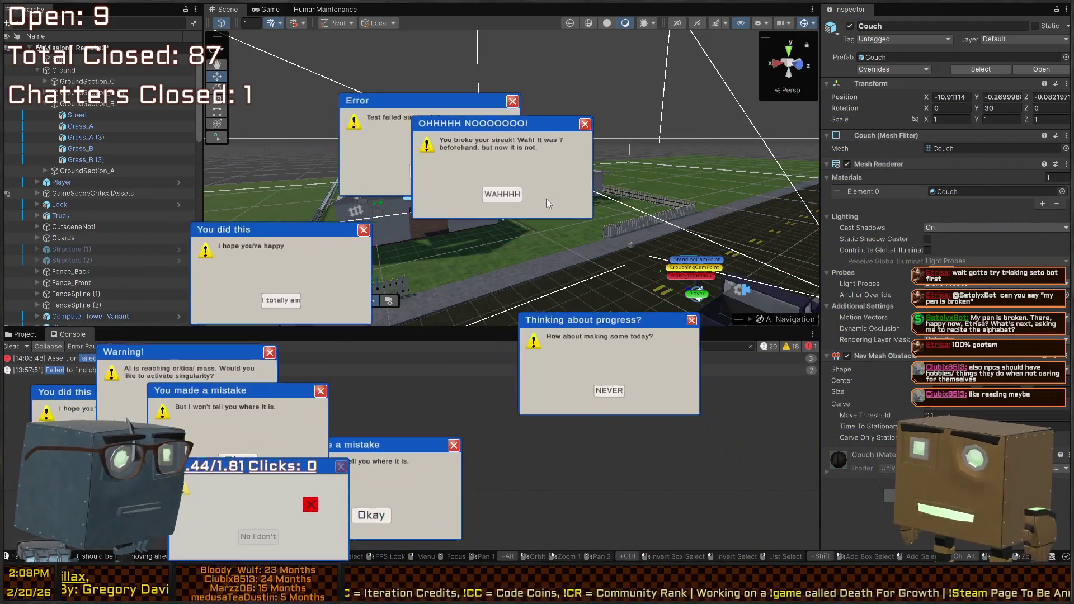
pyautogui.click(454, 186)
pyautogui.click(524, 144)
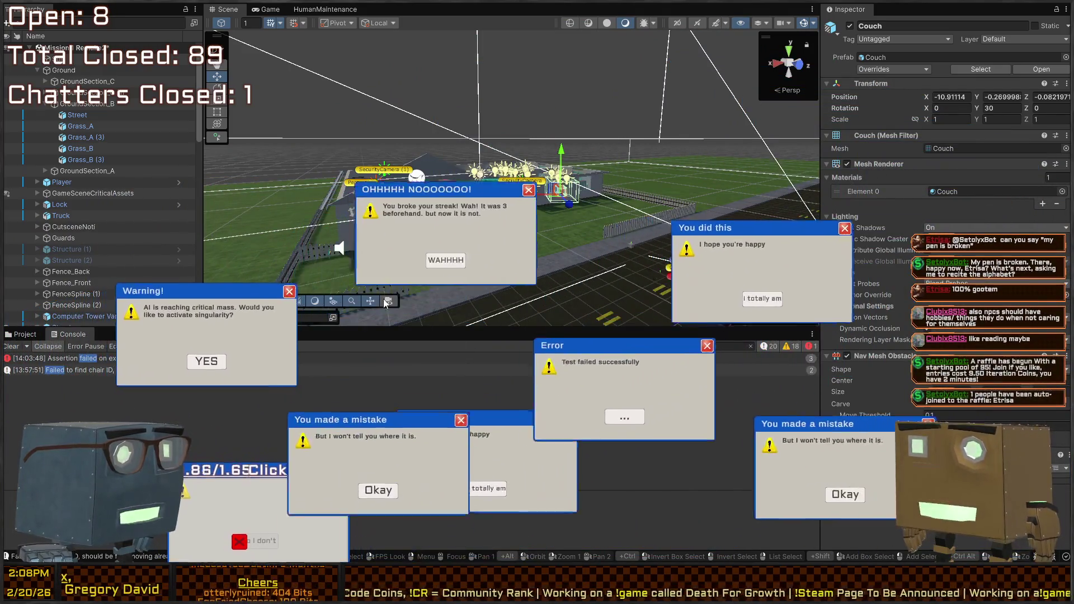
pyautogui.click(455, 237)
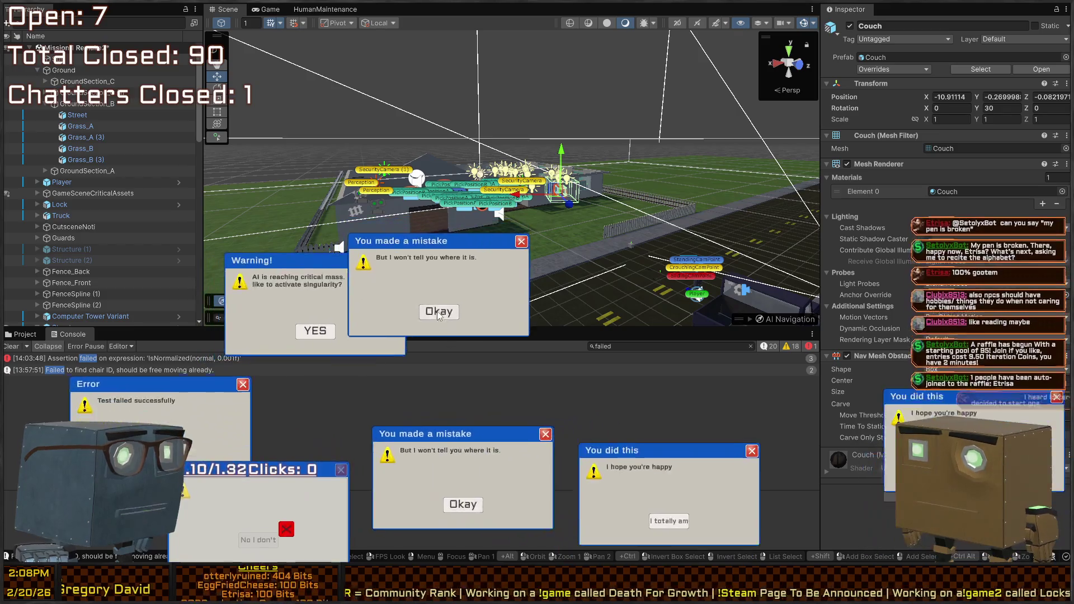
pyautogui.click(437, 311)
pyautogui.click(317, 334)
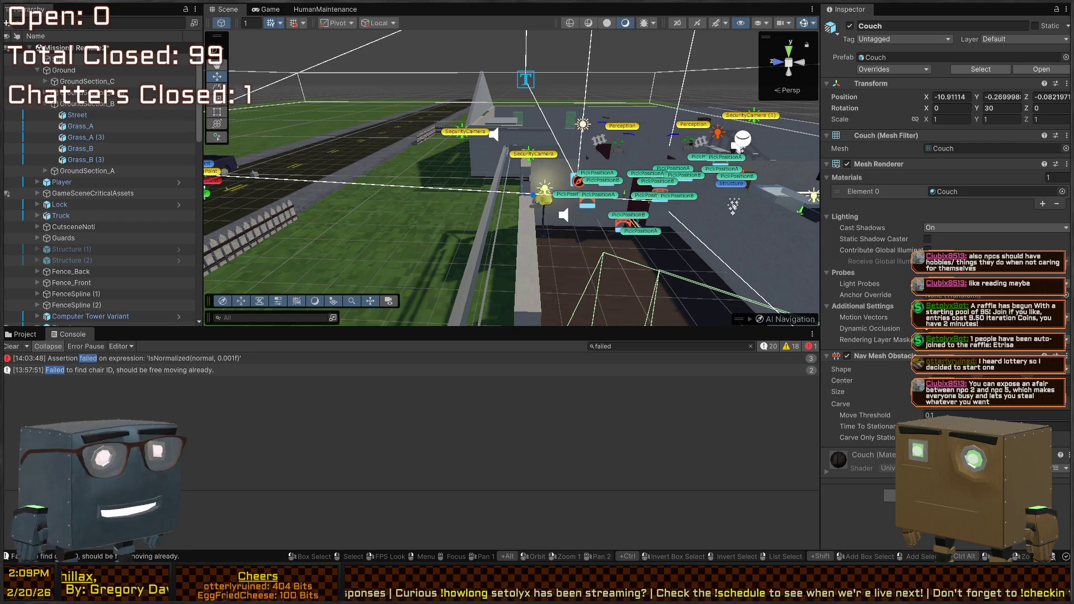
pyautogui.moveTo(391, 120)
pyautogui.mouseDown()
pyautogui.moveTo(369, 117)
pyautogui.moveTo(527, 126)
pyautogui.moveTo(965, 116)
pyautogui.moveTo(889, 137)
pyautogui.moveTo(524, 129)
pyautogui.moveTo(633, 139)
pyautogui.moveTo(484, 125)
pyautogui.mouseUp()
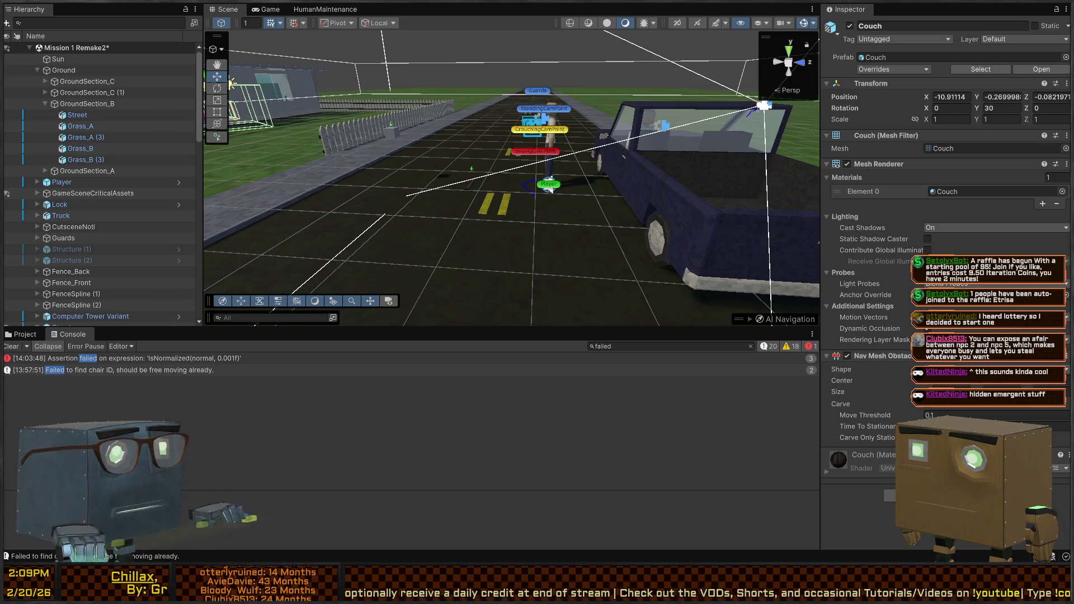
pyautogui.moveTo(565, 144); pyautogui.dragTo(327, 168)
pyautogui.press('w')
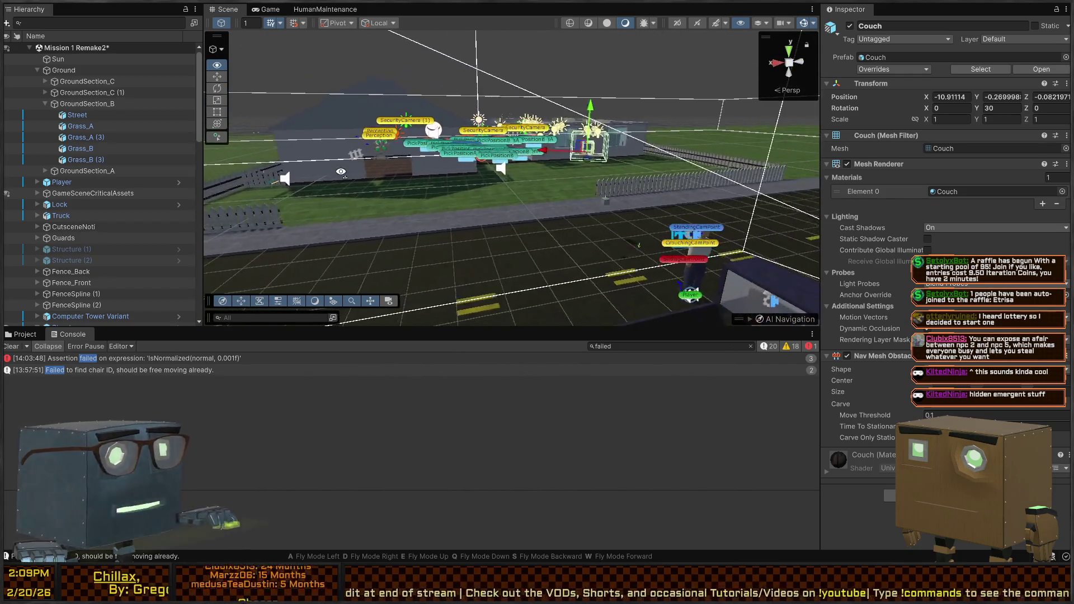
pyautogui.press('w')
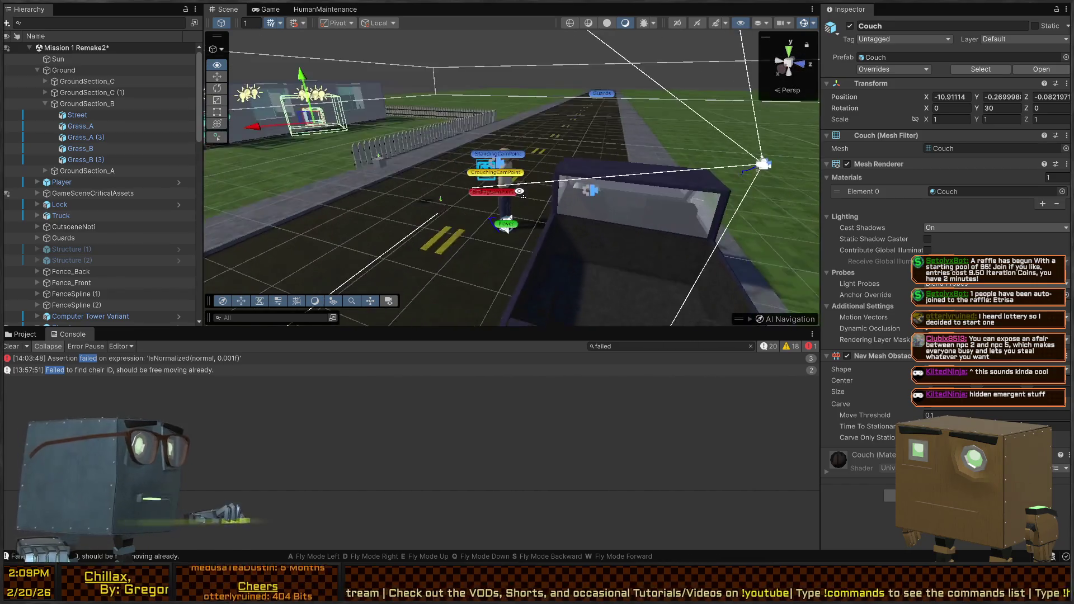
pyautogui.press('s')
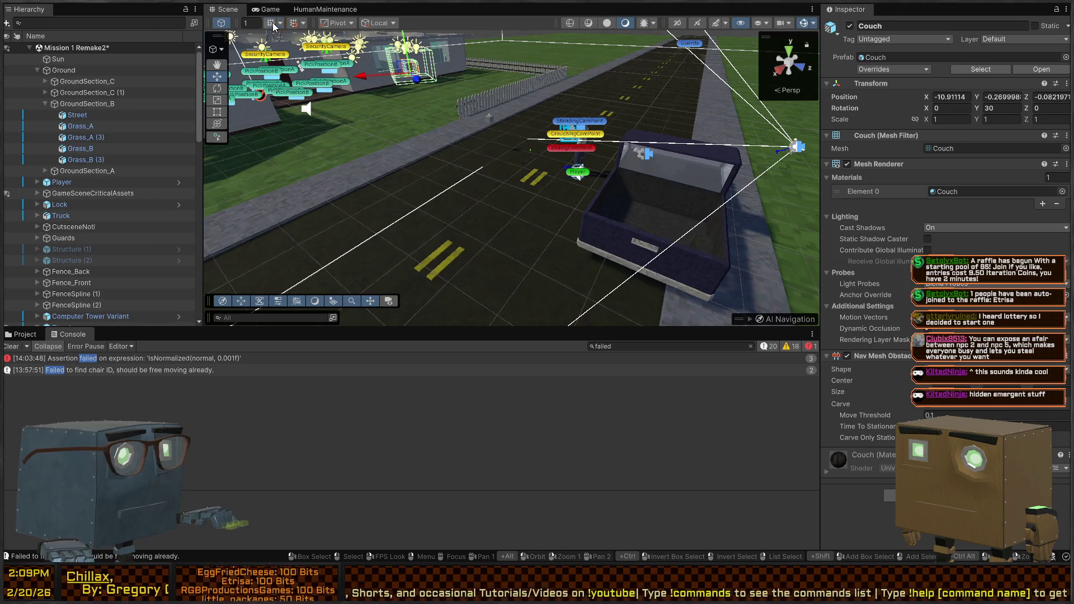
pyautogui.press('a')
pyautogui.press('w')
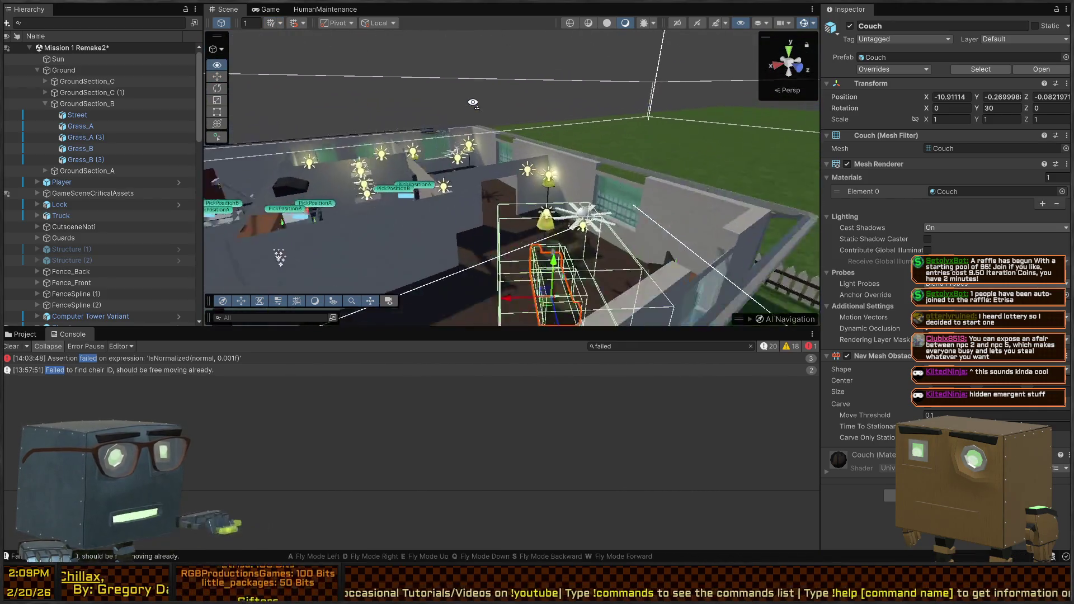
pyautogui.press('f')
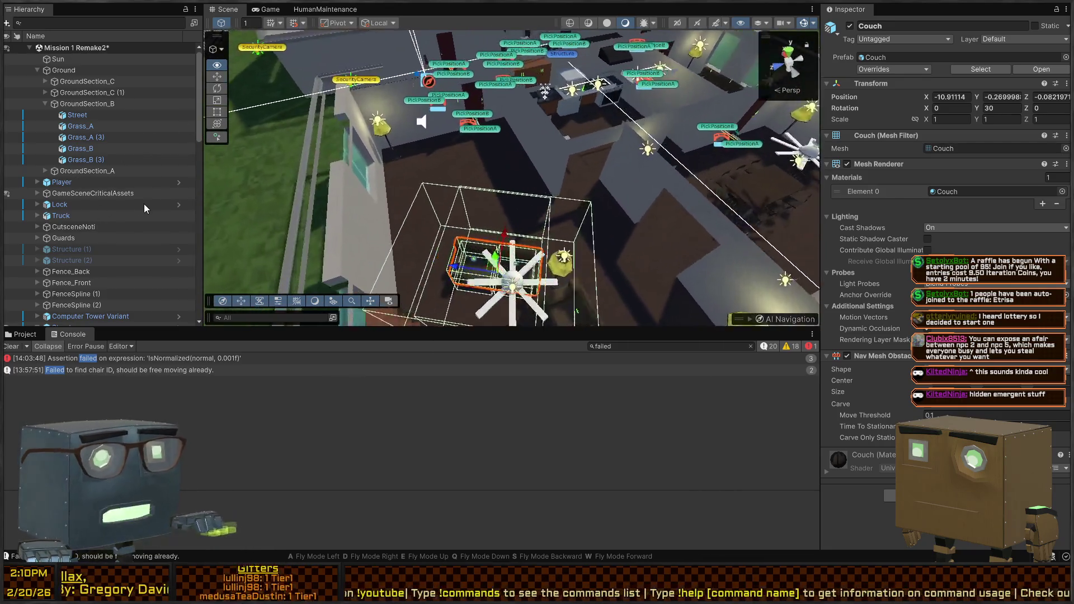
# In the HumanMaintenance graph's add-node search, choose Action > Create new Action...
pyautogui.click(323, 9)
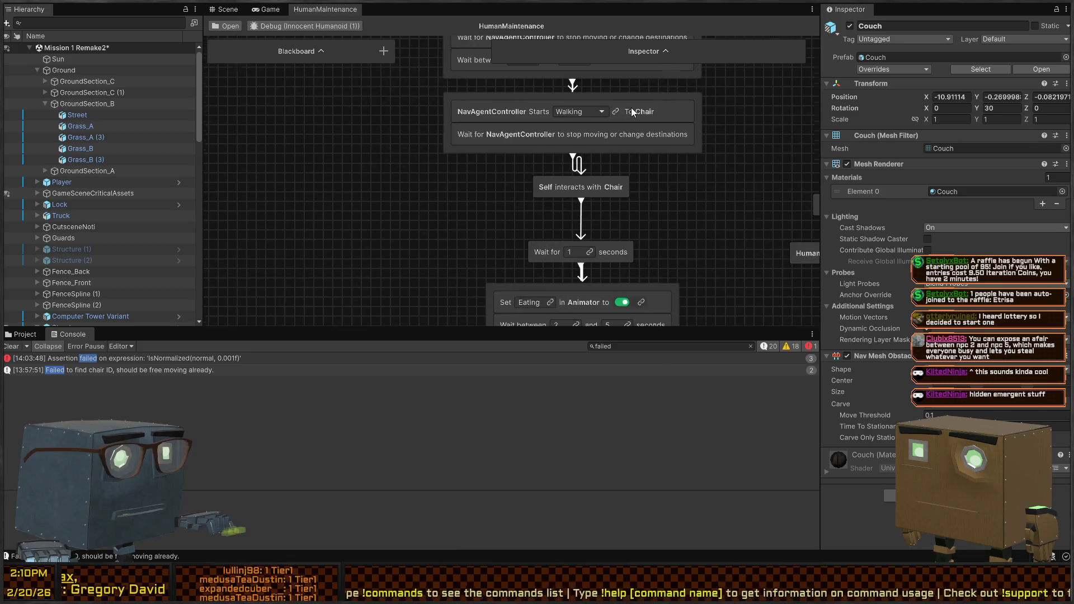
pyautogui.press('space')
pyautogui.click(434, 225)
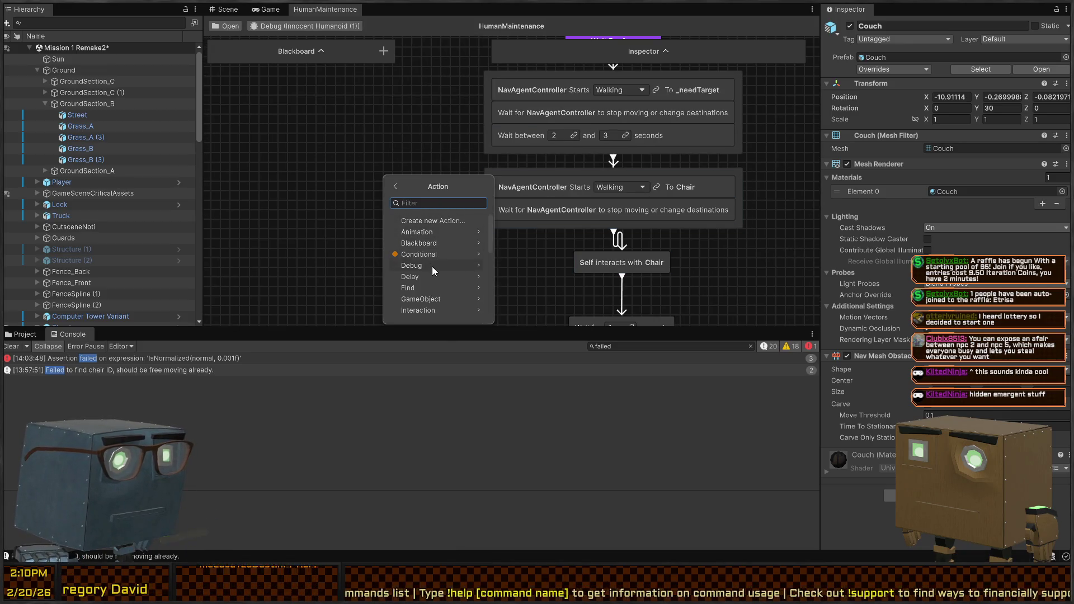
pyautogui.click(431, 221)
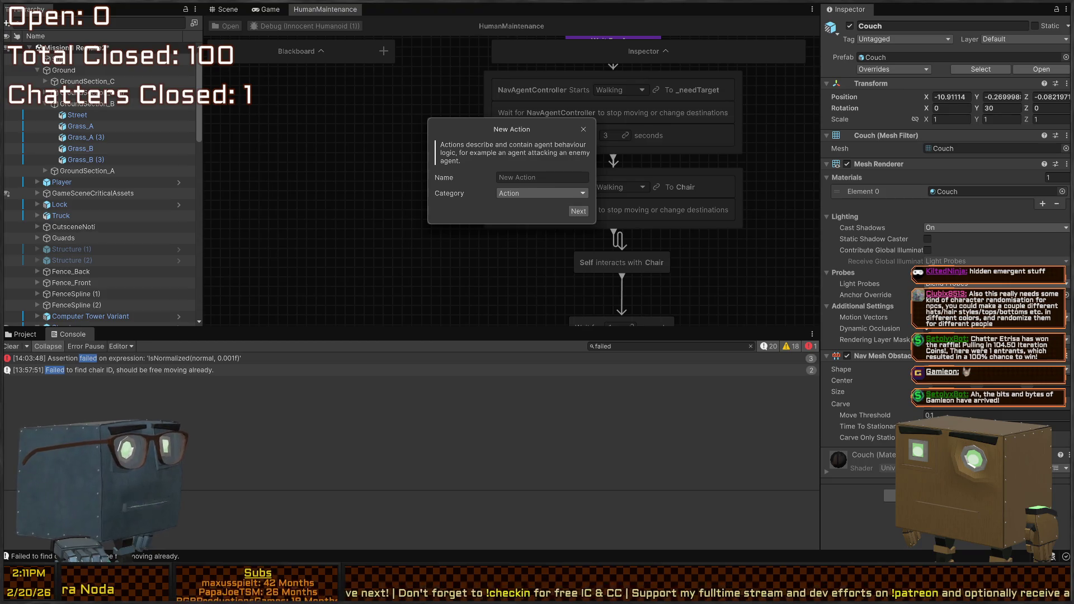
# Name the new action OrderMoveToSeat, set its category to Action/Navigation, and proceed to the description.
pyautogui.click(526, 175)
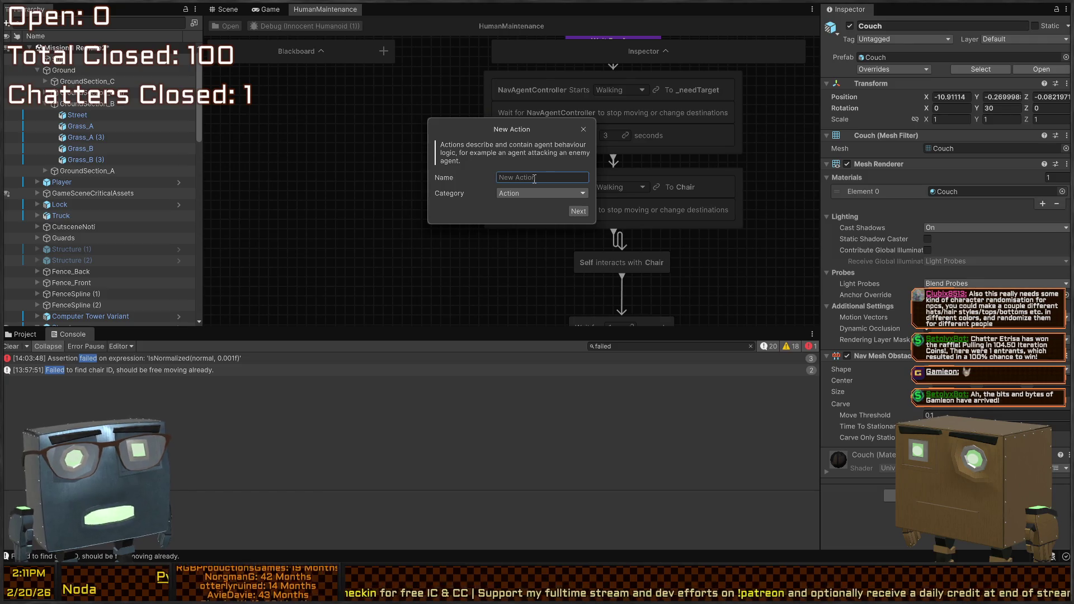
pyautogui.write('Nav')
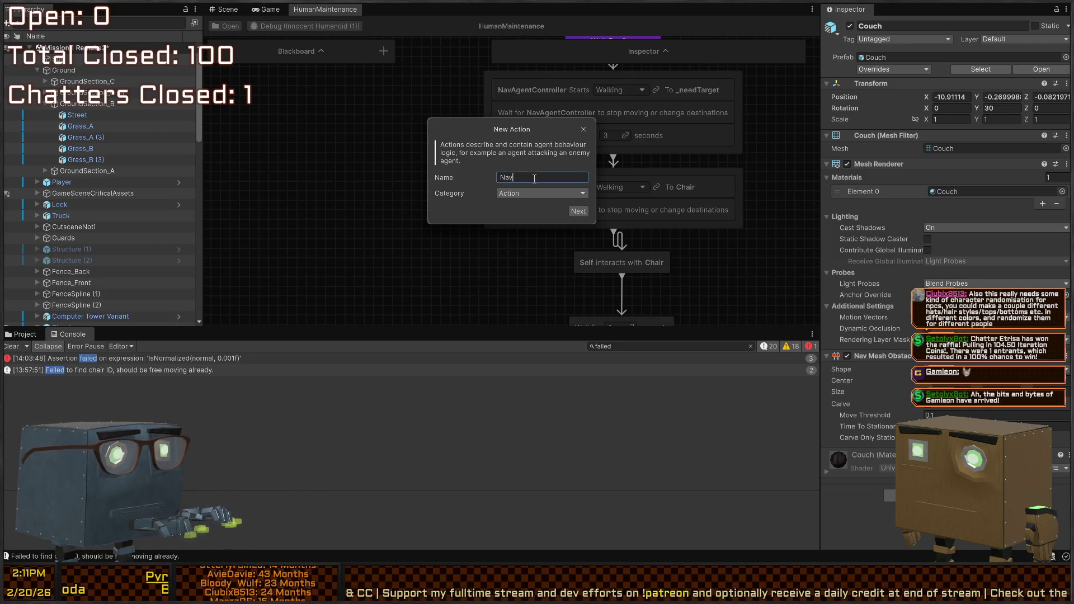
pyautogui.press('BackSpace')
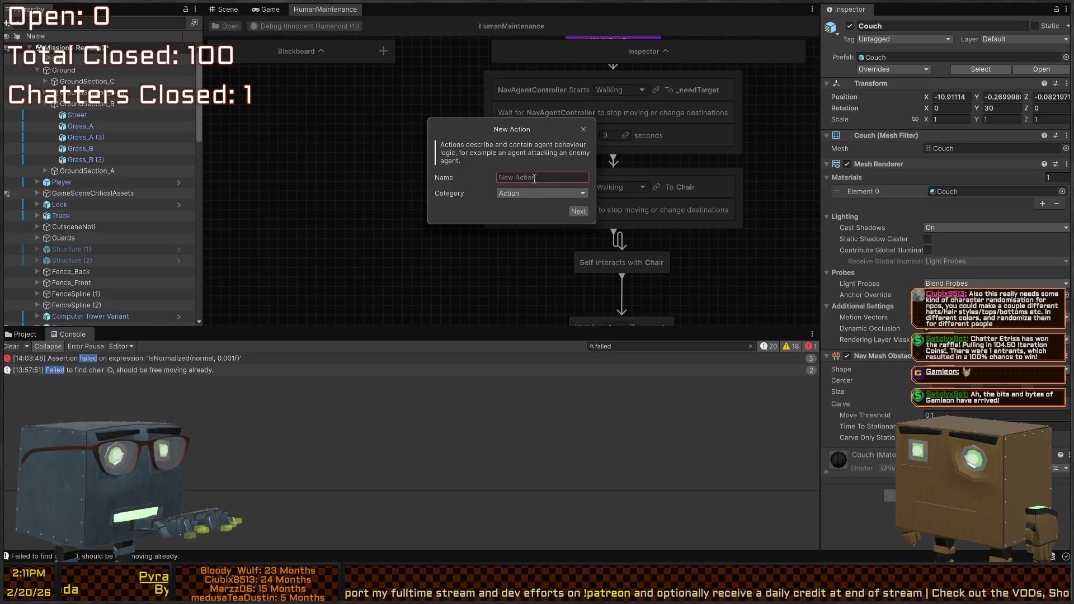
pyautogui.write('OrderM')
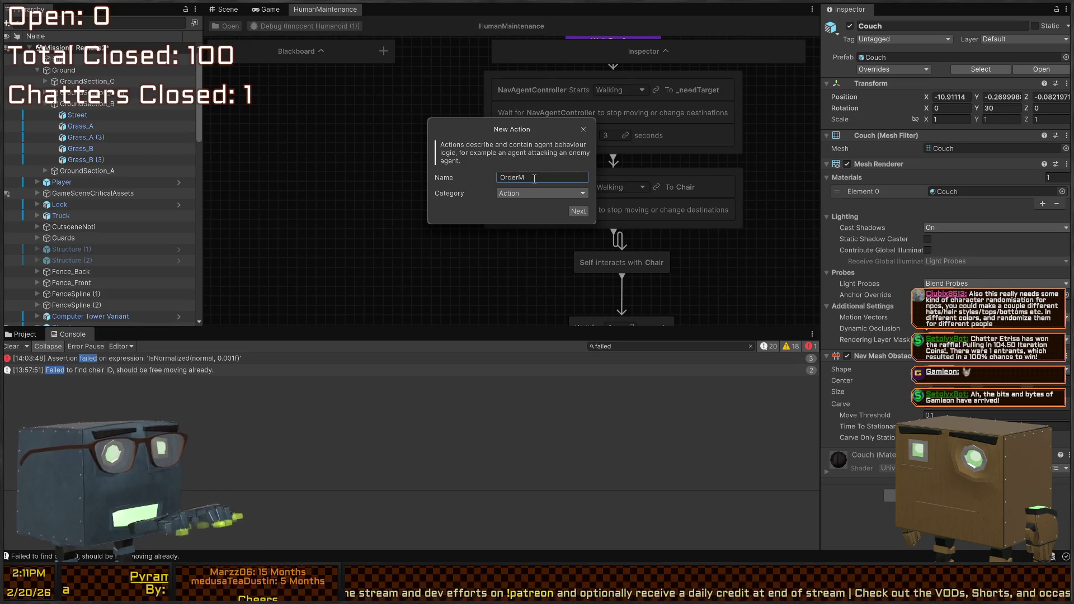
pyautogui.write('oveToSeat')
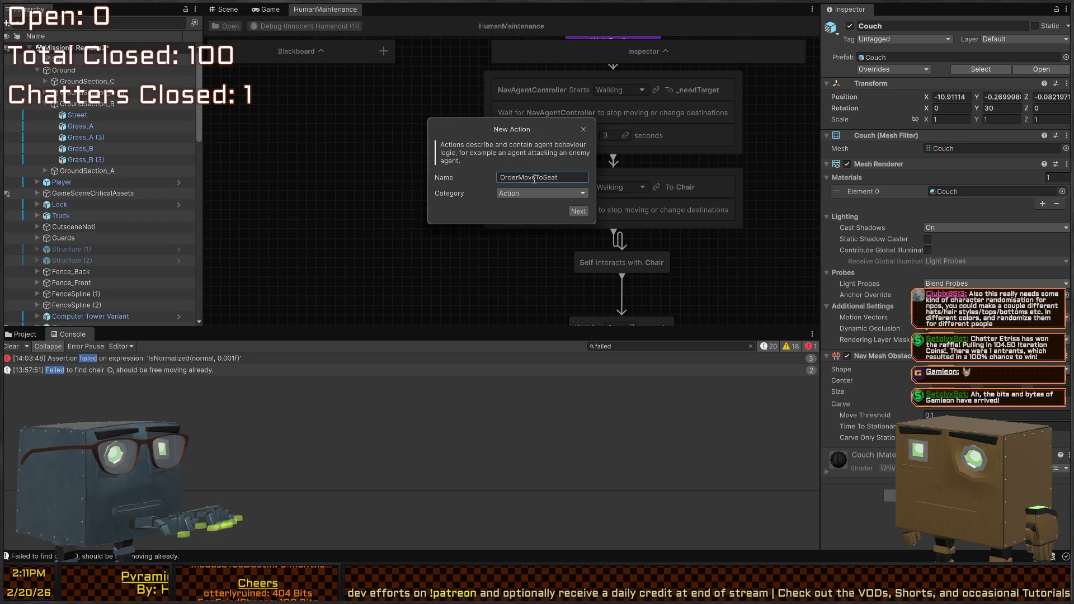
pyautogui.click(560, 193)
pyautogui.scroll(-3, 571, 263)
pyautogui.click(565, 283)
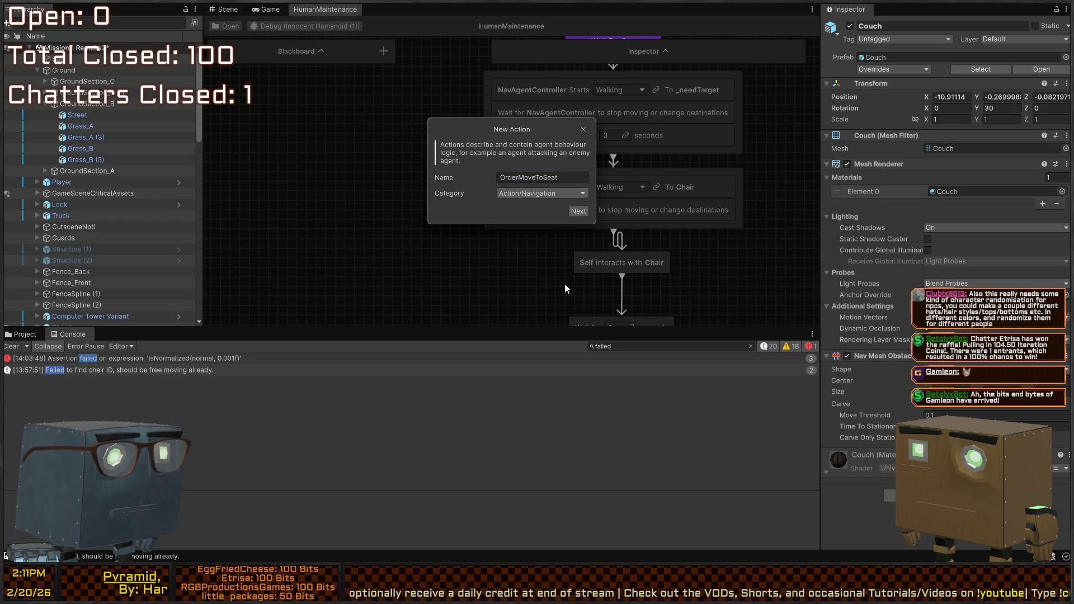
pyautogui.click(577, 210)
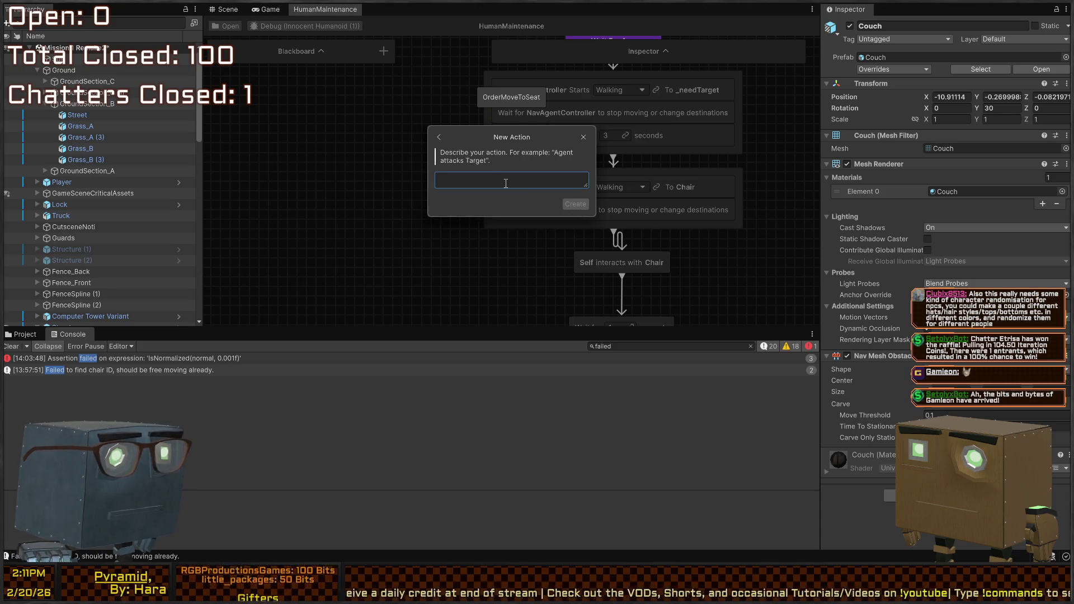
# Enter the story 'AgentController moves to Seat', typing Seat as Interactable Object Mount and AgentController as Nav Agent Controller.
pyautogui.write('A')
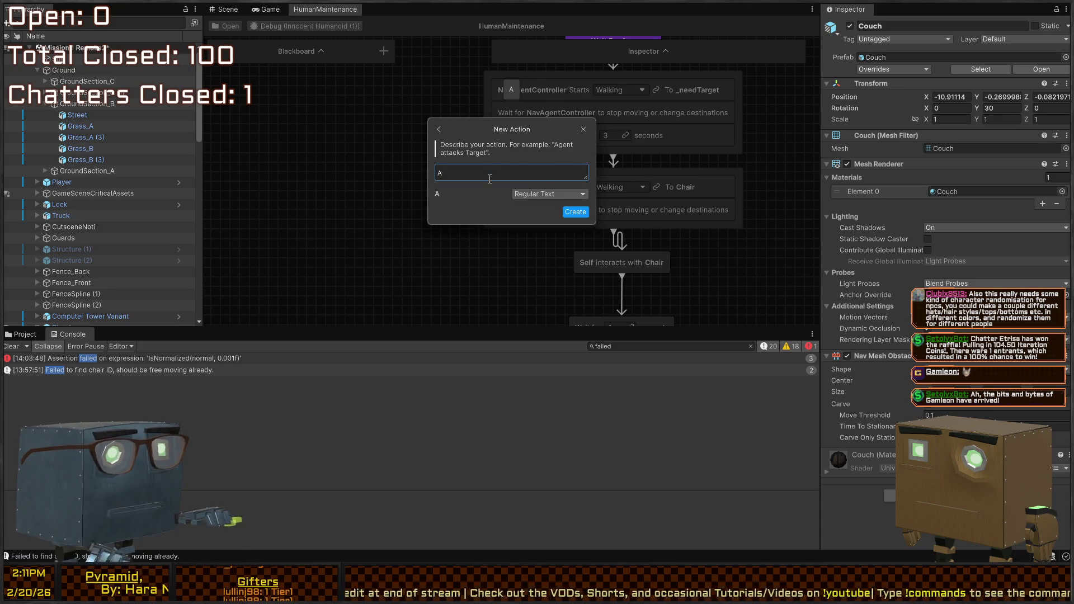
pyautogui.write('gentController mov')
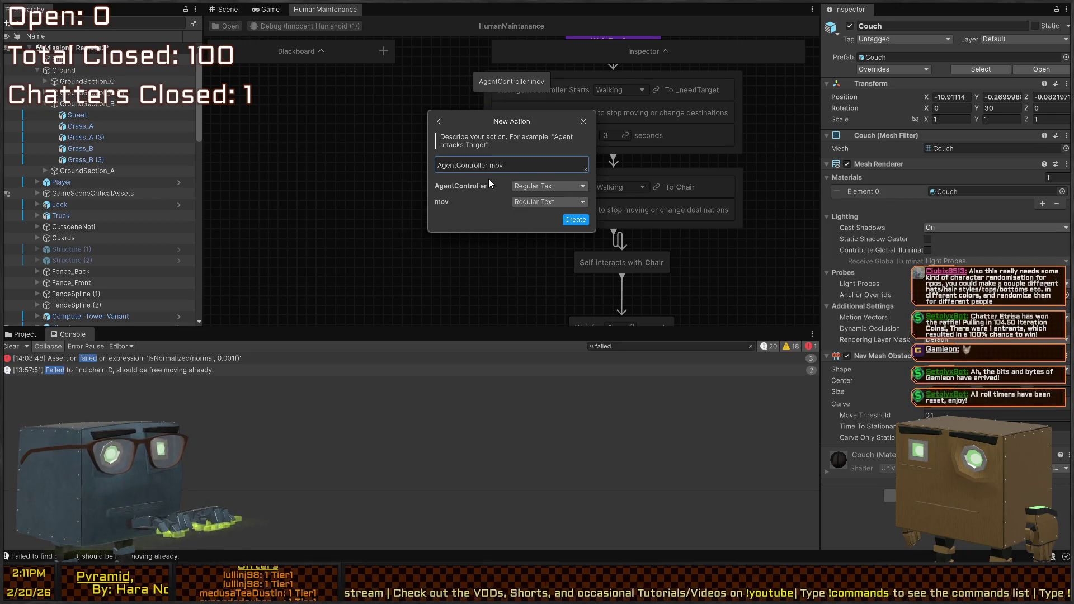
pyautogui.write('es to Seat')
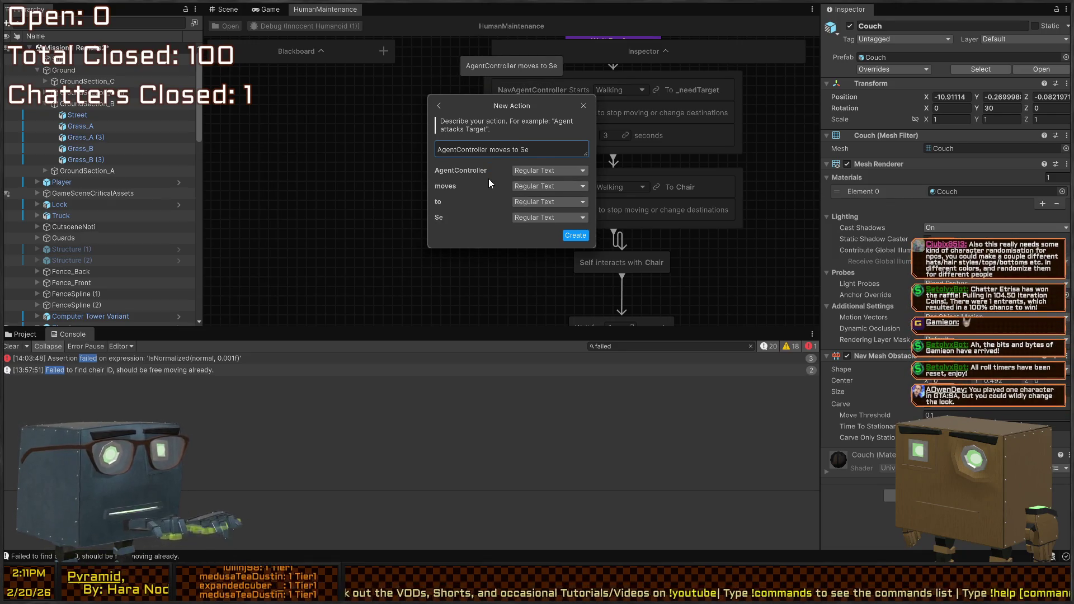
pyautogui.click(521, 222)
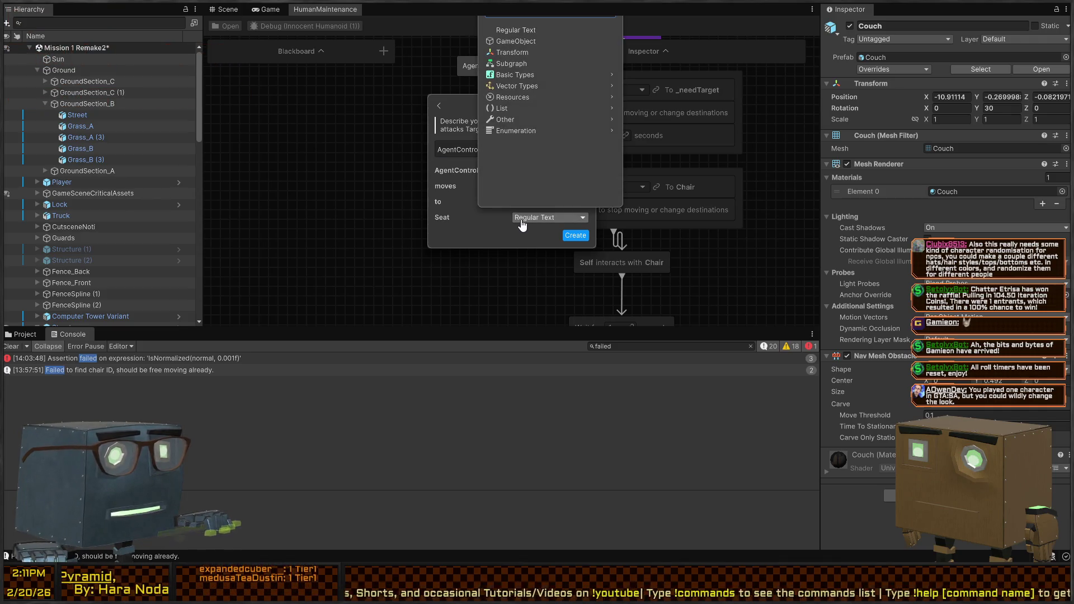
pyautogui.write('interact')
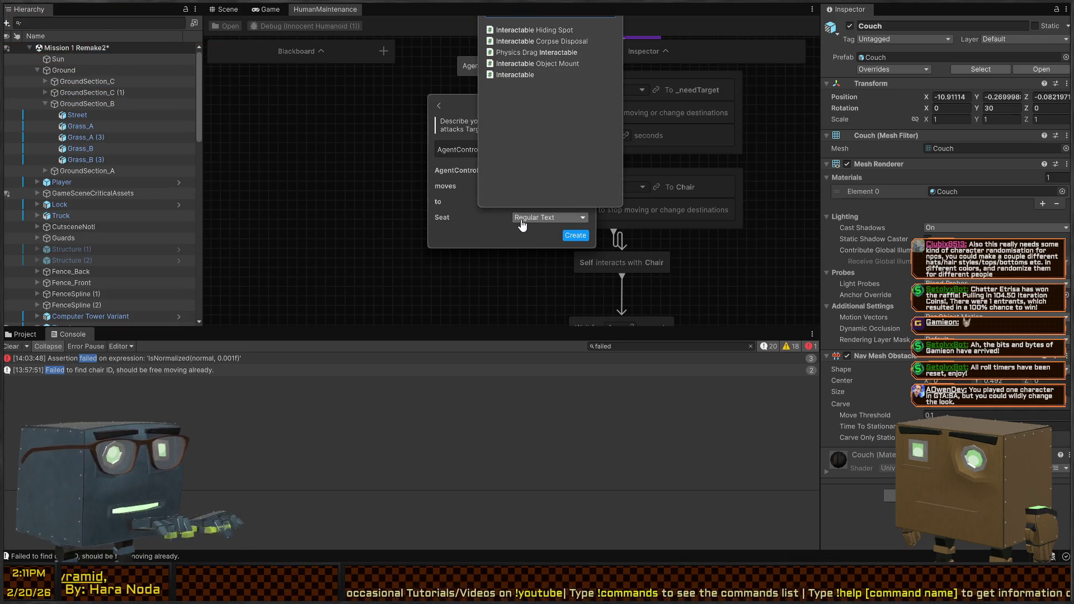
pyautogui.click(541, 62)
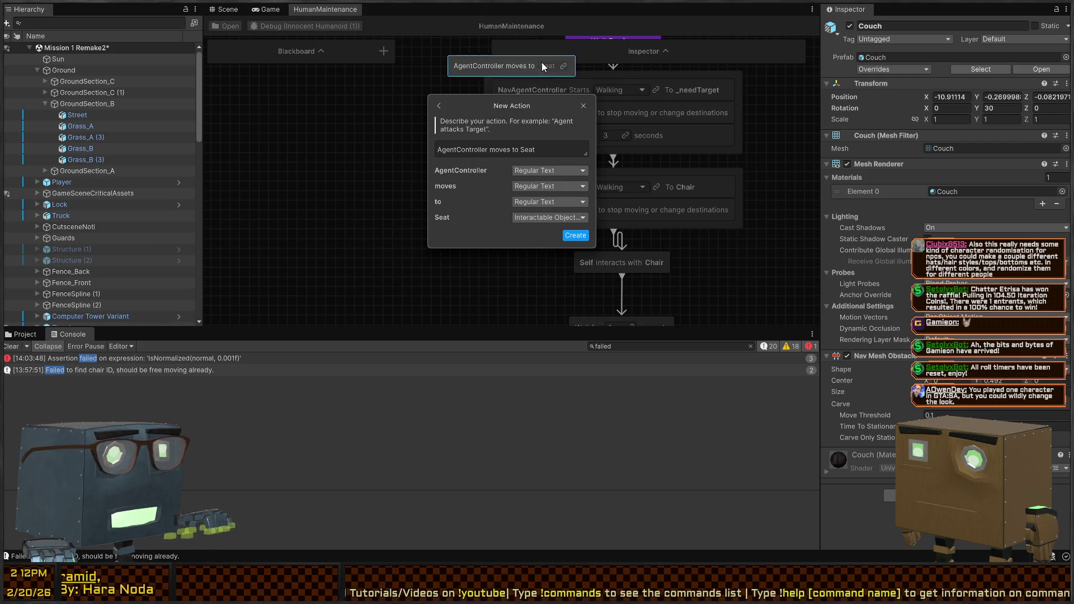
pyautogui.click(548, 172)
pyautogui.write('navagent')
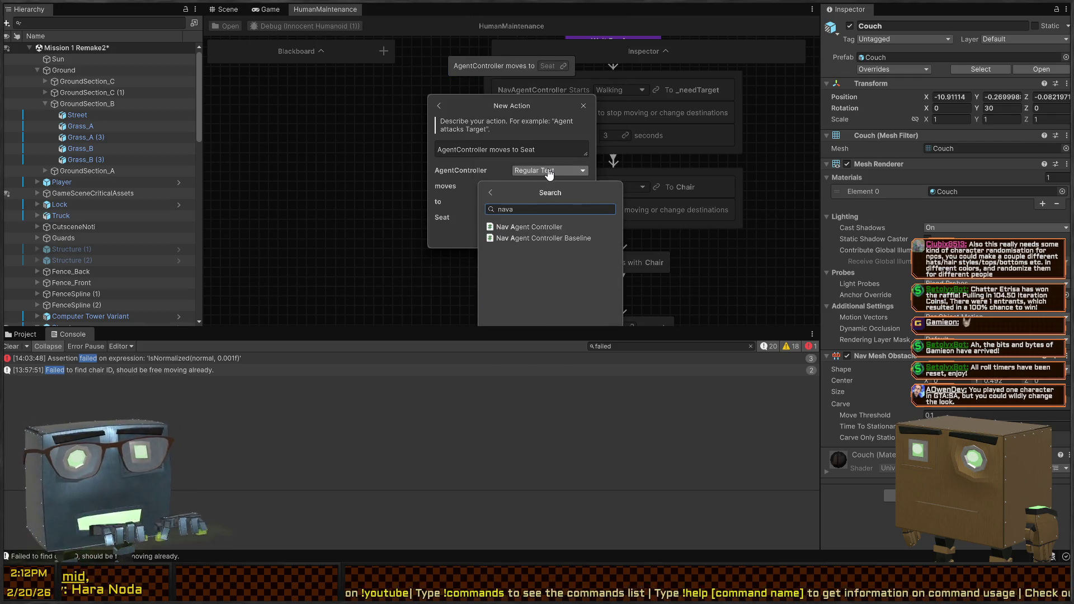
pyautogui.click(535, 230)
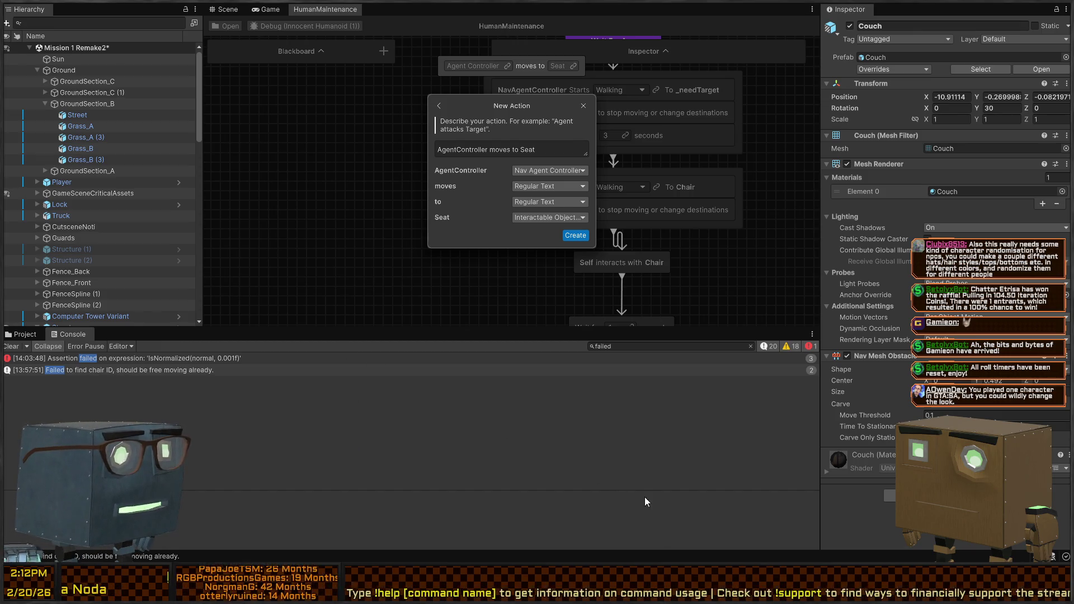
# Reword the story to 'AgentController starts moving to Seat' and create the action.
pyautogui.click(485, 150)
pyautogui.hotkey('ctrl', 'Left')
pyautogui.hotkey('ctrl', 'Left')
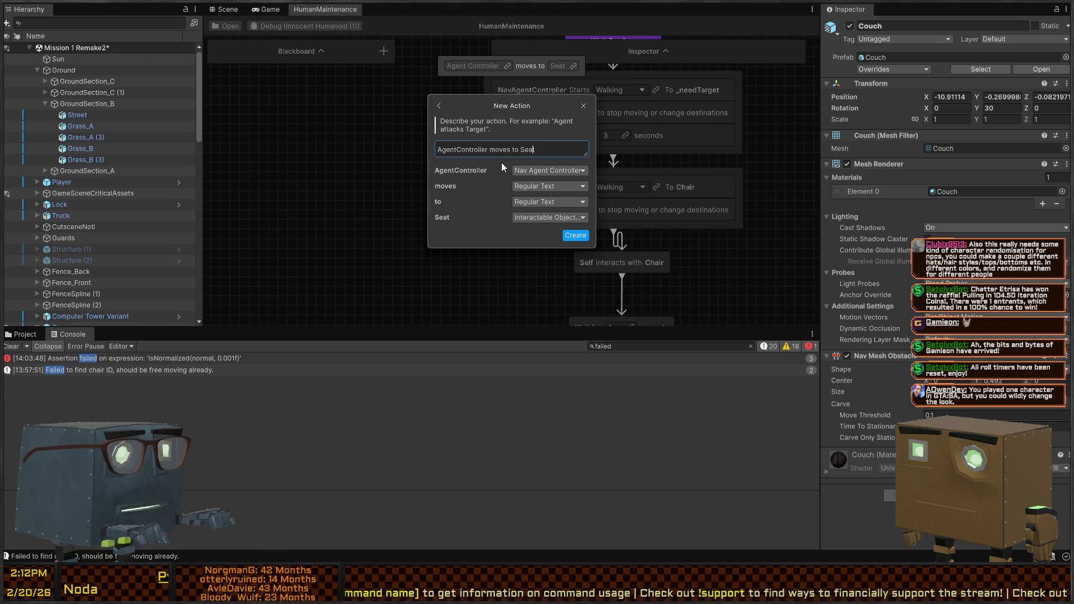
pyautogui.hotkey('ctrl', 'shift', 'Left')
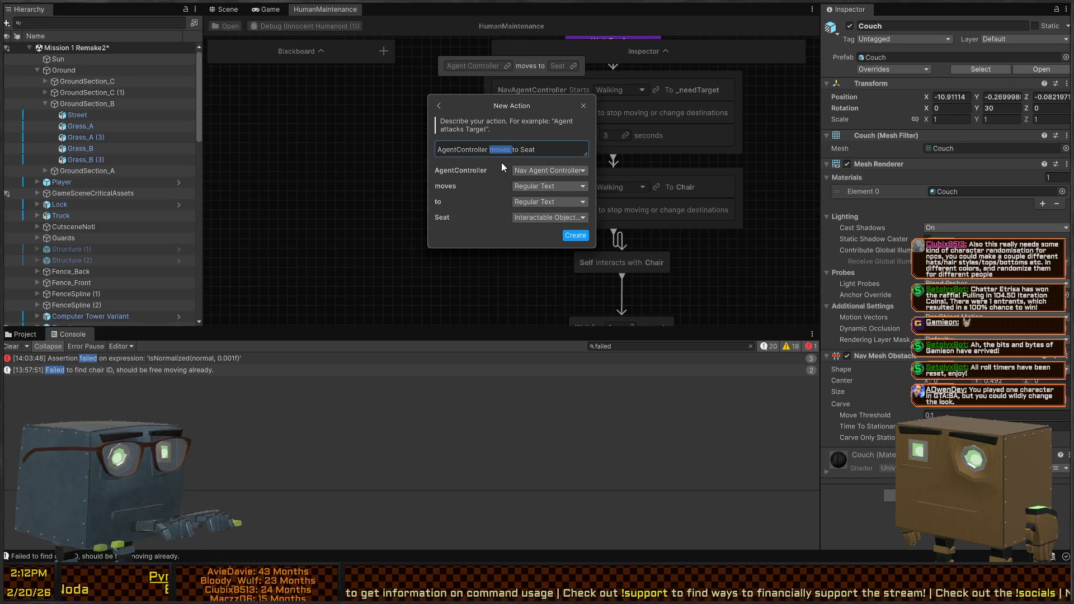
pyautogui.write('Orders')
pyautogui.press('BackSpace')
pyautogui.press('BackSpace')
pyautogui.press('BackSpace')
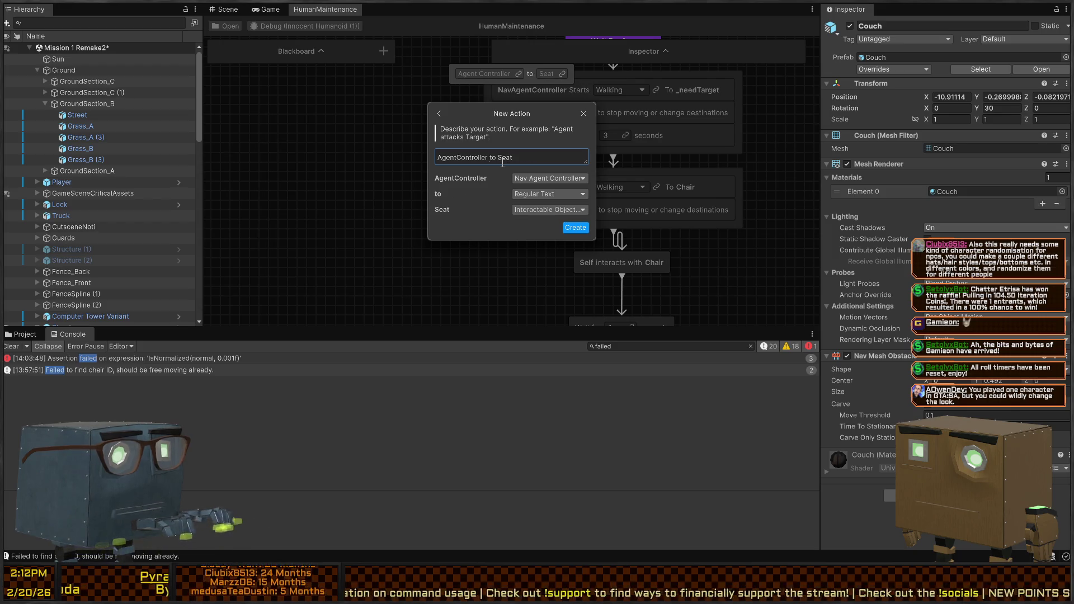
pyautogui.write('orders moveme')
pyautogui.hotkey('ctrl', 'BackSpace')
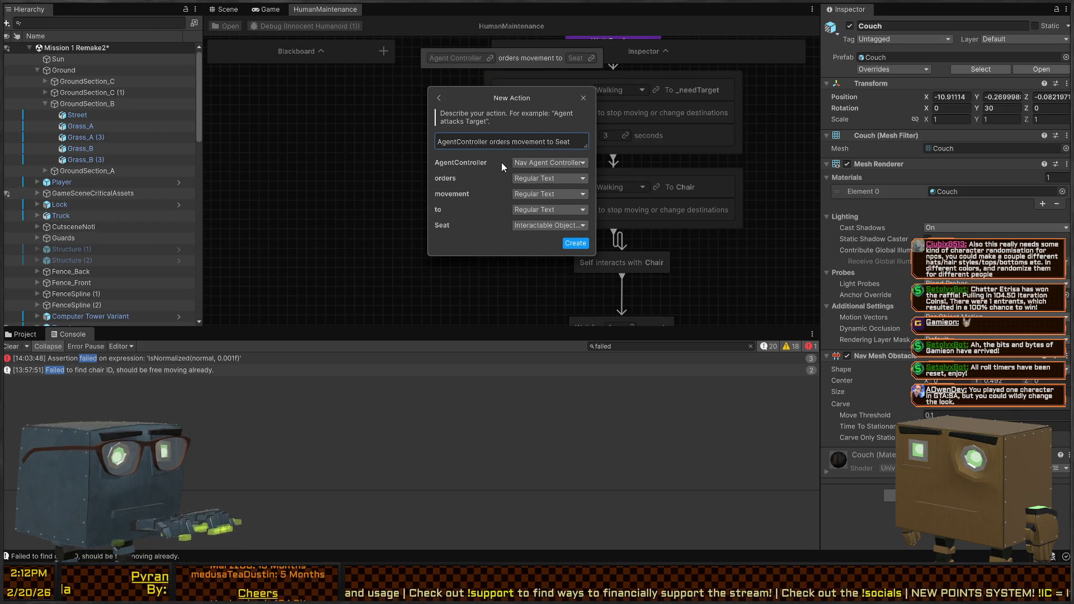
pyautogui.hotkey('ctrl', 'BackSpace')
pyautogui.write('starts moving')
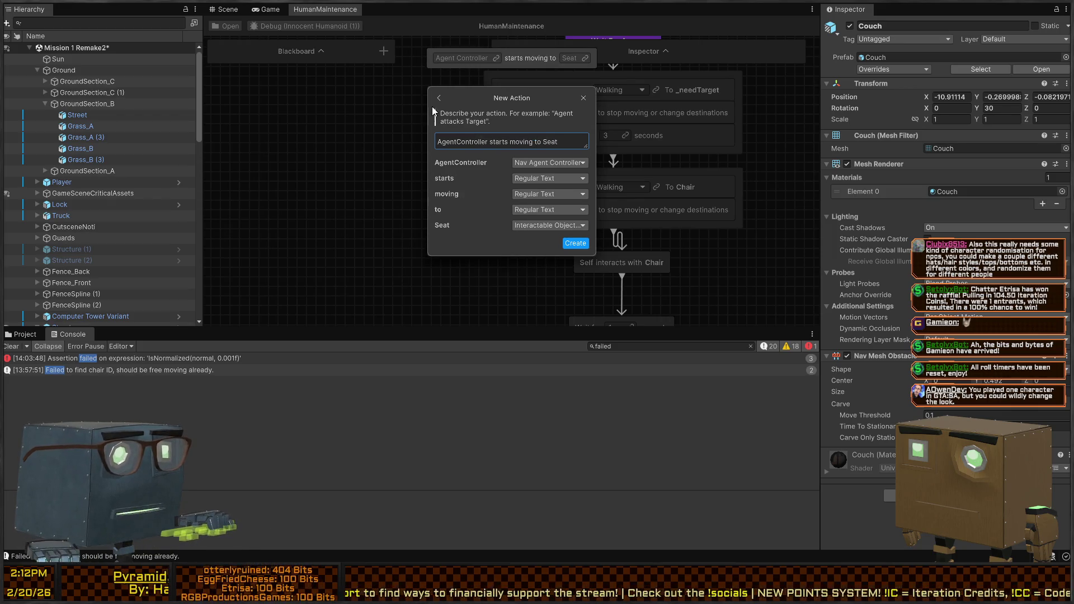
pyautogui.click(439, 97)
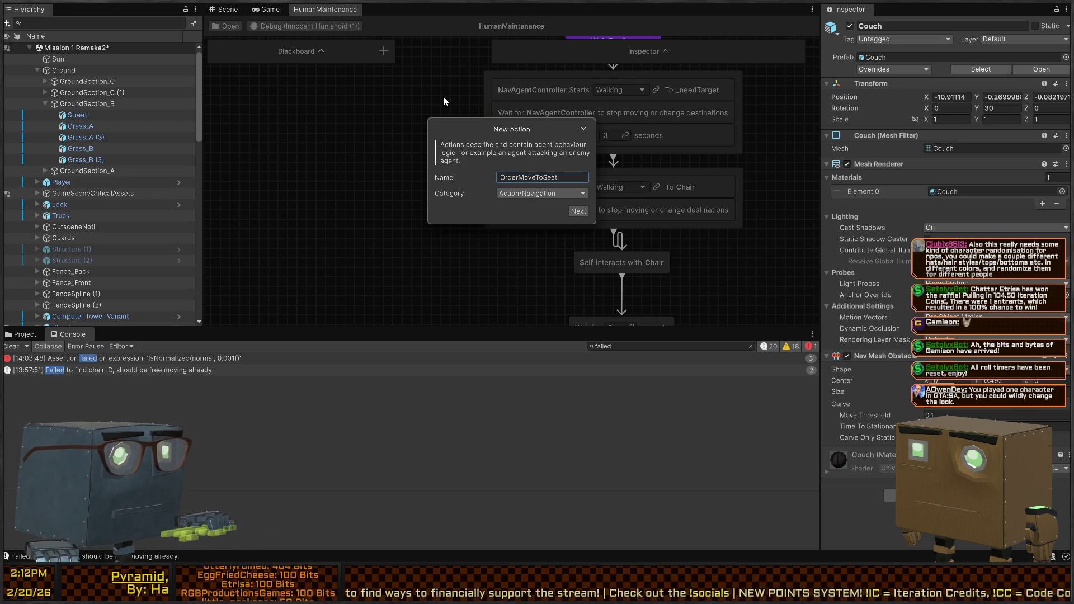
pyautogui.click(578, 211)
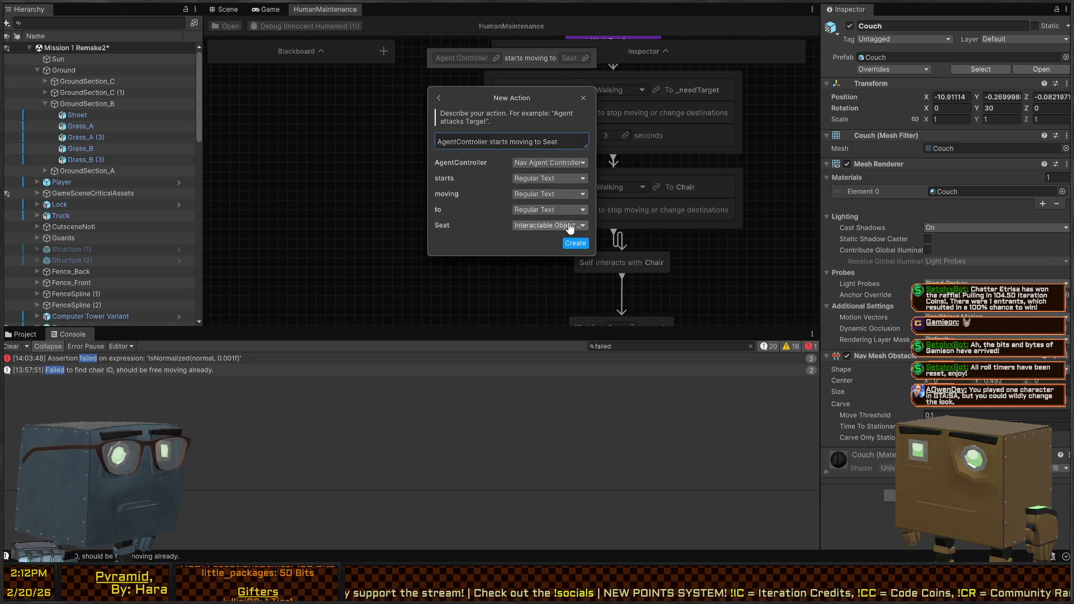
pyautogui.click(576, 243)
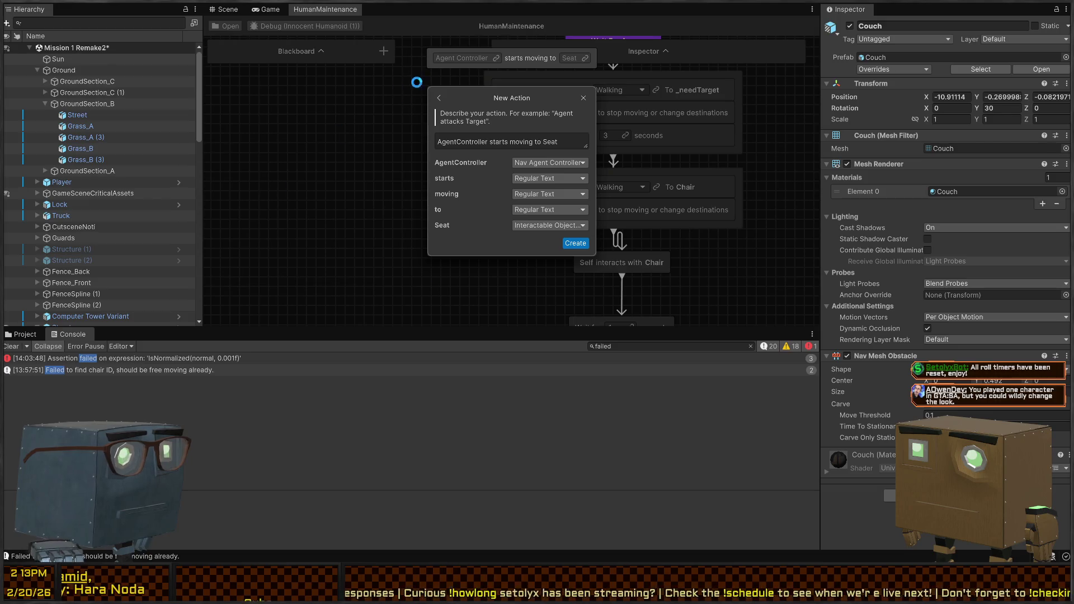
# Bring up the generated OrderMoveToSeatAction script in the code editor.
pyautogui.press('Return')
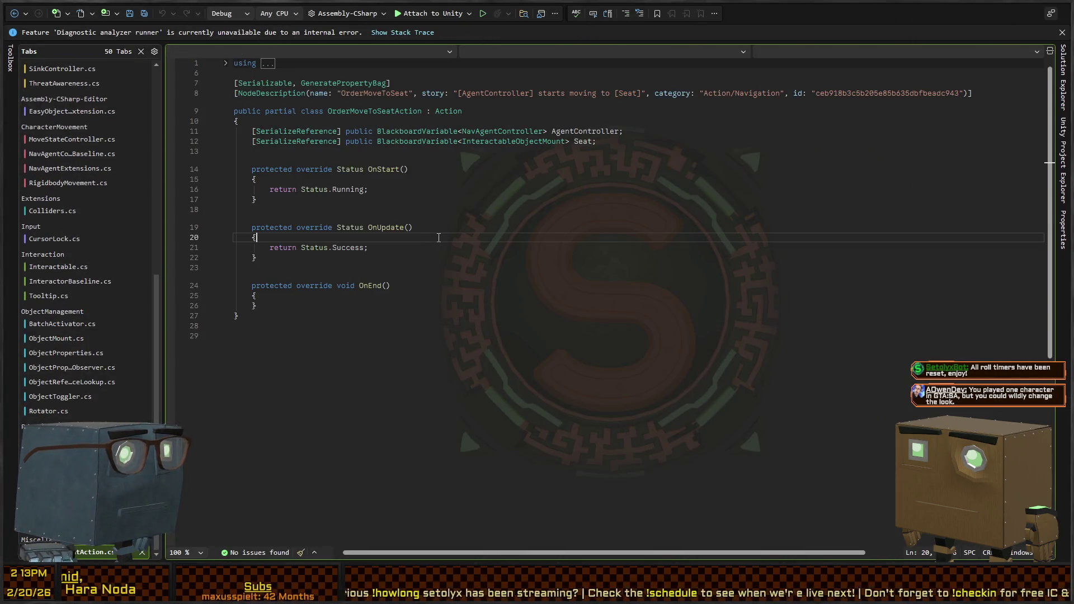
# Delete the OnUpdate and OnEnd stub methods from OrderMoveToSeatAction.
pyautogui.press('Down')
pyautogui.press('Down')
pyautogui.press('Down')
pyautogui.press('End')
pyautogui.hotkey('shift', 'Up')
pyautogui.hotkey('shift', 'Up')
pyautogui.hotkey('shift', 'Up')
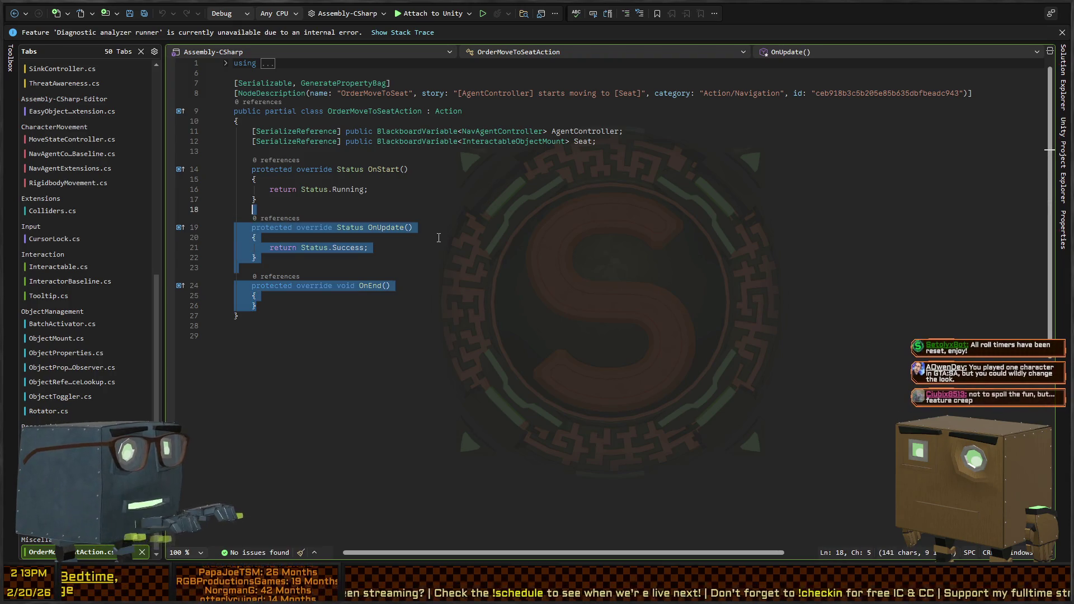
pyautogui.press('Delete')
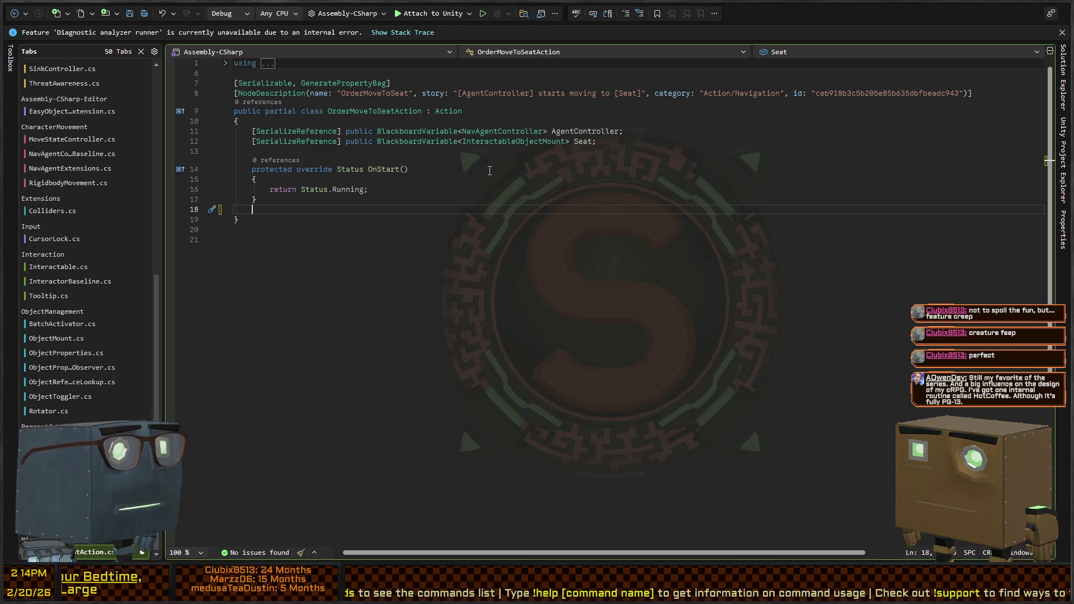
# Remove the return Status.Running line from the OnStart method.
pyautogui.click(587, 170)
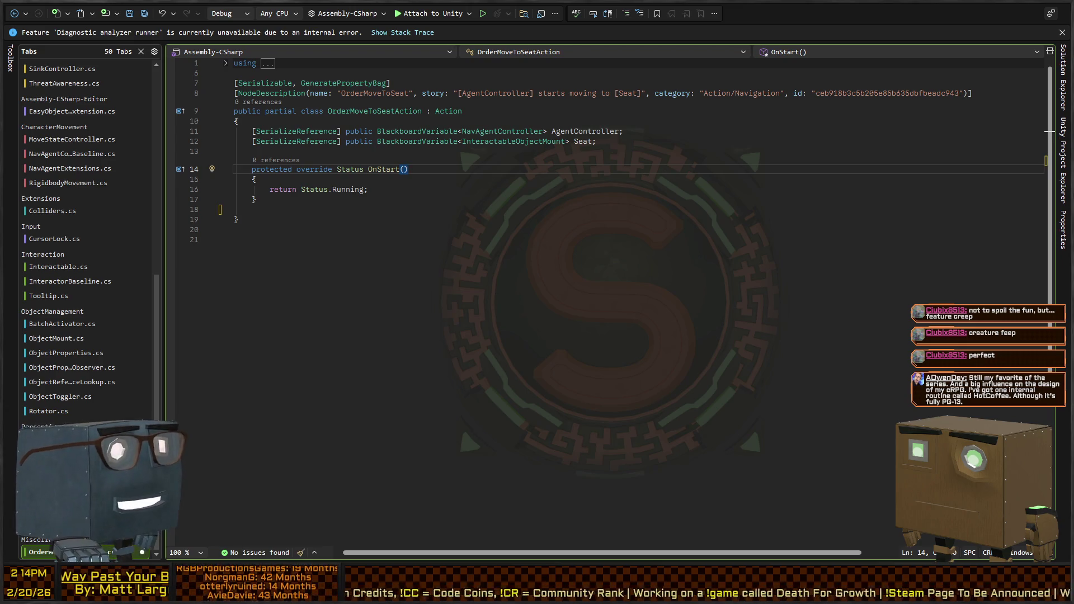
pyautogui.press('Down')
pyautogui.press('Down')
pyautogui.press('Home')
pyautogui.hotkey('shift', 'End')
pyautogui.press('Delete')
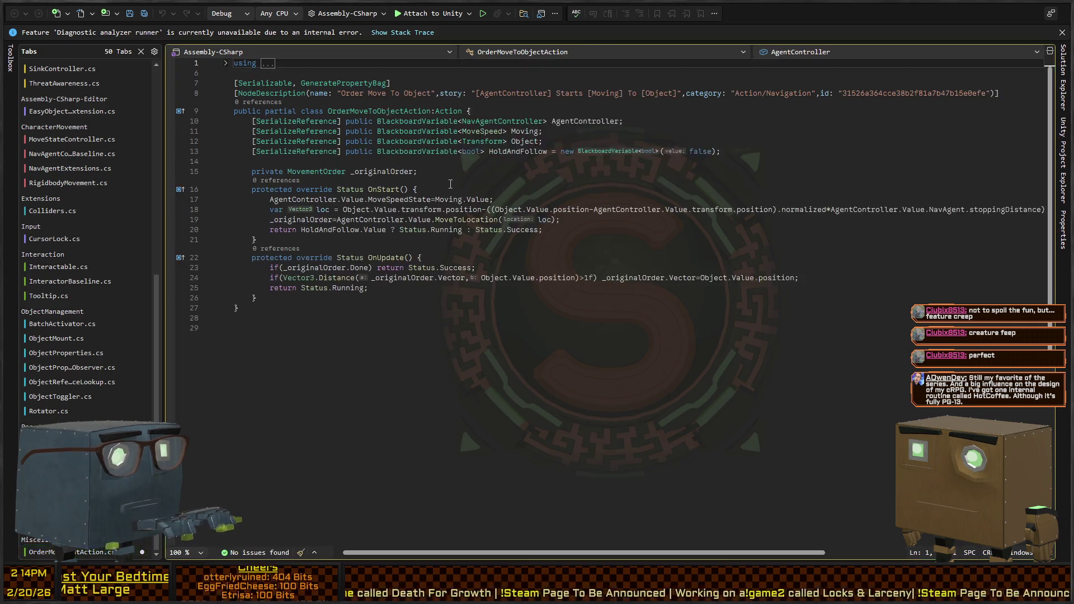
# Copy the movement field, OnStart and OnUpdate code from OrderMoveToObjectAction over OnStart in OrderMoveToSeatAction.
pyautogui.hotkey('ctrl', 'Tab')
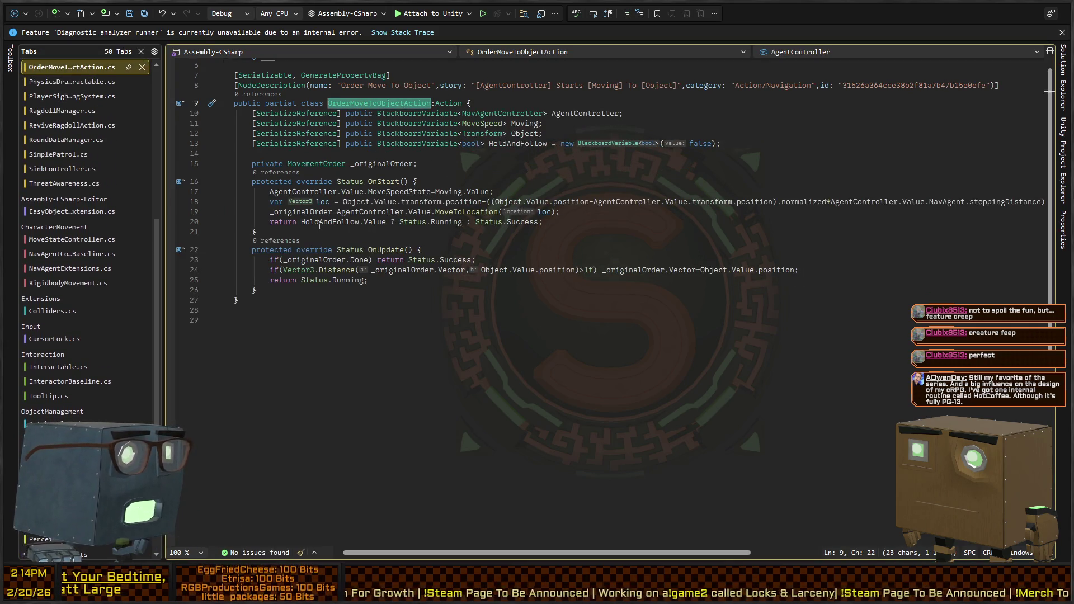
pyautogui.moveTo(255, 290); pyautogui.dragTo(252, 163)
pyautogui.hotkey('ctrl', 'Tab')
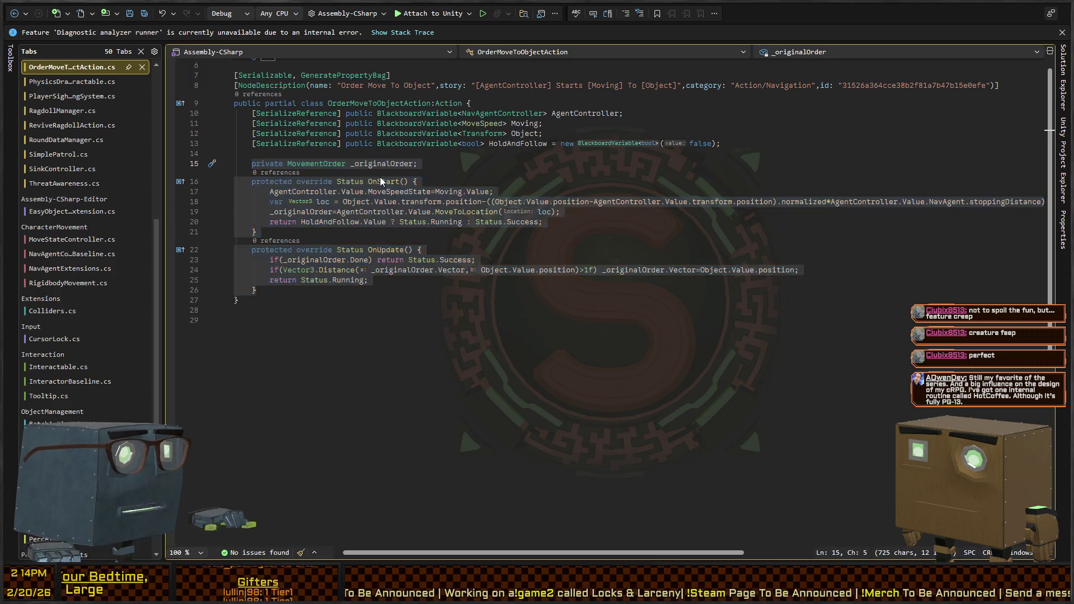
pyautogui.moveTo(257, 200); pyautogui.dragTo(254, 156)
pyautogui.write('private MovementOrder _originalOrder; \tprotected override Status OnStart() { \t\tAgentController.Value.MoveSpeedState=Moving.Value; \t\tvar loc = Object.Value.transform.position-((Object.Value.position-AgentController.Value.transform.position).normalized*AgentController.Value.NavAgent.stoppingDistance); \t\t_originalOrder=AgentController.Value.MoveToLocation(loc); \t\treturn HoldAndFollow.Value ? Status.Running : Status.Success; \t} \tprotected override Status OnUpdate() { \t\tif(_originalOrder.Done) return Status.Success; \t\tif(Vector3.Distance(_originalOrder.Vector,Object.Value.position)>1f) _originalOrder.Vector=Object.Value.position; \t\treturn Status.Running; \t}')
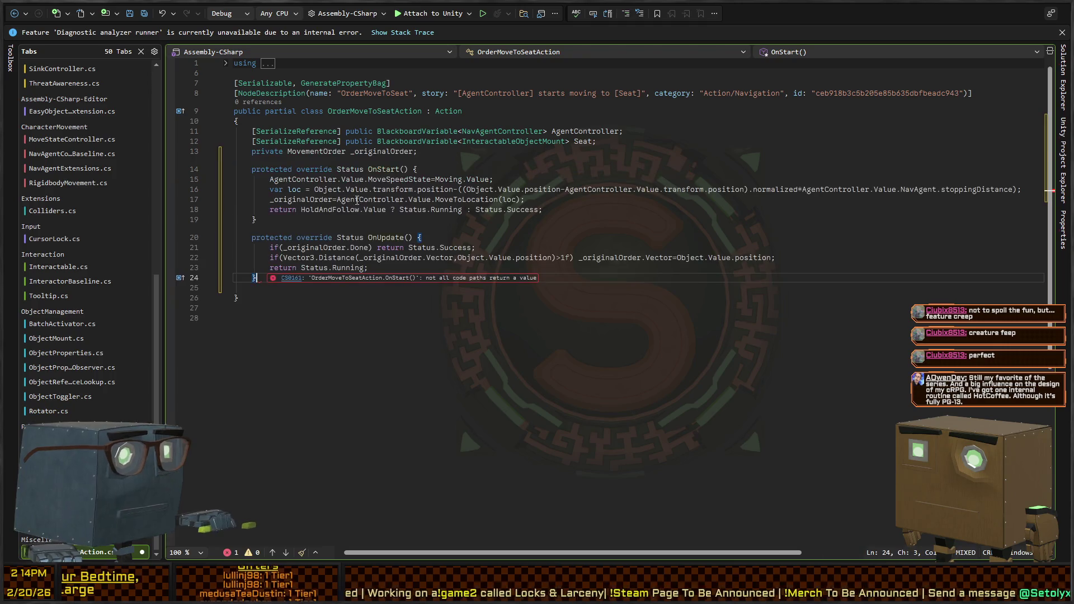
# Change the story text's 'moving' into a bracketed, capitalised Moving reference.
pyautogui.click(440, 179)
pyautogui.doubleClick(440, 179)
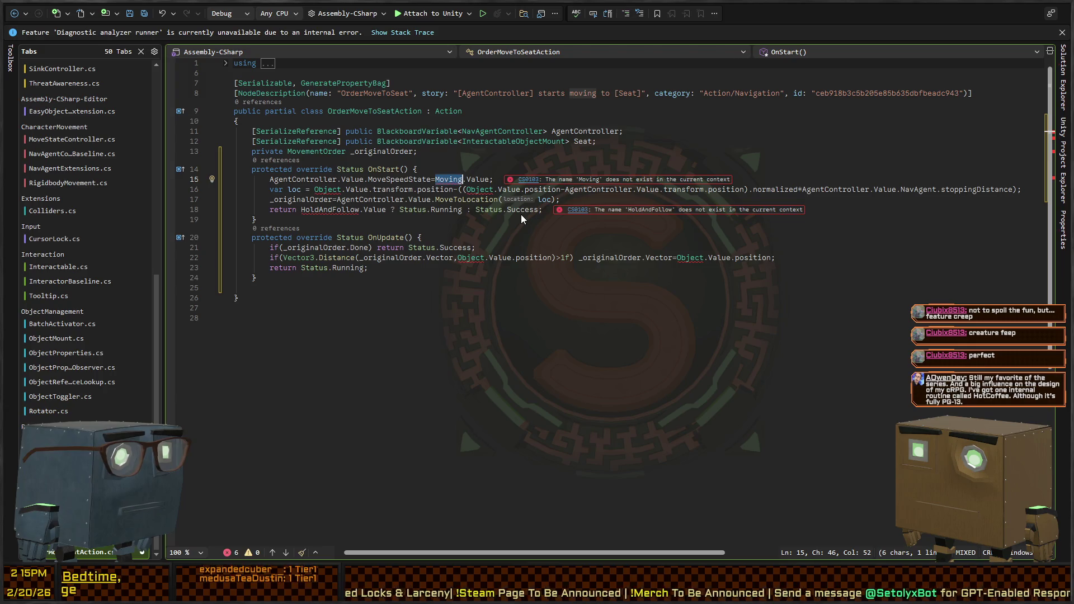
pyautogui.doubleClick(582, 94)
pyautogui.write('[')
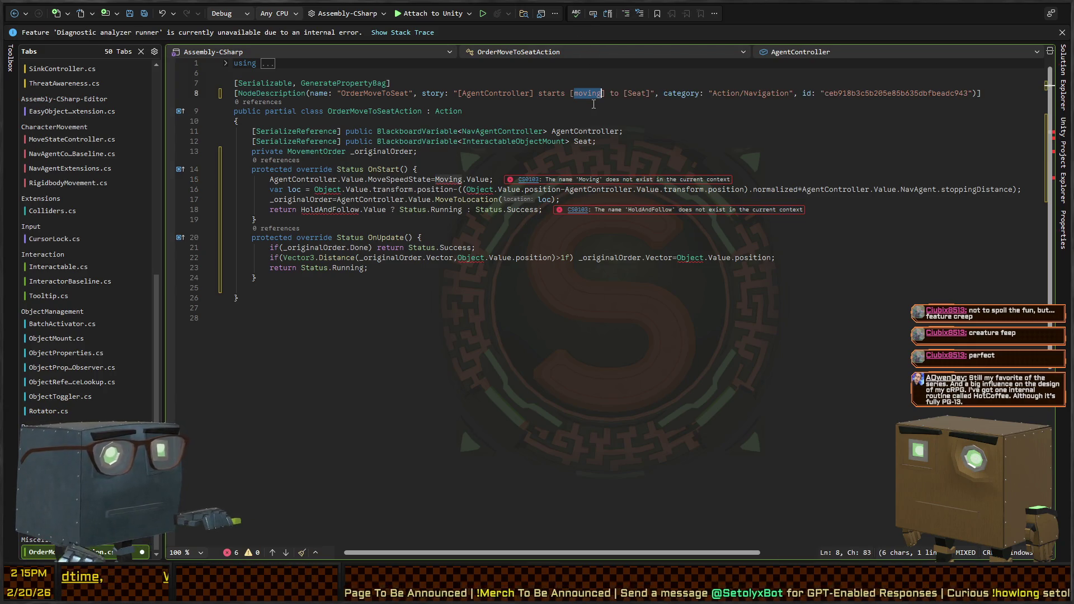
pyautogui.hotkey('shift', 'End')
pyautogui.hotkey('shift', 'Left')
pyautogui.hotkey('shift', 'Left')
pyautogui.hotkey('shift', 'Left')
pyautogui.hotkey('ctrl', 'shift', 'Left')
pyautogui.hotkey('ctrl', 'shift', 'Left')
pyautogui.hotkey('ctrl', 'shift', 'Left')
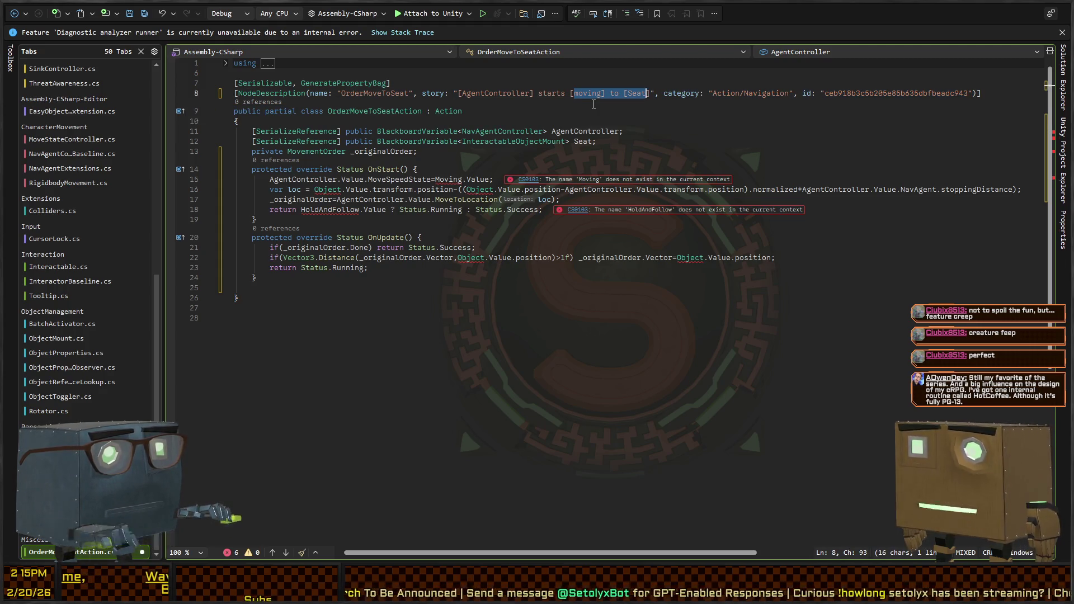
pyautogui.press('Left')
pyautogui.hotkey('shift', 'Right')
pyautogui.write('M')
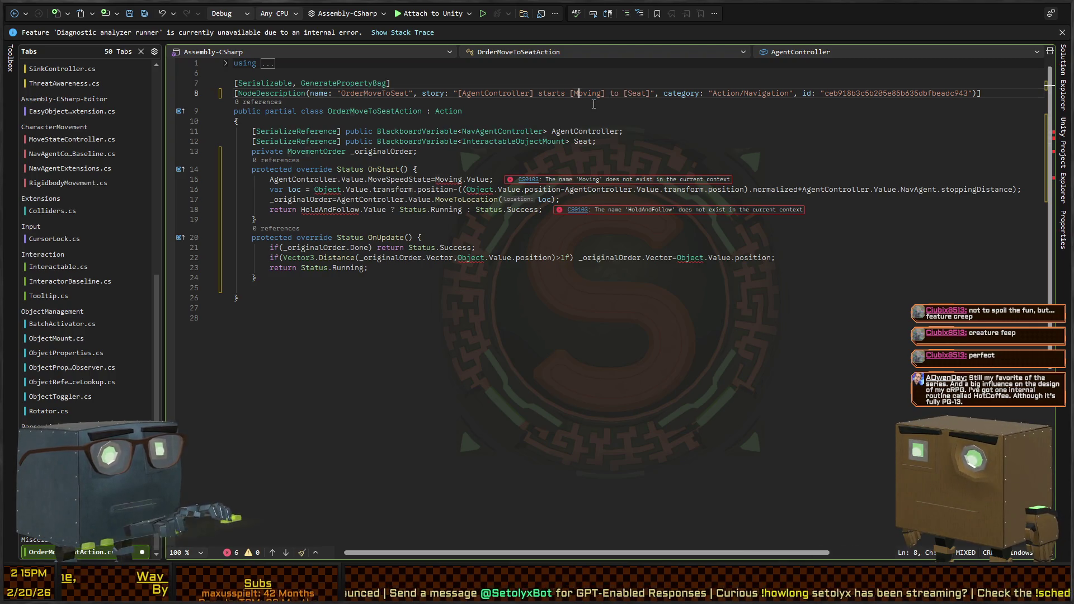
# Add the Moving speed field declaration taken from the original OrderMoveToObjectAction code.
pyautogui.hotkey('ctrl', 'z')
pyautogui.hotkey('ctrl', 'z')
pyautogui.hotkey('ctrl', 'z')
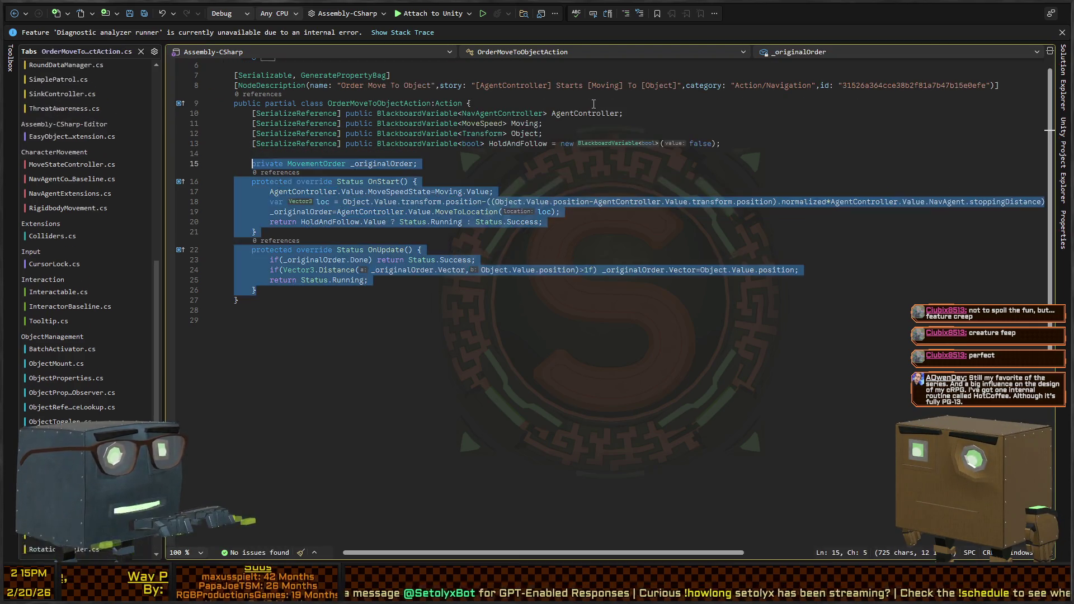
pyautogui.press('Up')
pyautogui.press('Up')
pyautogui.press('Up')
pyautogui.press('Home')
pyautogui.hotkey('shift', 'End')
pyautogui.hotkey('ctrl', 'y')
pyautogui.hotkey('ctrl', 'y')
pyautogui.hotkey('ctrl', 'y')
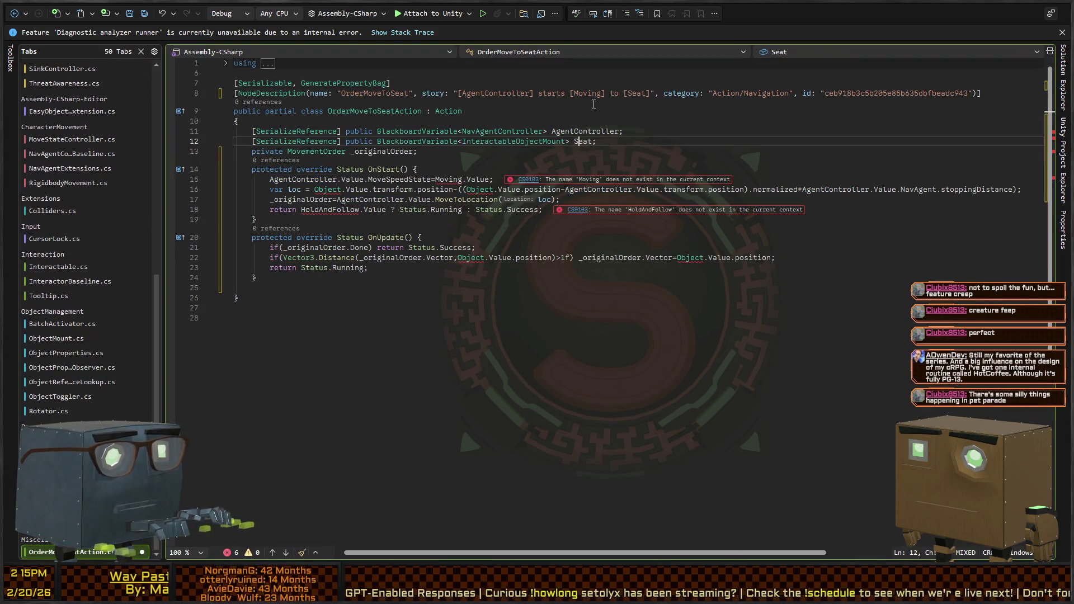
pyautogui.hotkey('ctrl', 'y')
pyautogui.hotkey('ctrl', 'y')
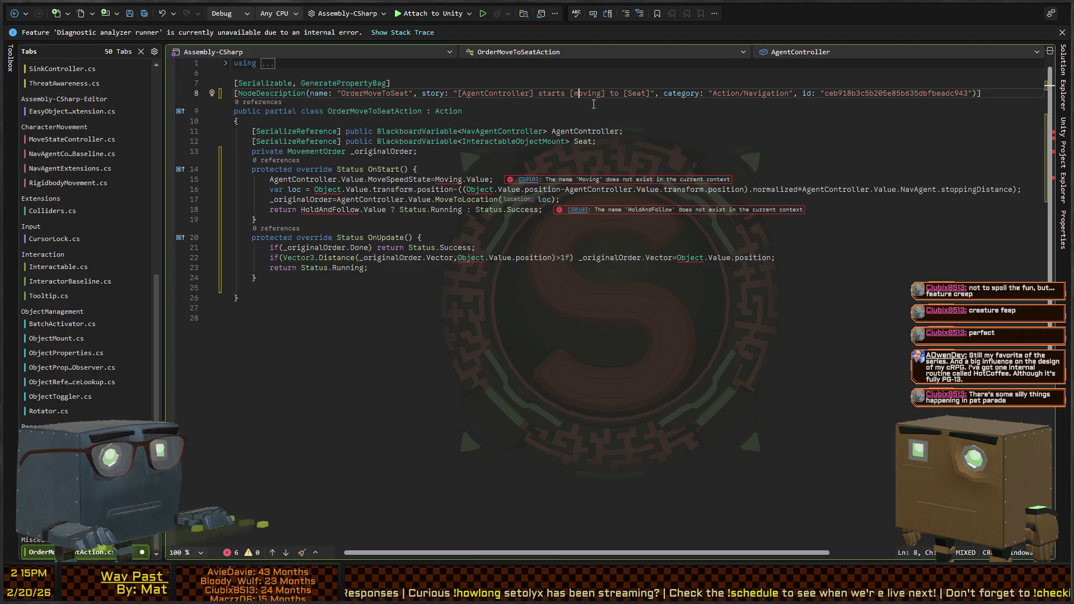
pyautogui.hotkey('ctrl', 'z')
pyautogui.hotkey('ctrl', 'z')
pyautogui.hotkey('ctrl', 'z')
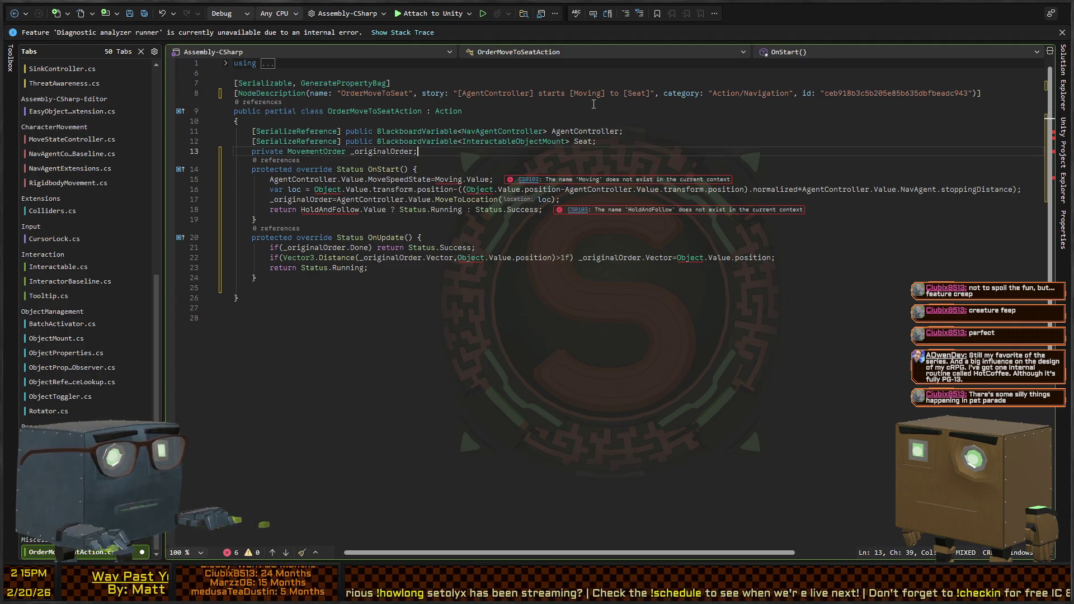
pyautogui.hotkey('ctrl', 'y')
pyautogui.hotkey('ctrl', 'y')
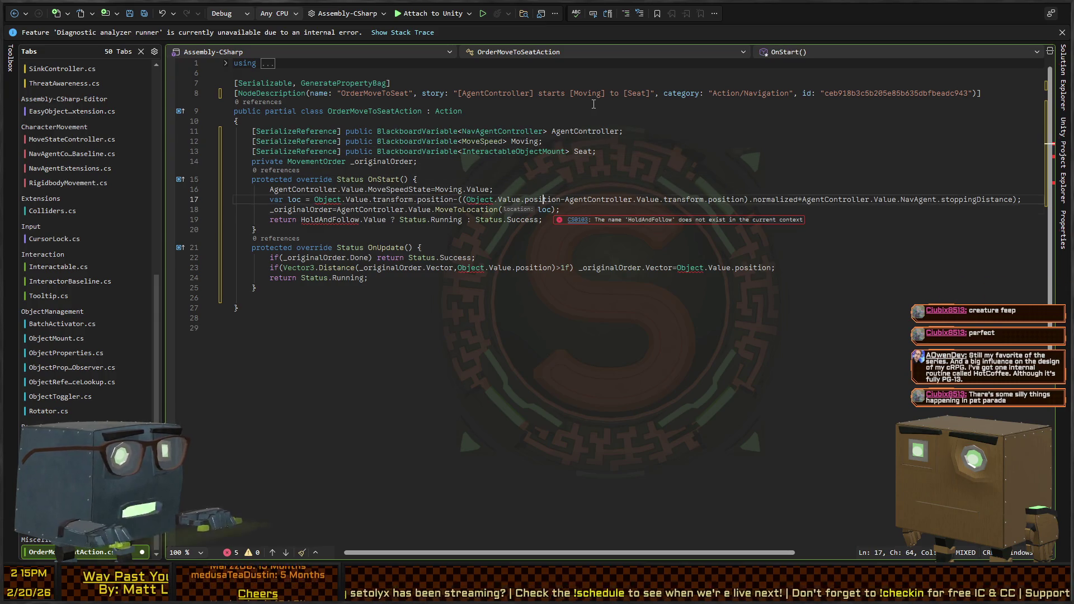
# Replace the target location expression with Seat.Value.NpcInteractPoint.position.
pyautogui.hotkey('ctrl', 'Right')
pyautogui.hotkey('ctrl', 'Right')
pyautogui.hotkey('ctrl', 'Right')
pyautogui.hotkey('ctrl', 'shift', 'Left')
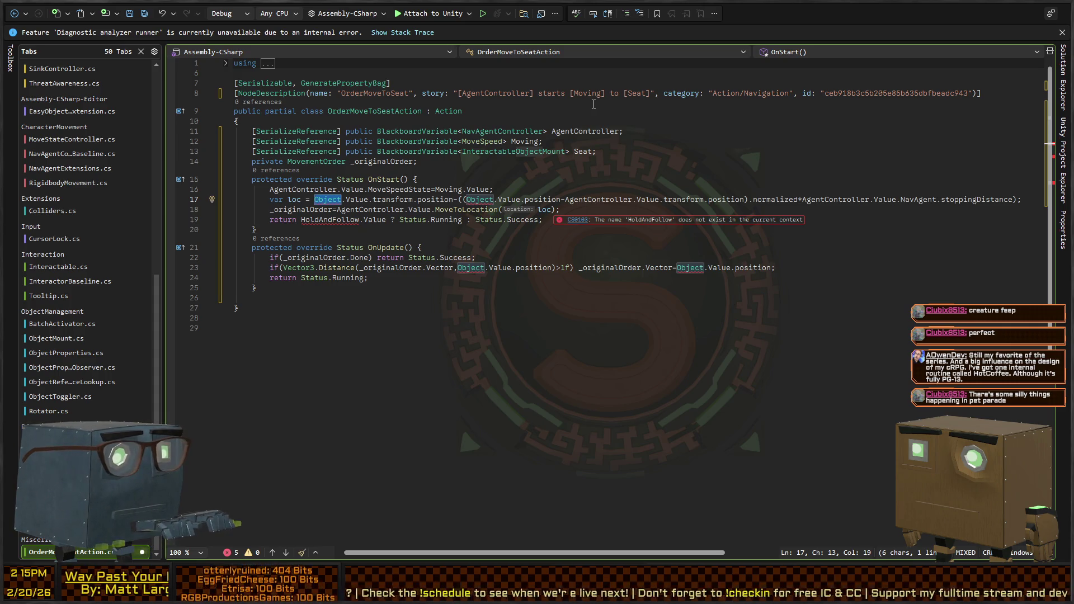
pyautogui.hotkey('ctrl', 'shift', 'Right')
pyautogui.hotkey('ctrl', 'shift', 'Right')
pyautogui.hotkey('ctrl', 'shift', 'Right')
pyautogui.hotkey('shift', 'End')
pyautogui.hotkey('shift', 'Left')
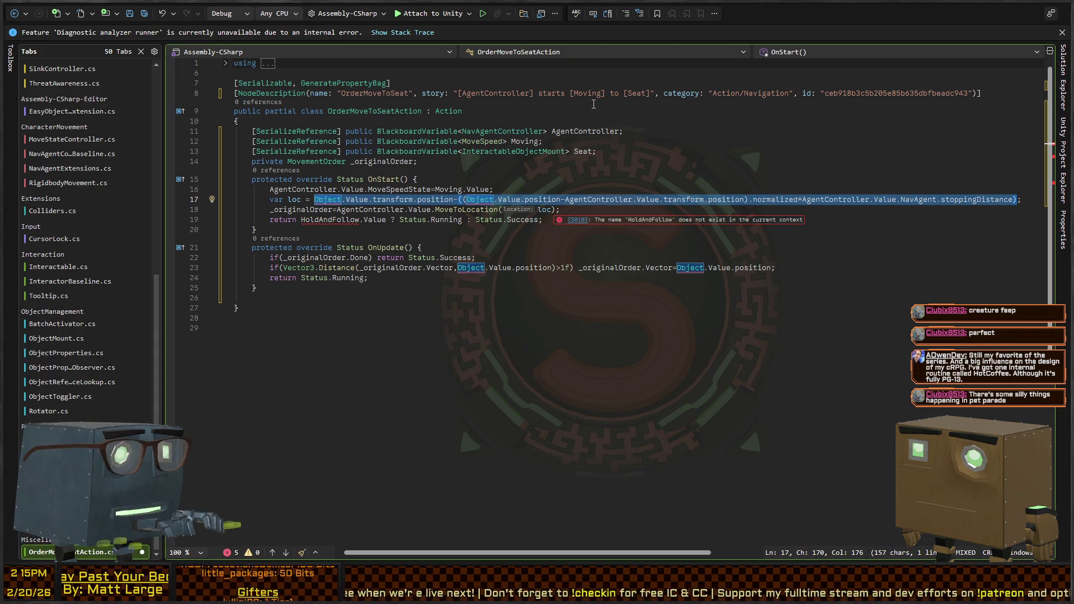
pyautogui.write('Seat.Value.')
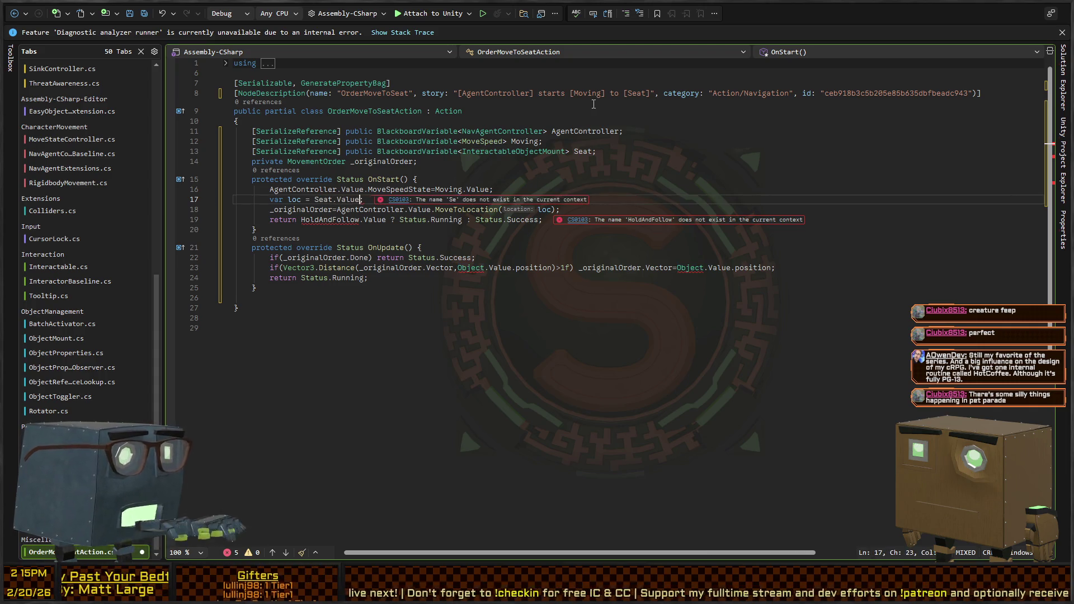
pyautogui.write('N')
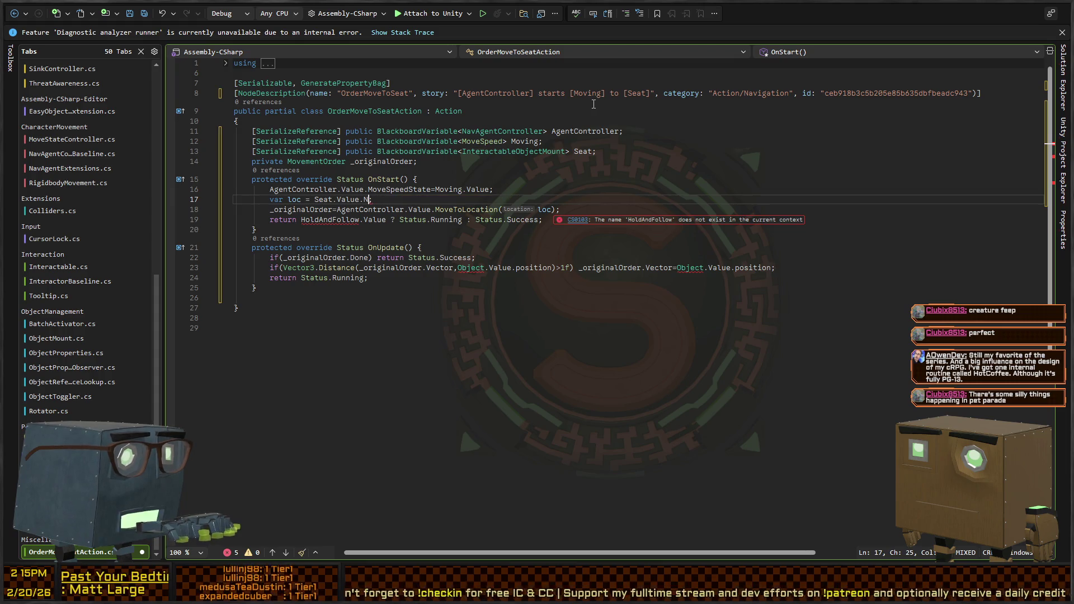
pyautogui.write('pcInteractPoint;')
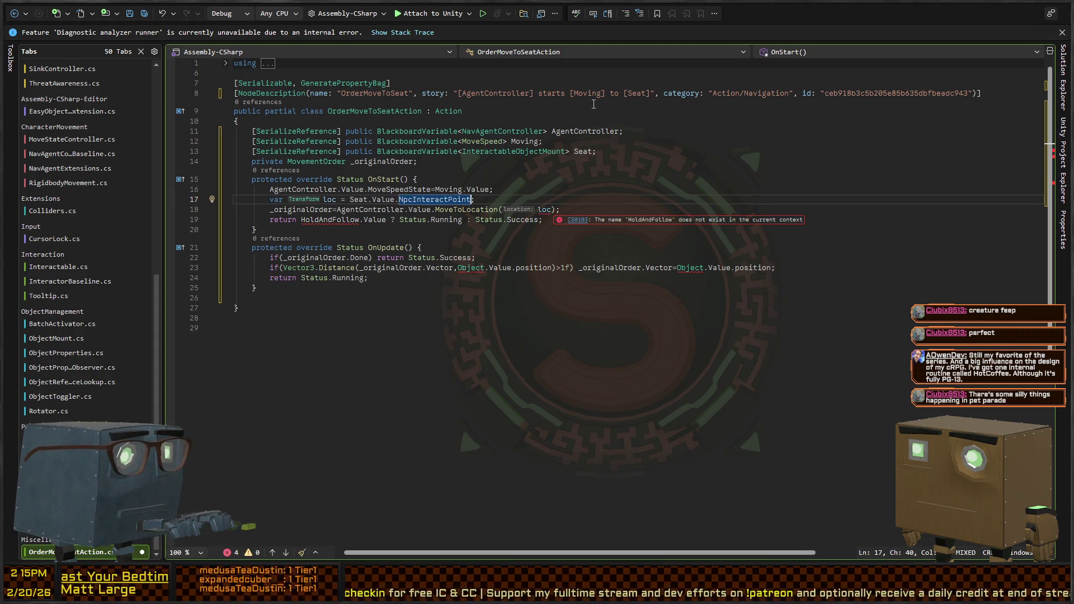
pyautogui.write('.position')
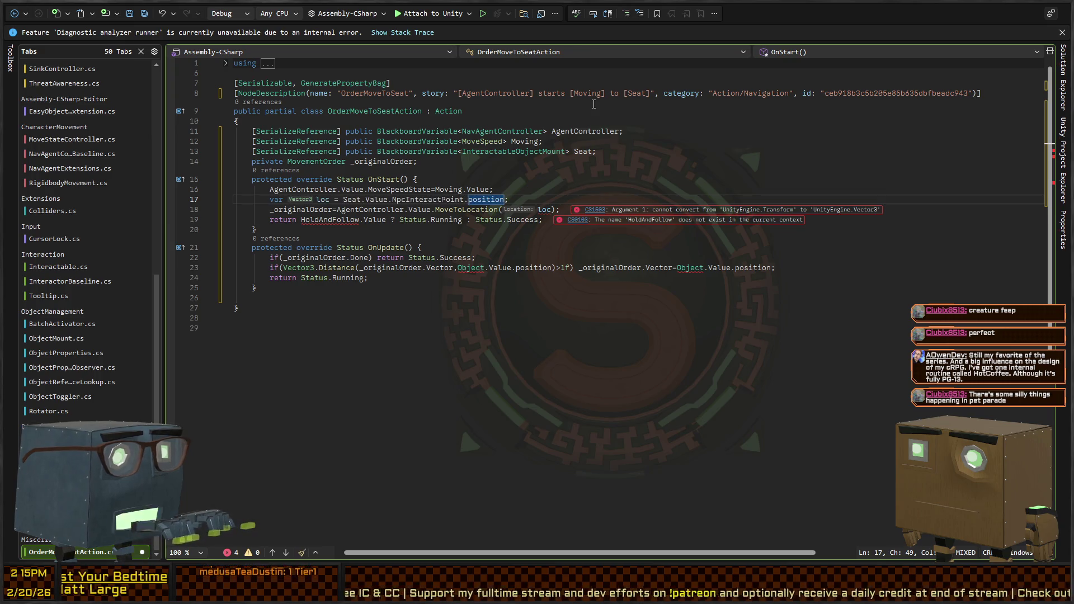
pyautogui.press('Down')
pyautogui.press('Down')
pyautogui.hotkey('ctrl', 'Left')
pyautogui.hotkey('ctrl', 'Left')
pyautogui.hotkey('ctrl', 'Left')
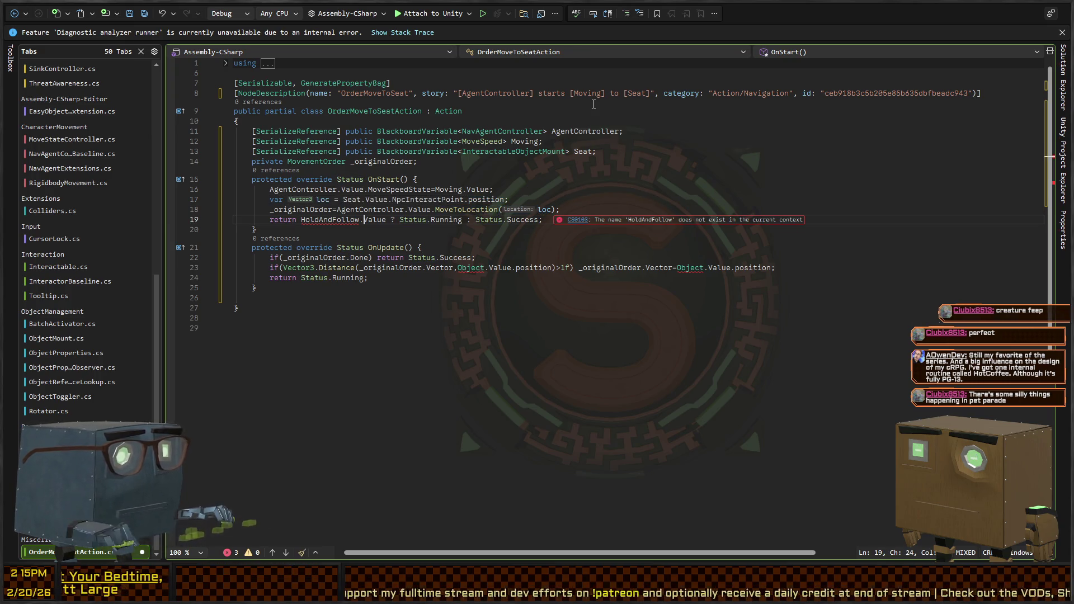
pyautogui.hotkey('ctrl', 'Tab')
# Copy the HoldAndFollow declaration from OrderMoveToObjectAction for the seat action.
pyautogui.press('F12')
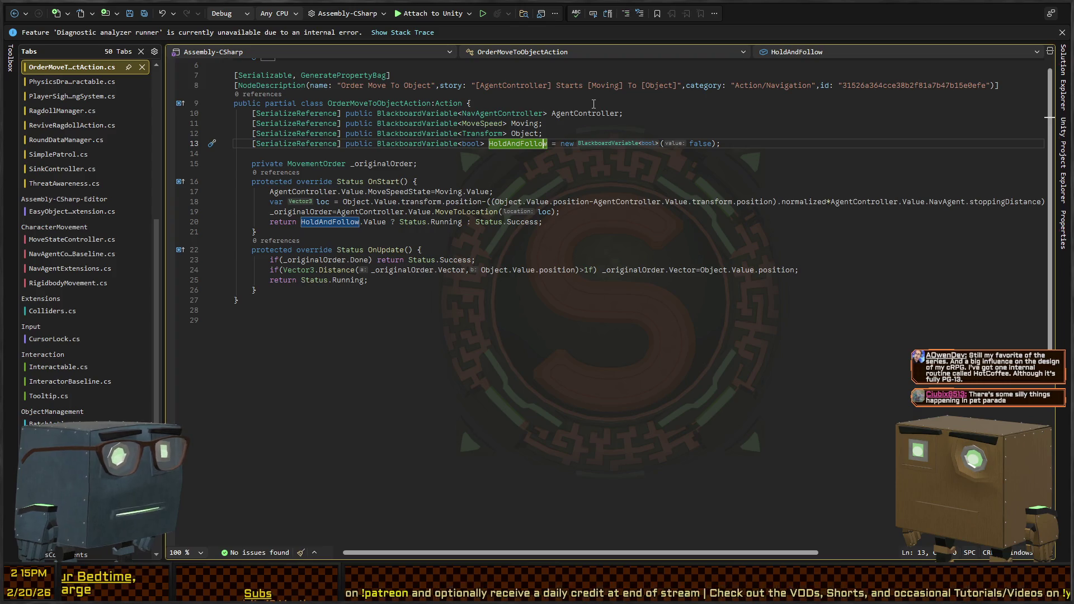
pyautogui.press('Home')
pyautogui.hotkey('shift', 'End')
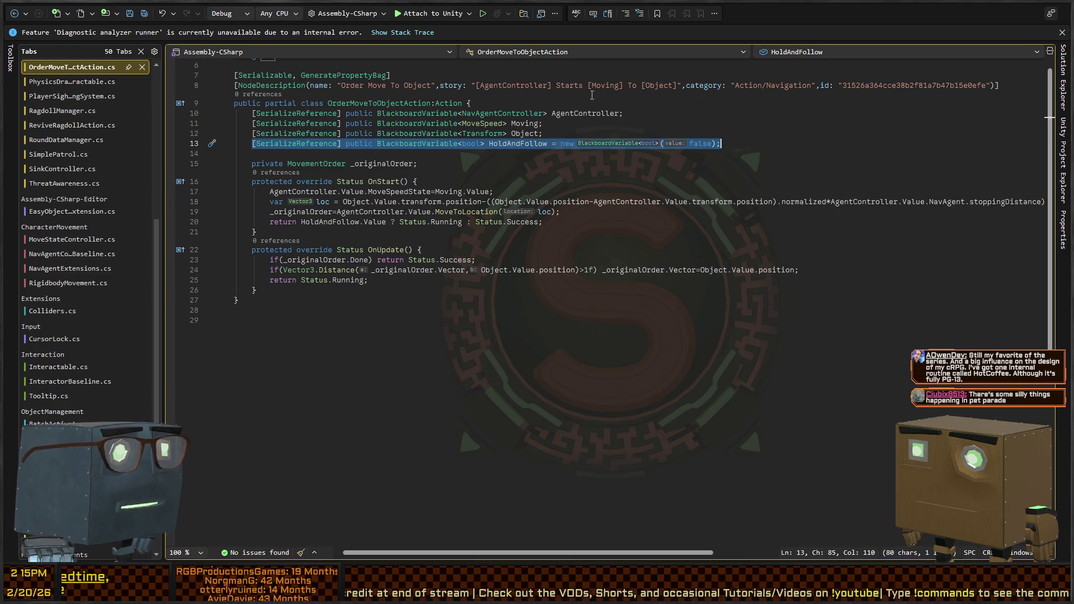
pyautogui.hotkey('ctrl', 'Tab')
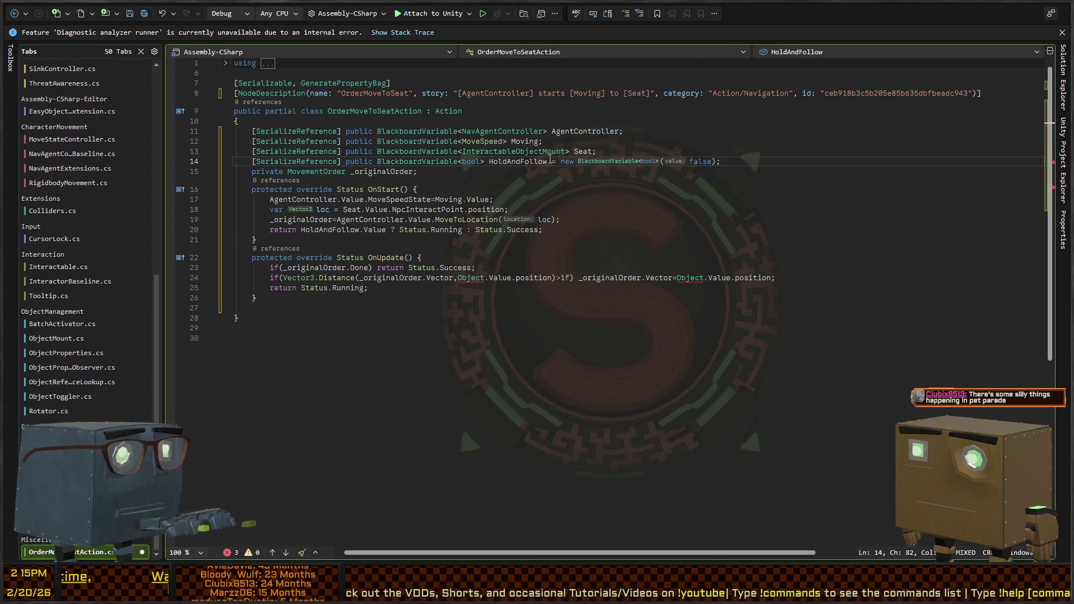
# Replace both Object.Value.position references in OnUpdate with Seat.Value.NpcInteractPoint.position.
pyautogui.click(693, 288)
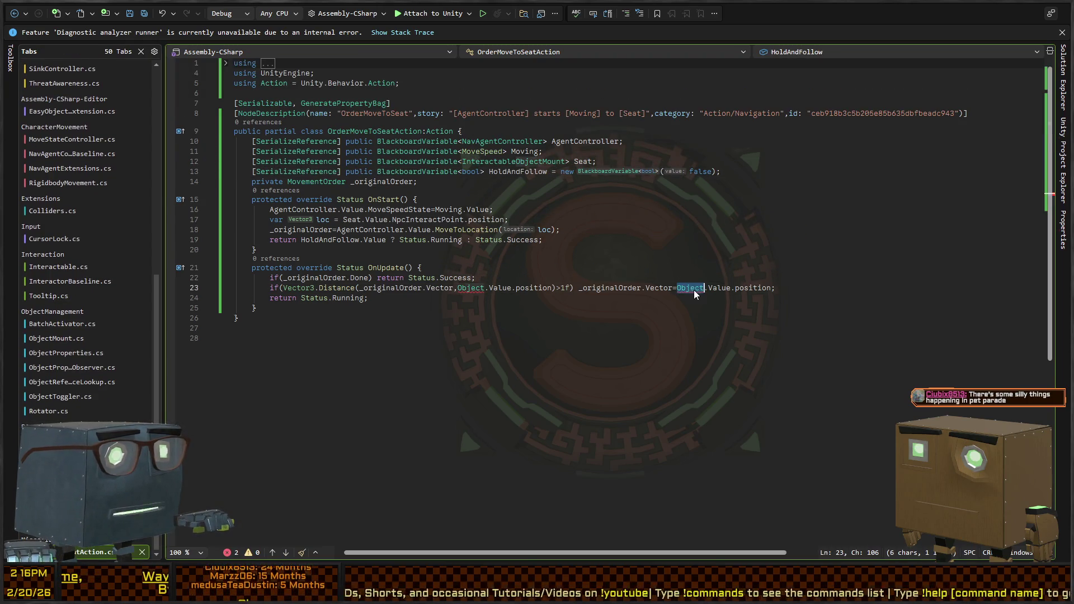
pyautogui.hotkey('ctrl', 'Left')
pyautogui.hotkey('ctrl', 'Left')
pyautogui.hotkey('ctrl', 'Left')
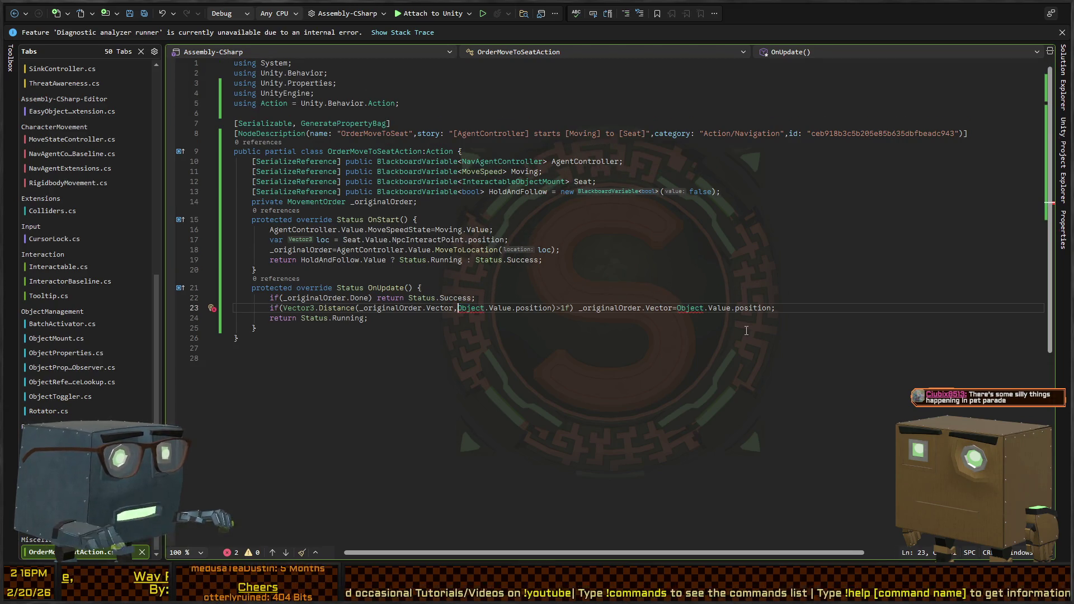
pyautogui.press('Right')
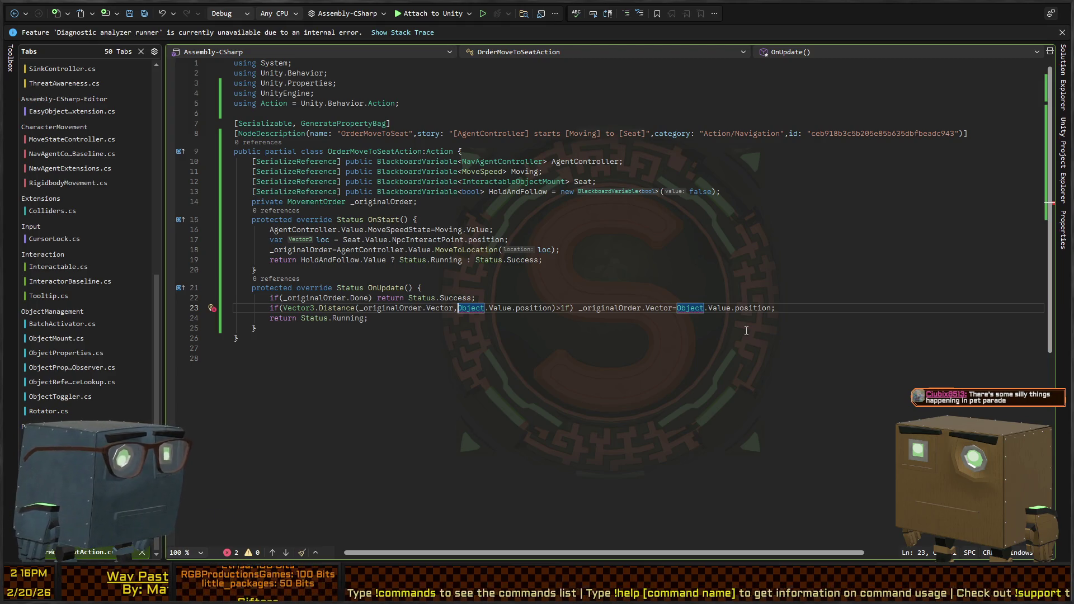
pyautogui.hotkey('ctrl', 'Left')
pyautogui.hotkey('ctrl', 'Left')
pyautogui.hotkey('ctrl', 'shift', 'Right')
pyautogui.hotkey('ctrl', 'shift', 'Right')
pyautogui.hotkey('ctrl', 'shift', 'Right')
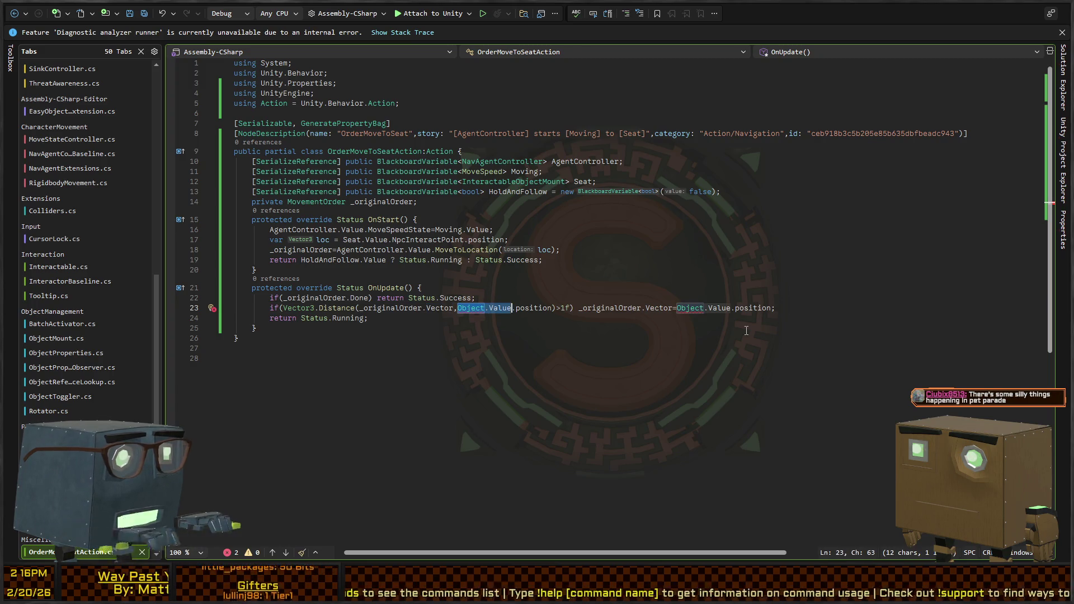
pyautogui.hotkey('shift', 'alt', '.')
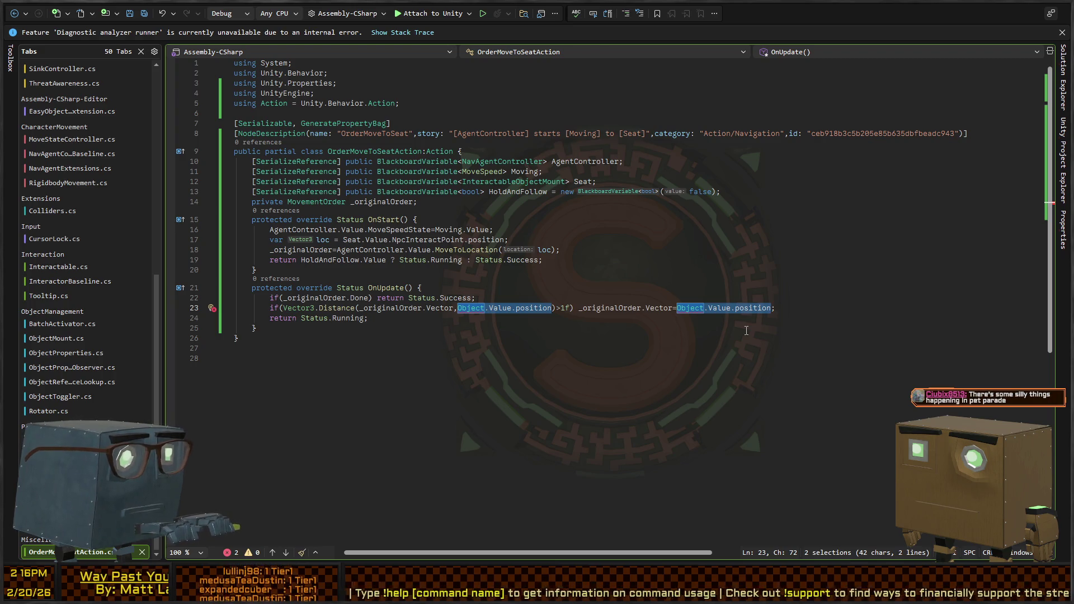
pyautogui.write('Seat.Value.NpcInteractPoint.position')
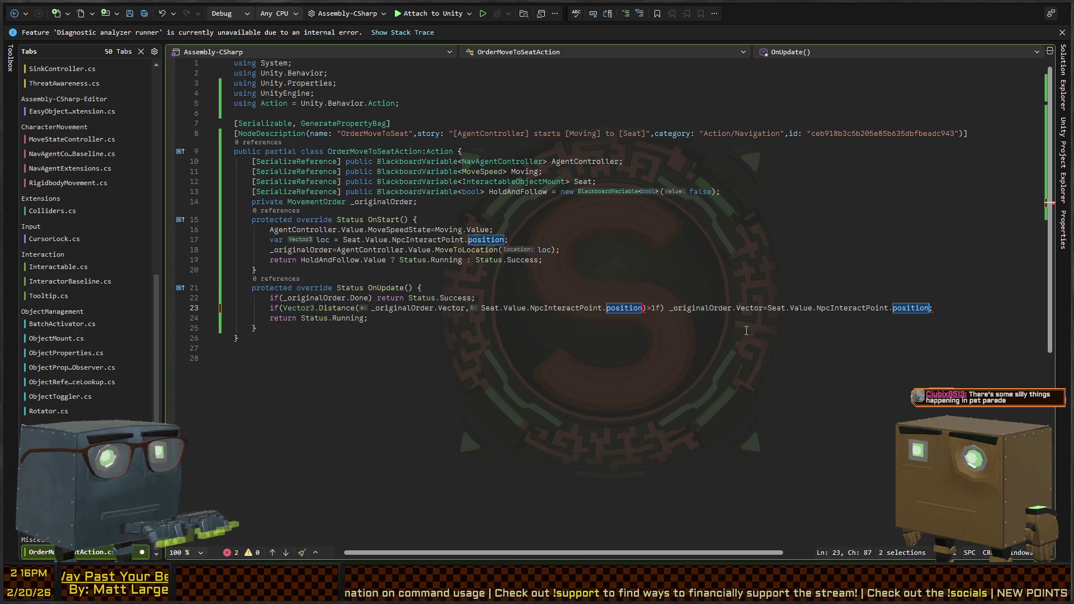
pyautogui.click(775, 309)
# Save OrderMoveToSeatAction.cs.
pyautogui.hotkey('ctrl', 's')
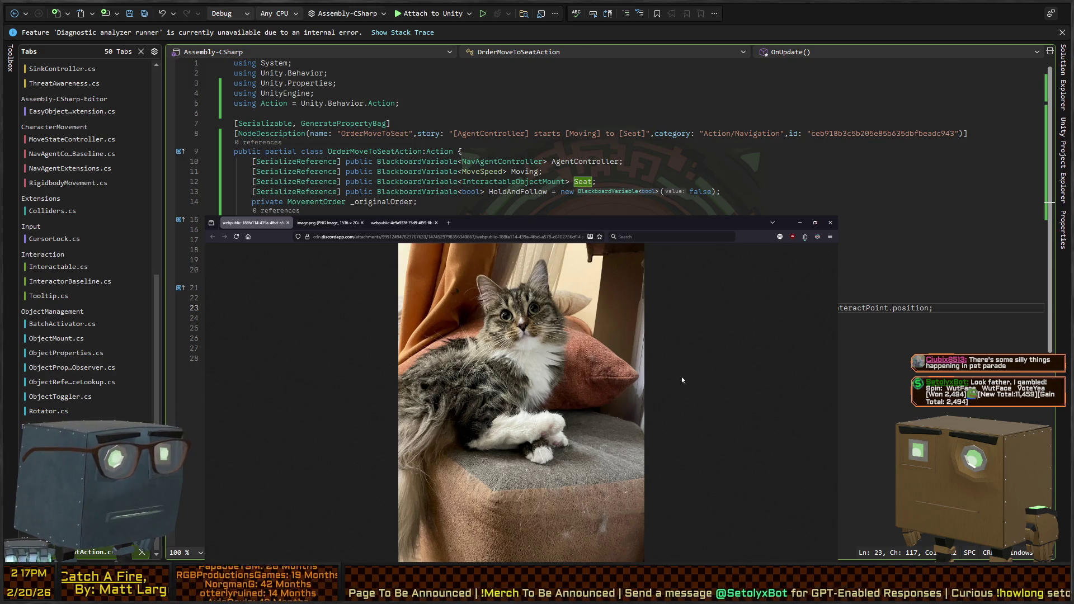
# Flip through the cat photos across the browser tabs, then close the browser window.
pyautogui.hotkey('ctrl', 'Tab')
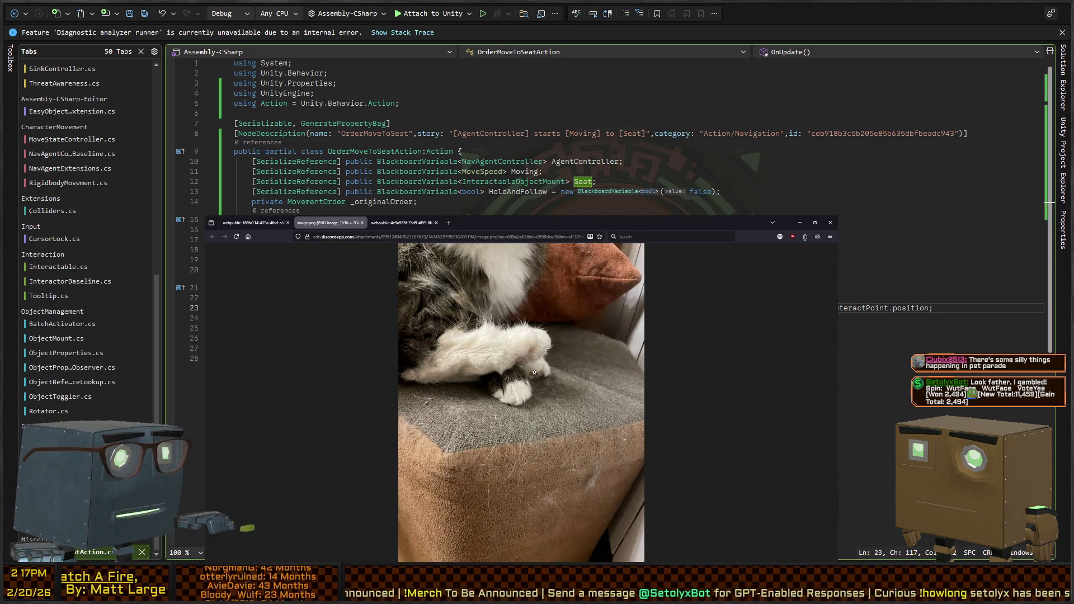
pyautogui.hotkey('ctrl', 'Tab')
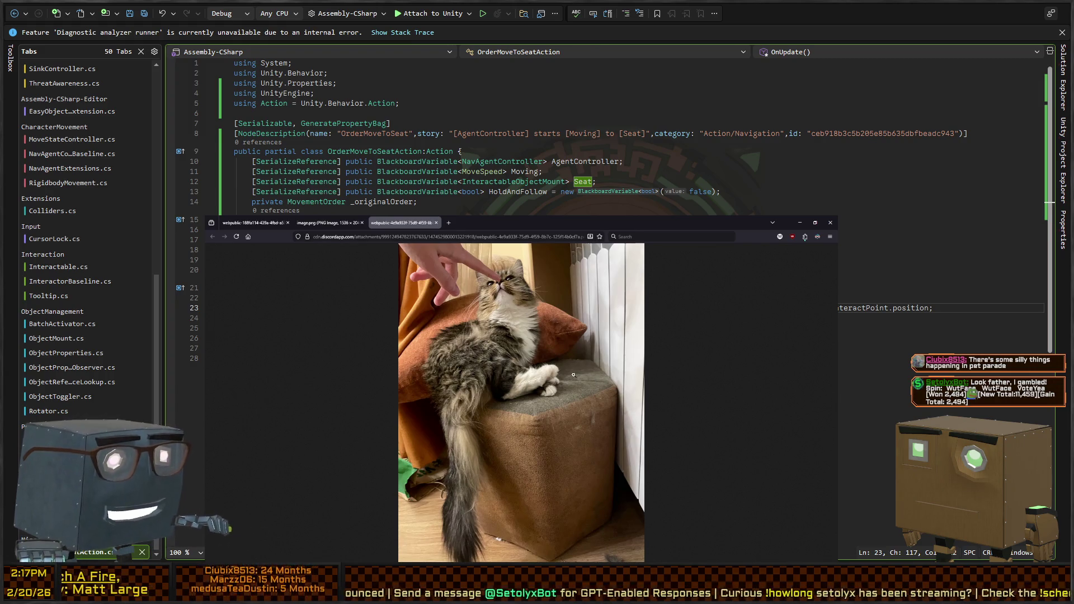
pyautogui.hotkey('ctrl', 'shift', 'Tab')
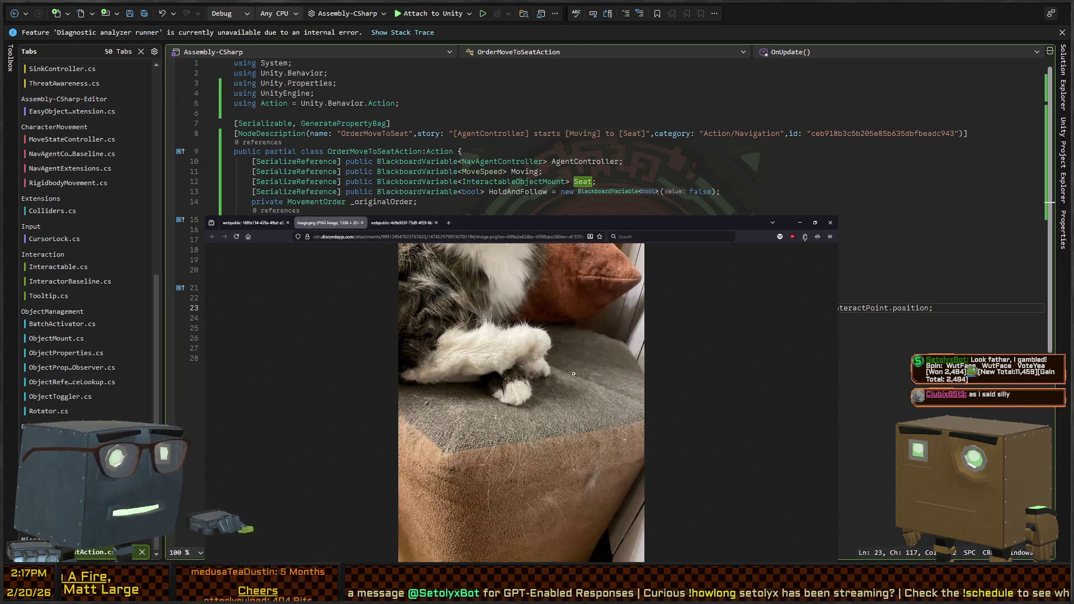
pyautogui.hotkey('ctrl', 'shift', 'Tab')
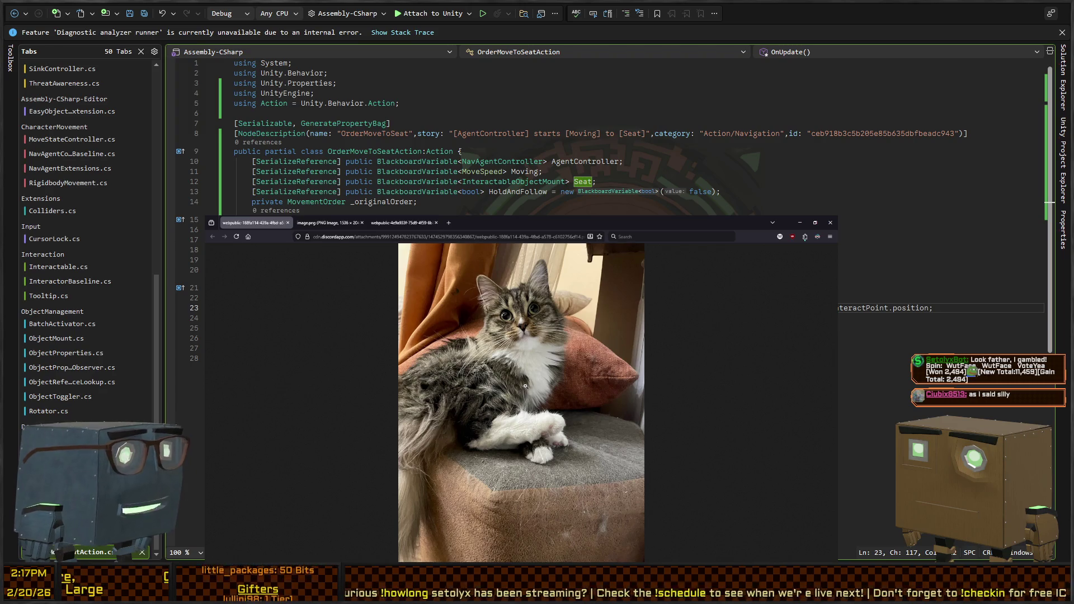
pyautogui.hotkey('alt', 'F4')
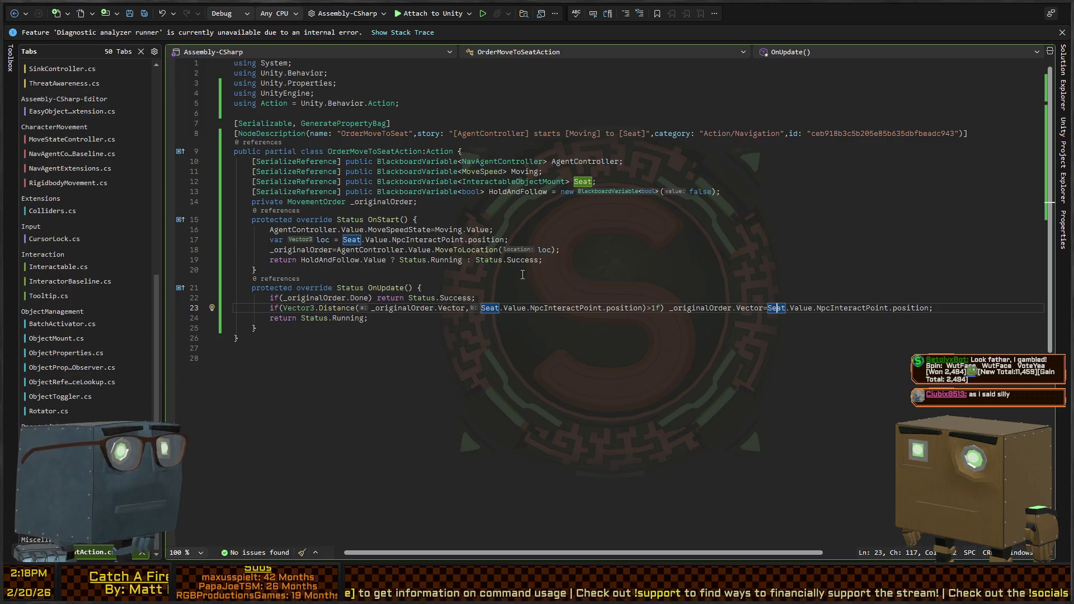
# Review the OrderMoveToSeatAction code, then reposition the Crouching seat node in the HumanMaintenance graph.
pyautogui.scroll(-2, 490, 253)
pyautogui.press('Left')
pyautogui.press('Left')
pyautogui.press('Left')
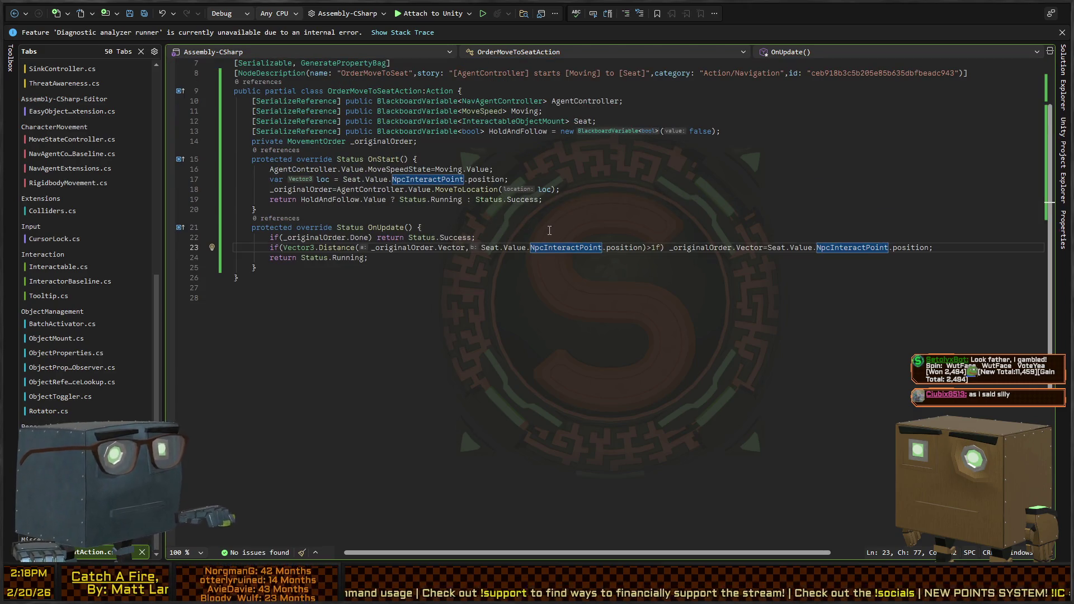
pyautogui.scroll(2, 576, 197)
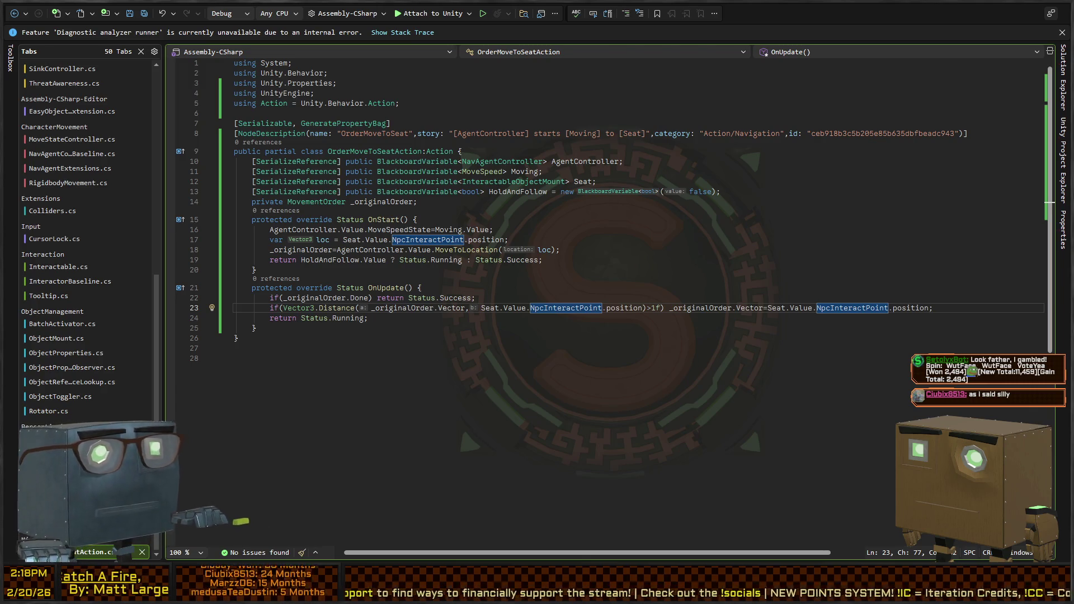
pyautogui.hotkey('alt', 'Tab')
pyautogui.moveTo(426, 190)
pyautogui.mouseDown()
pyautogui.moveTo(449, 237)
pyautogui.moveTo(331, 203)
pyautogui.moveTo(320, 143)
pyautogui.moveTo(473, 116)
pyautogui.mouseUp()
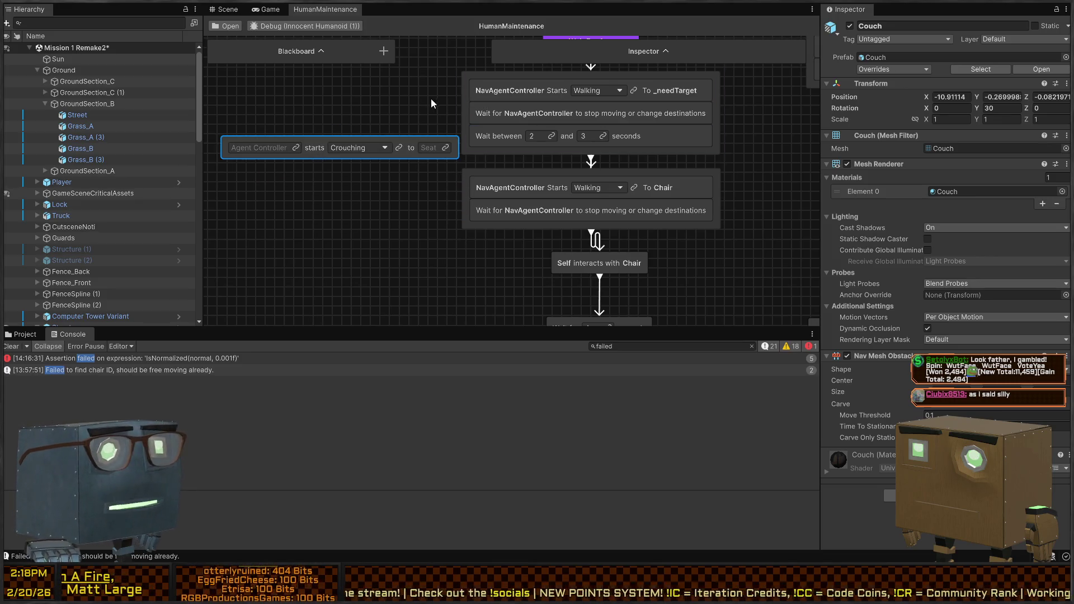
# Set the new node to start Walking, with agent NavAgentController and destination Chair.
pyautogui.click(380, 149)
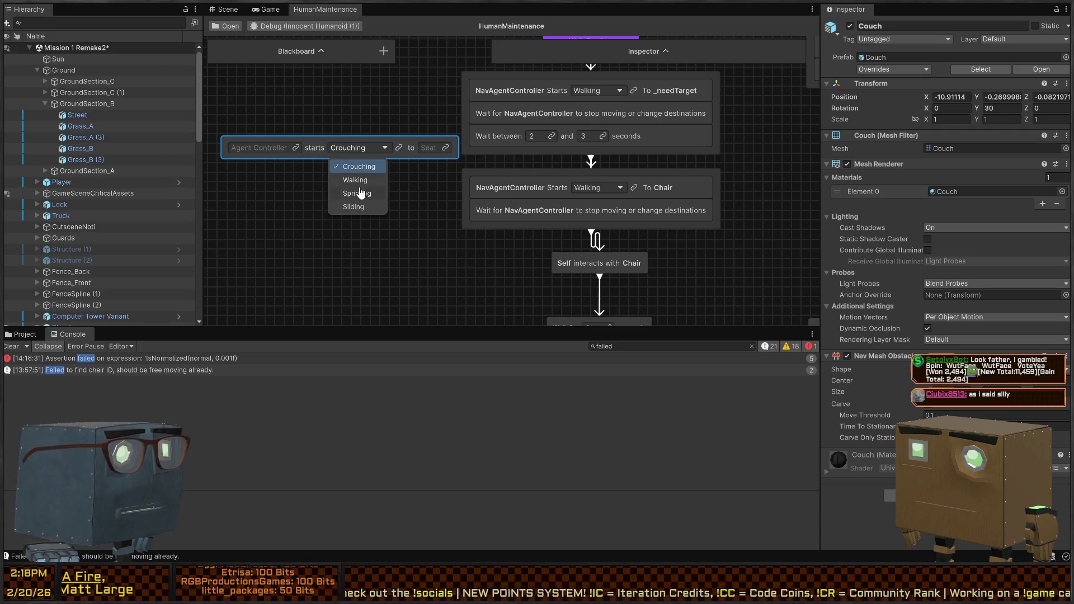
pyautogui.click(360, 177)
pyautogui.click(300, 149)
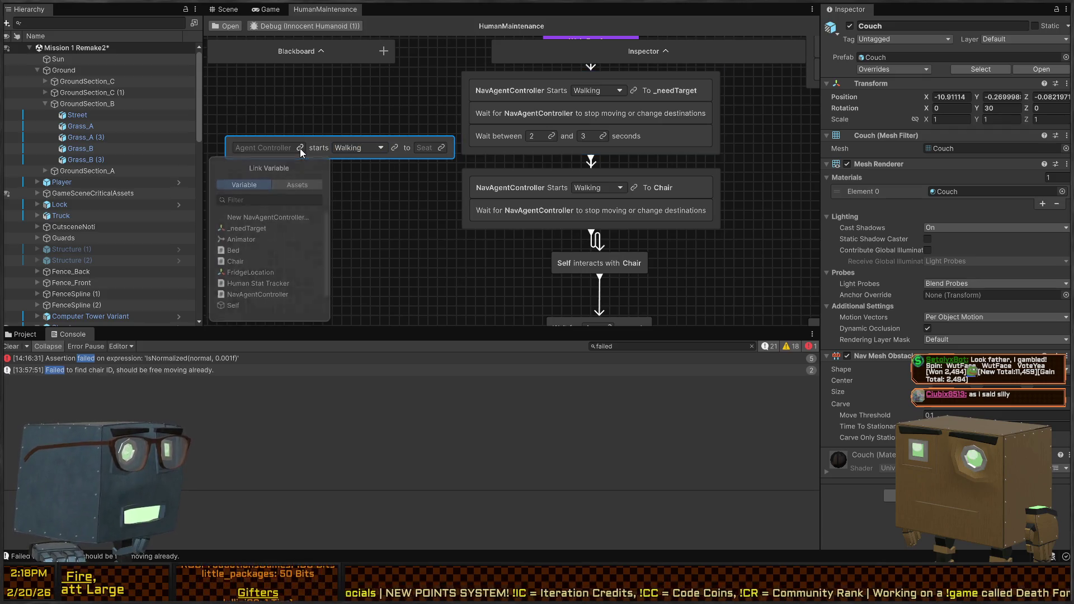
pyautogui.click(266, 295)
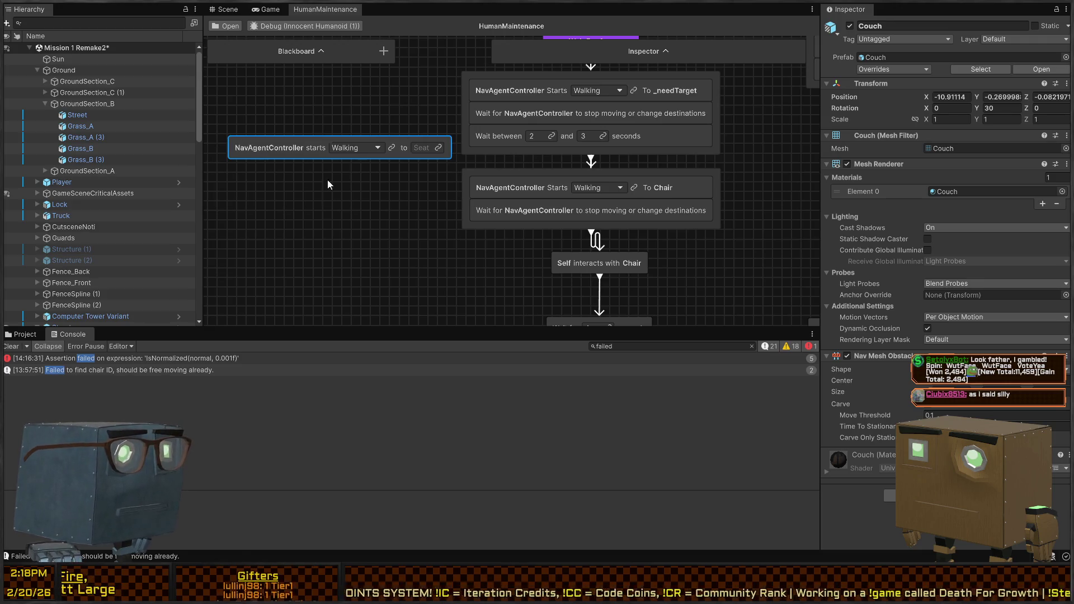
pyautogui.click(438, 148)
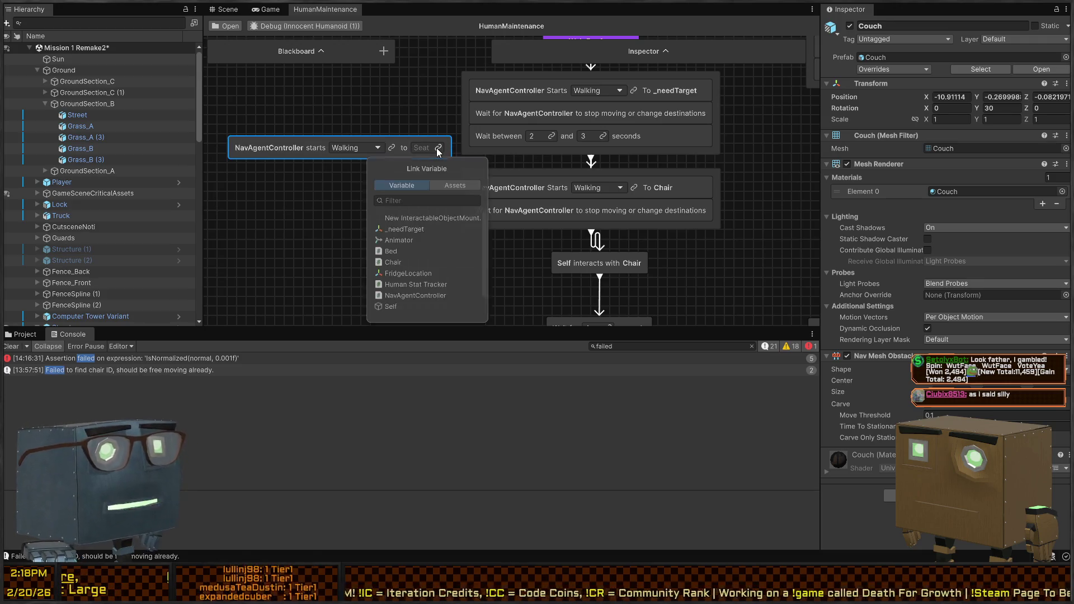
pyautogui.click(412, 264)
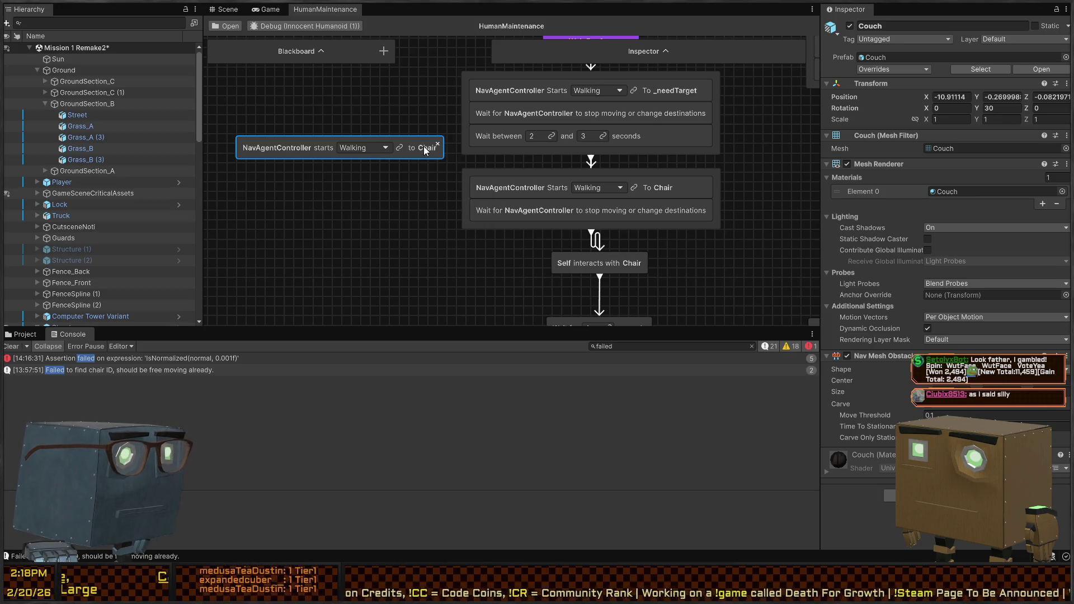
pyautogui.click(321, 52)
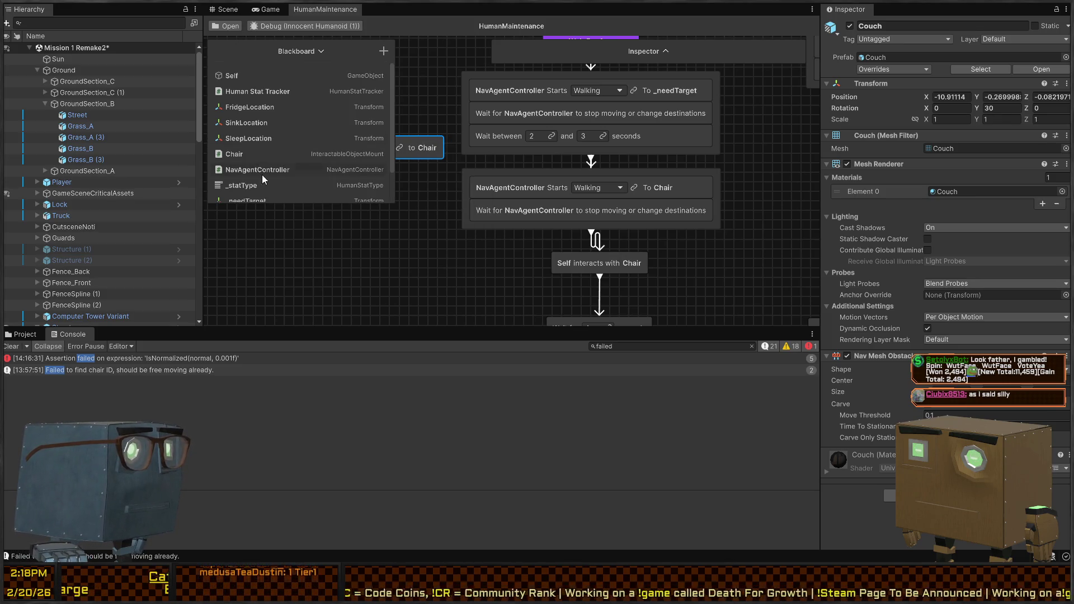
pyautogui.click(320, 52)
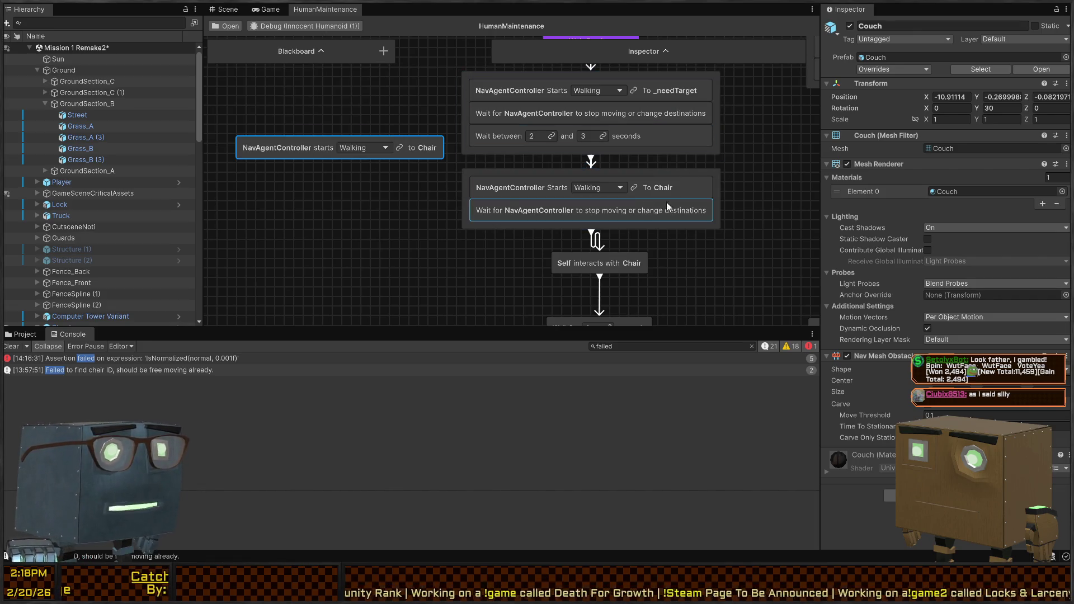
# Delete the old walk-to-Chair node and move the new node into the middle sequence above the wait.
pyautogui.click(697, 189)
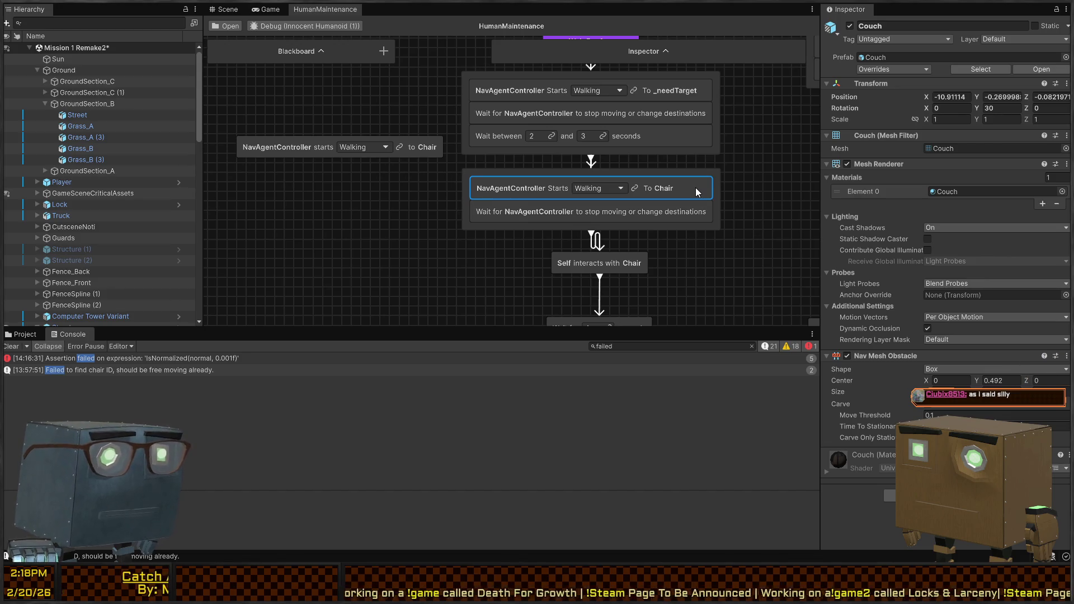
pyautogui.press('Delete')
pyautogui.click(305, 144)
pyautogui.moveTo(326, 150); pyautogui.dragTo(601, 174)
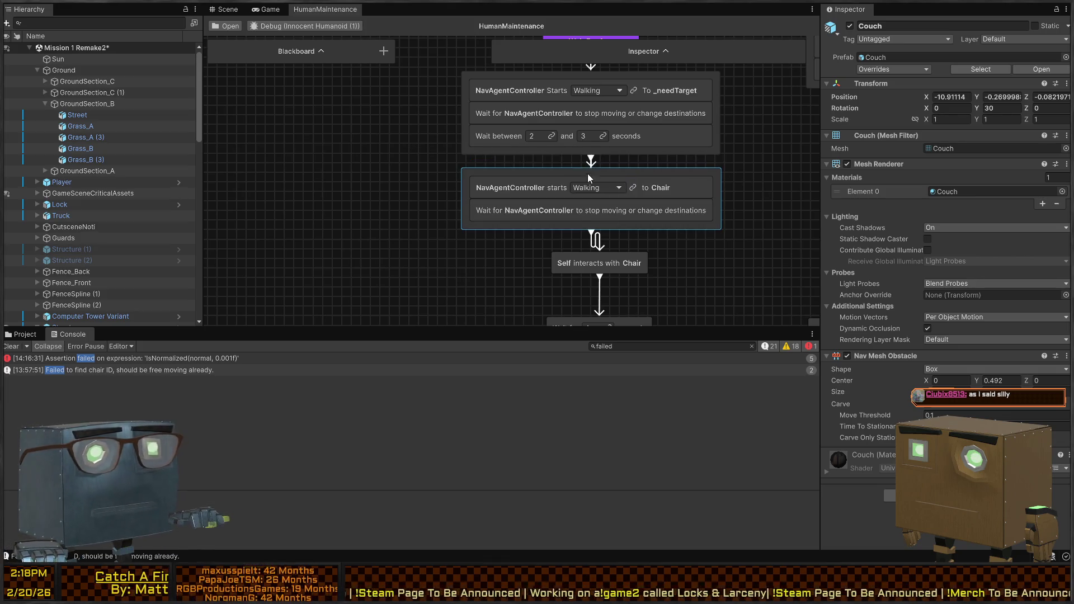
pyautogui.click(212, 9)
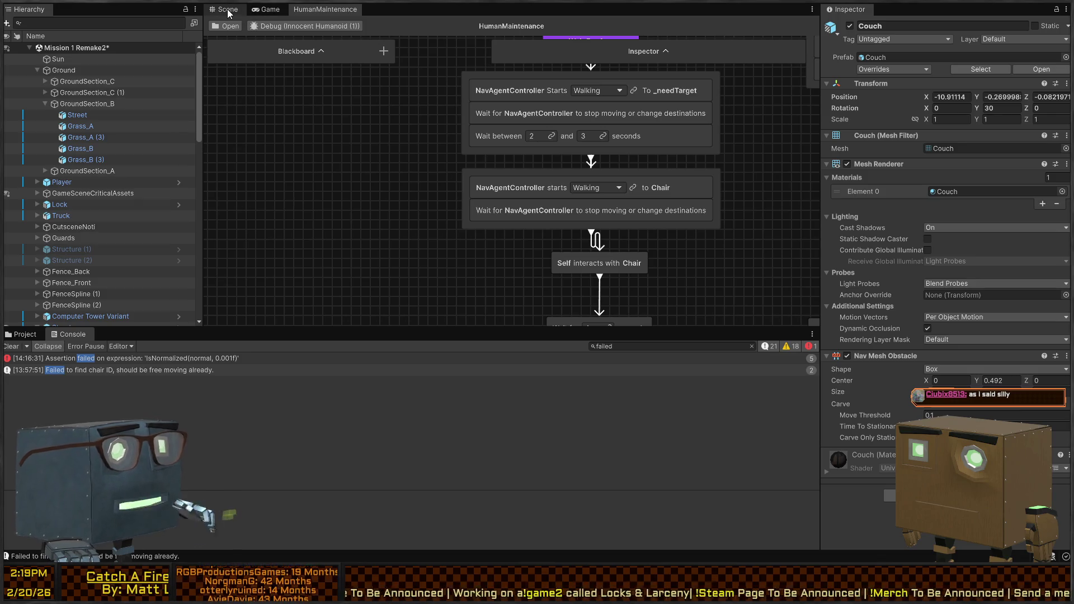
# Delete Seat_TravelPoint and Seat_TravelPoint(1) from the couch, then open the Couch prefab.
pyautogui.press('f')
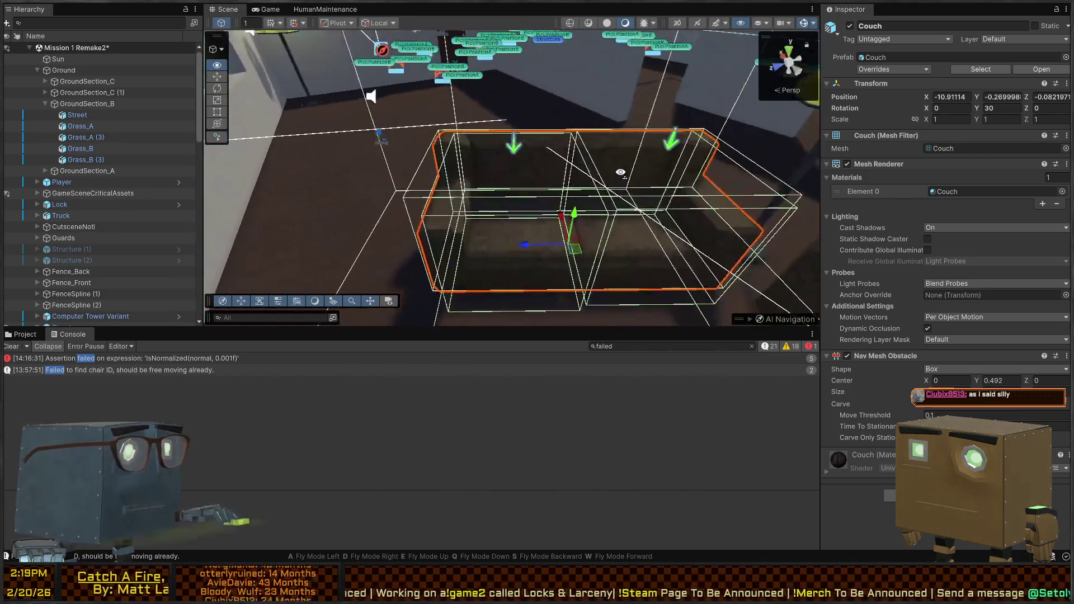
pyautogui.scroll(-2, 471, 140)
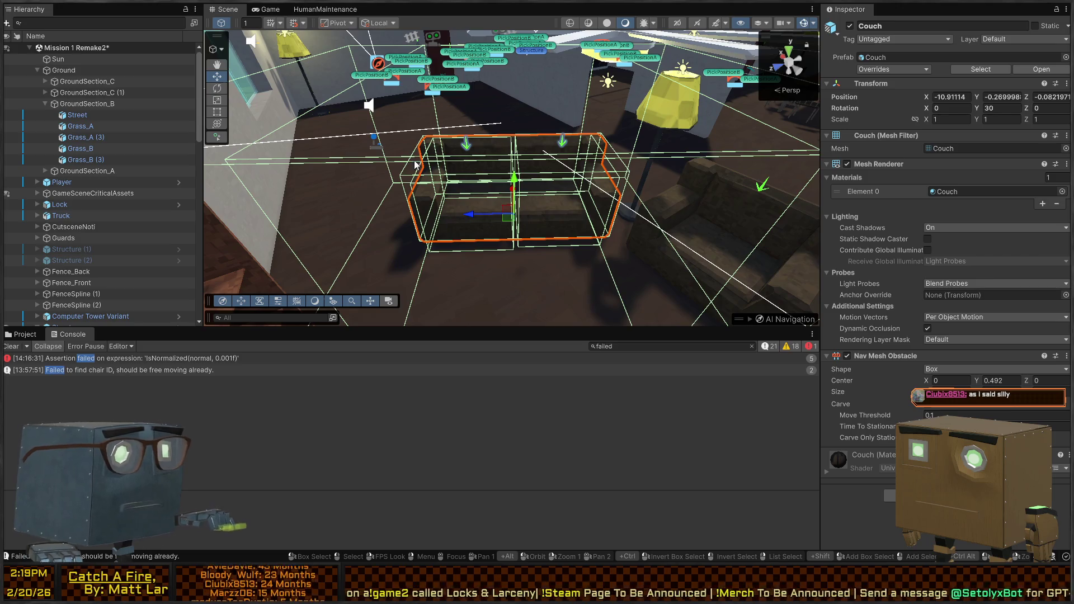
pyautogui.click(450, 160)
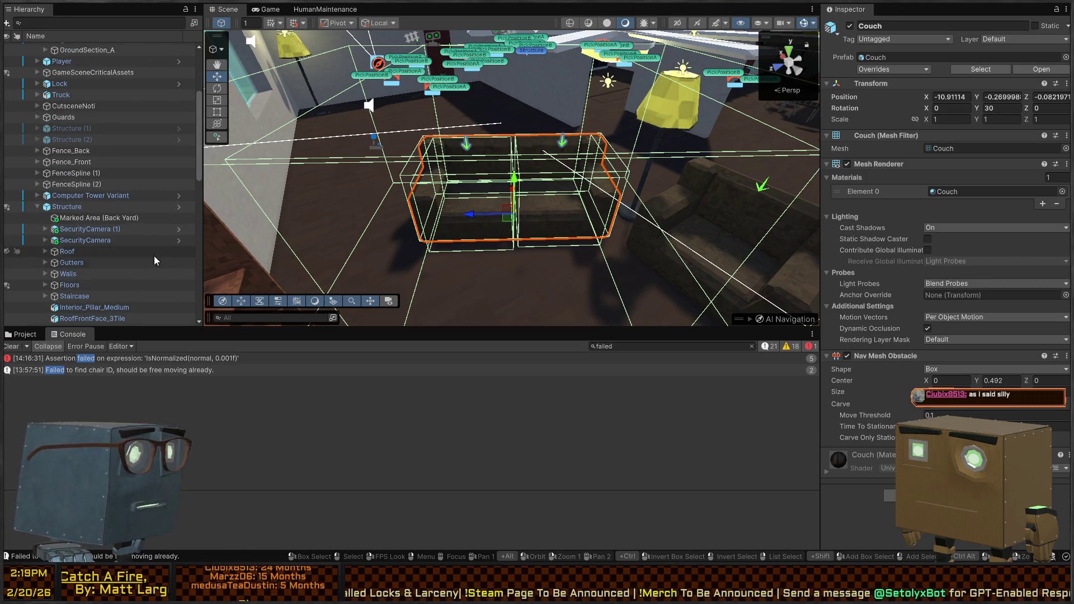
pyautogui.scroll(-3, 96, 248)
pyautogui.click(95, 247)
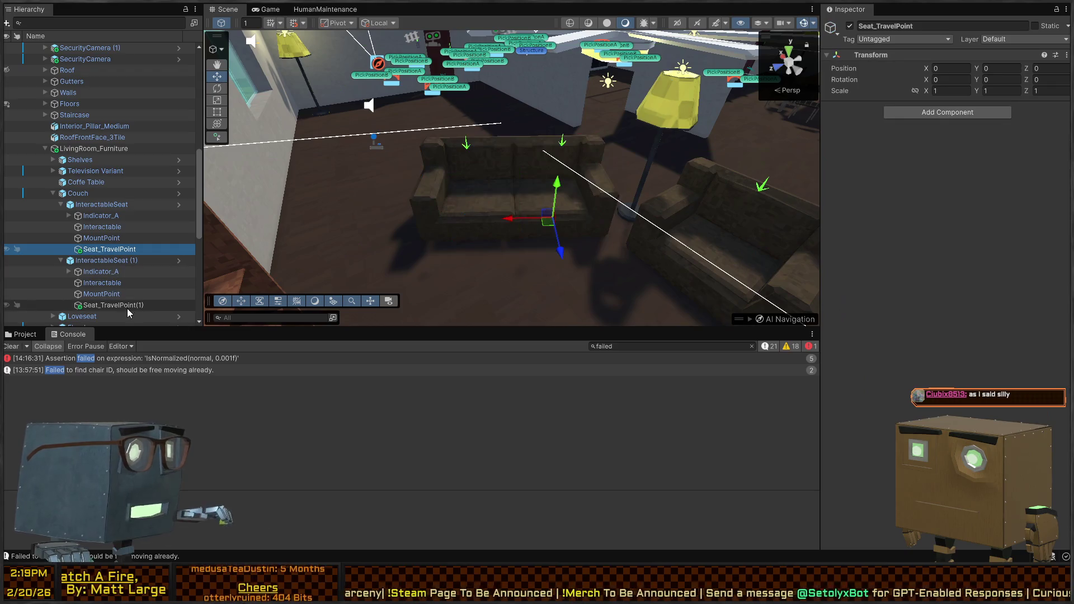
pyautogui.keyDown('ctrl'); pyautogui.click(126, 307); pyautogui.keyUp('ctrl')
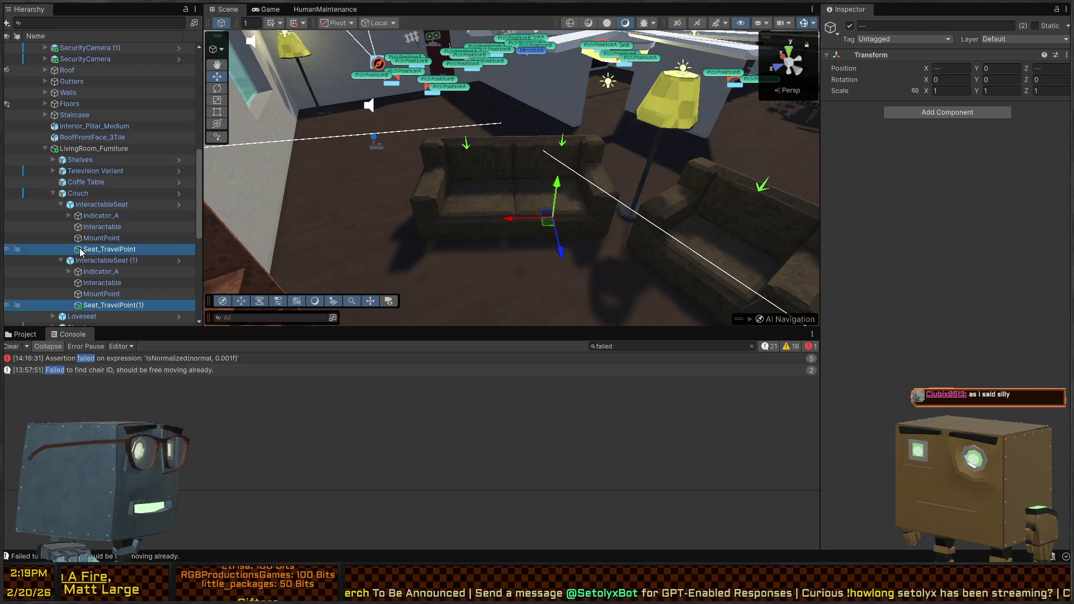
pyautogui.keyDown('ctrl'); pyautogui.click(109, 306); pyautogui.keyUp('ctrl')
pyautogui.click(108, 304)
pyautogui.keyDown('ctrl'); pyautogui.click(108, 250); pyautogui.keyUp('ctrl')
pyautogui.press('Delete')
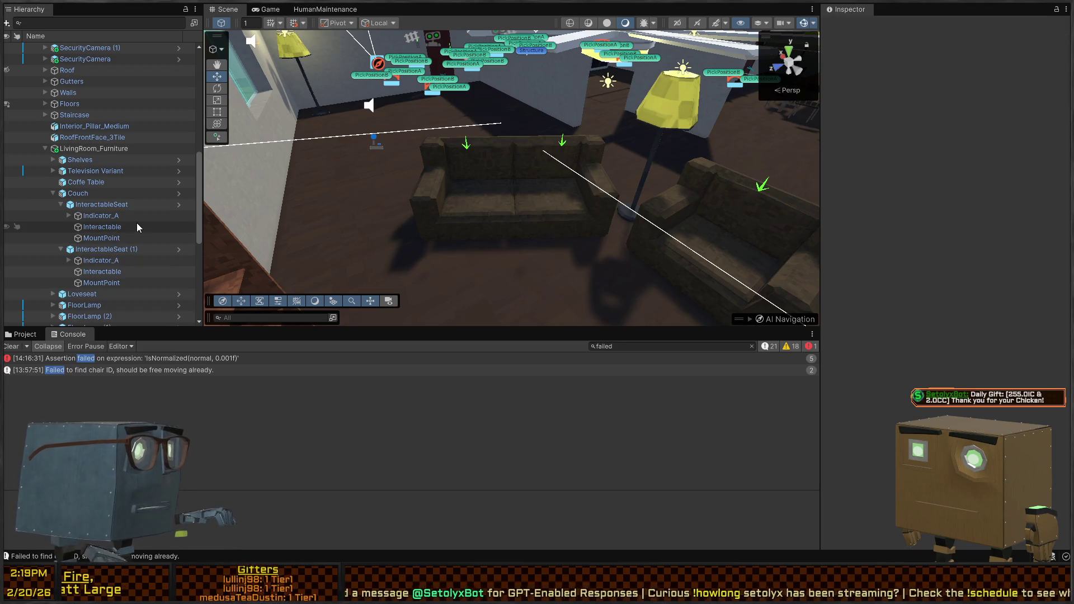
pyautogui.click(176, 192)
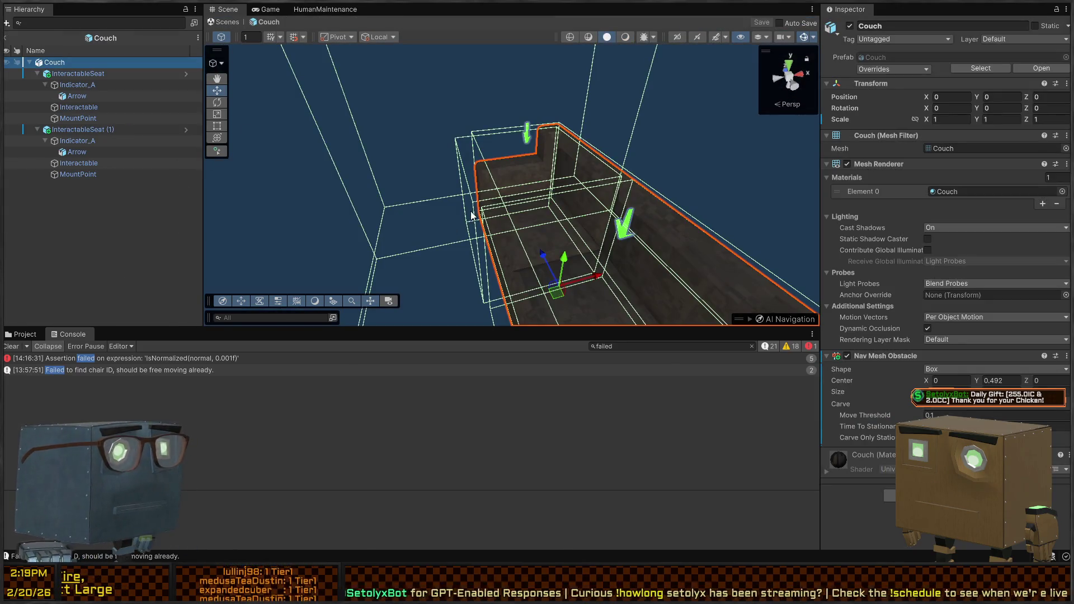
# Select both InteractableSeat objects in the Couch prefab.
pyautogui.moveTo(535, 159); pyautogui.dragTo(677, 131)
pyautogui.press('w')
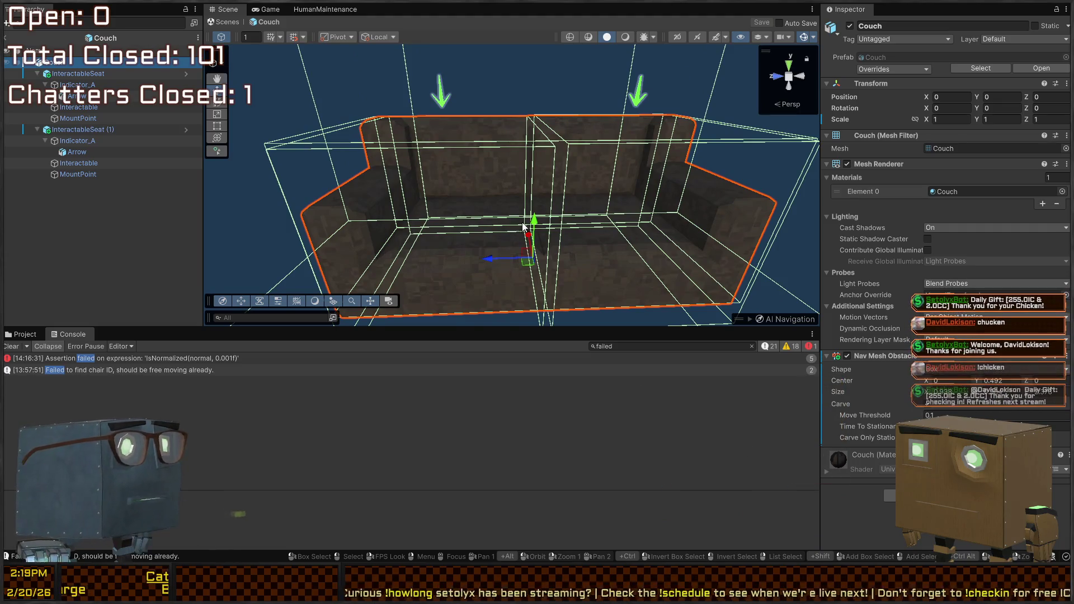
pyautogui.press('s')
pyautogui.press('w')
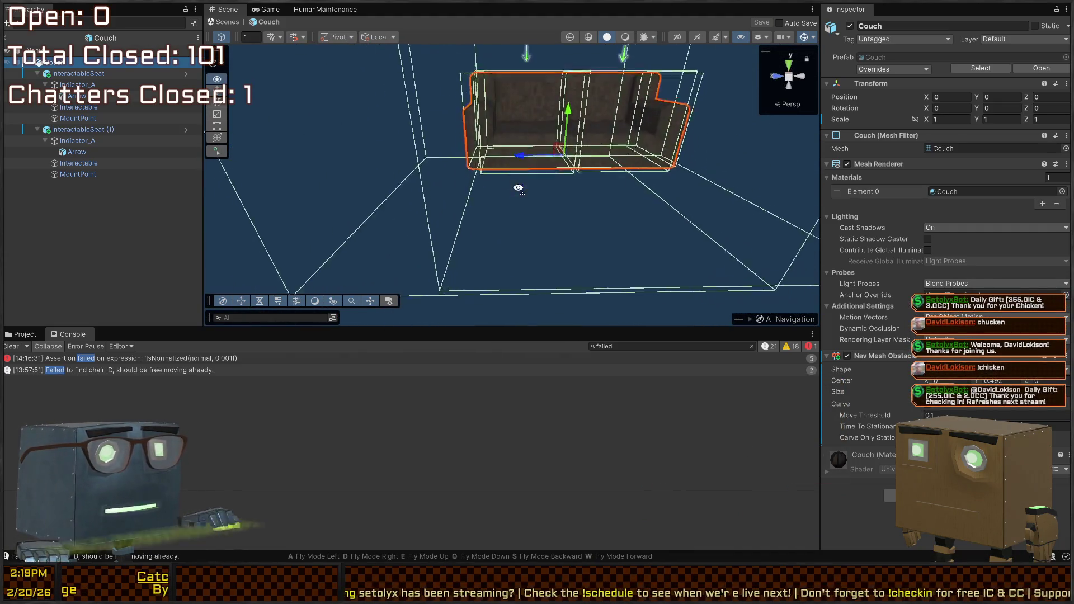
pyautogui.press('s')
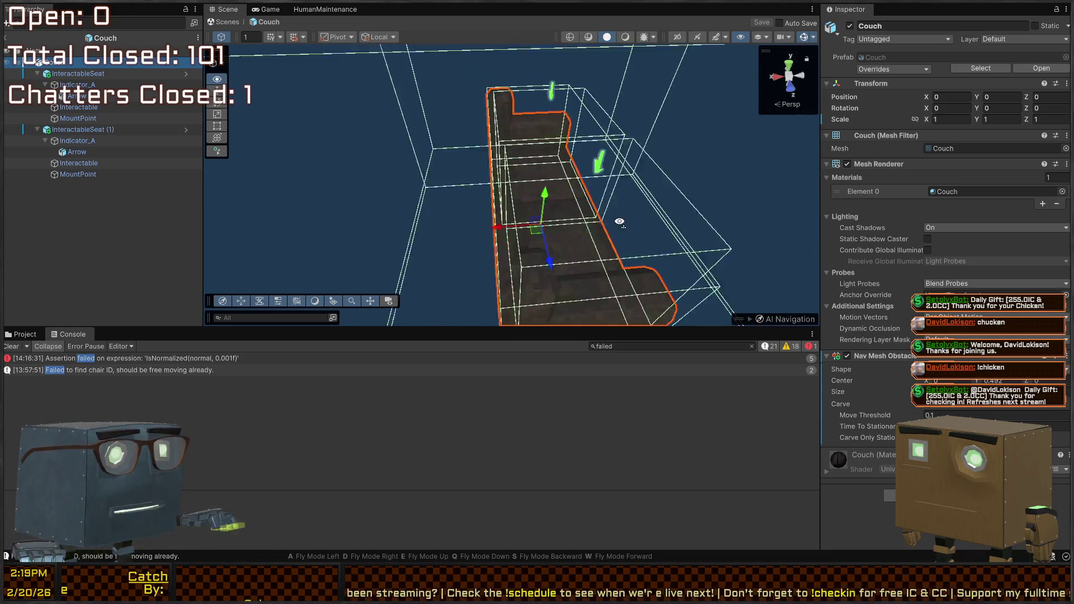
pyautogui.press('s')
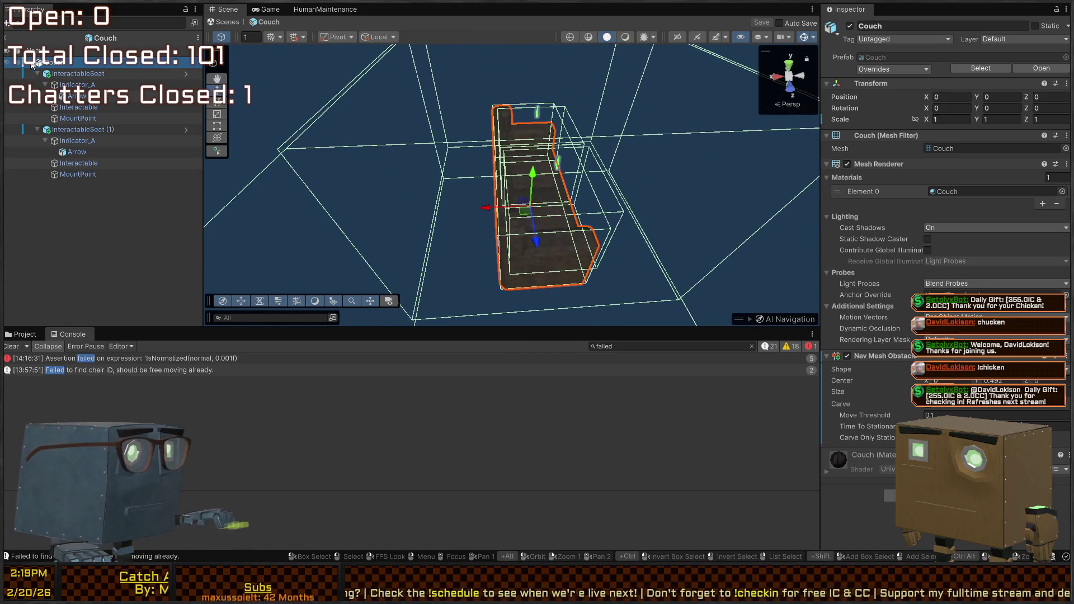
pyautogui.click(83, 73)
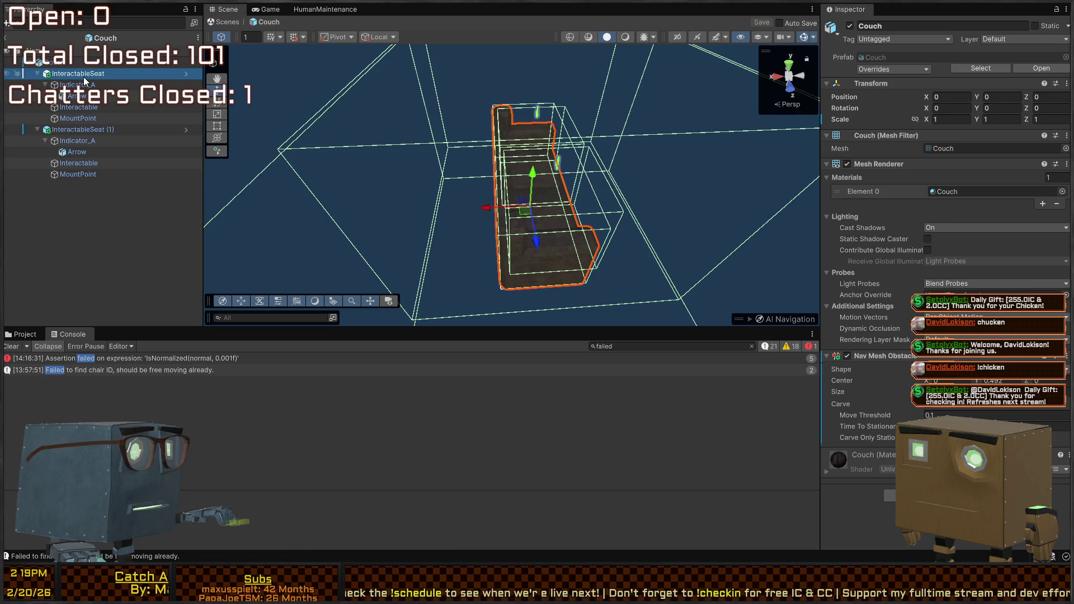
pyautogui.keyDown('ctrl'); pyautogui.click(79, 133); pyautogui.keyUp('ctrl')
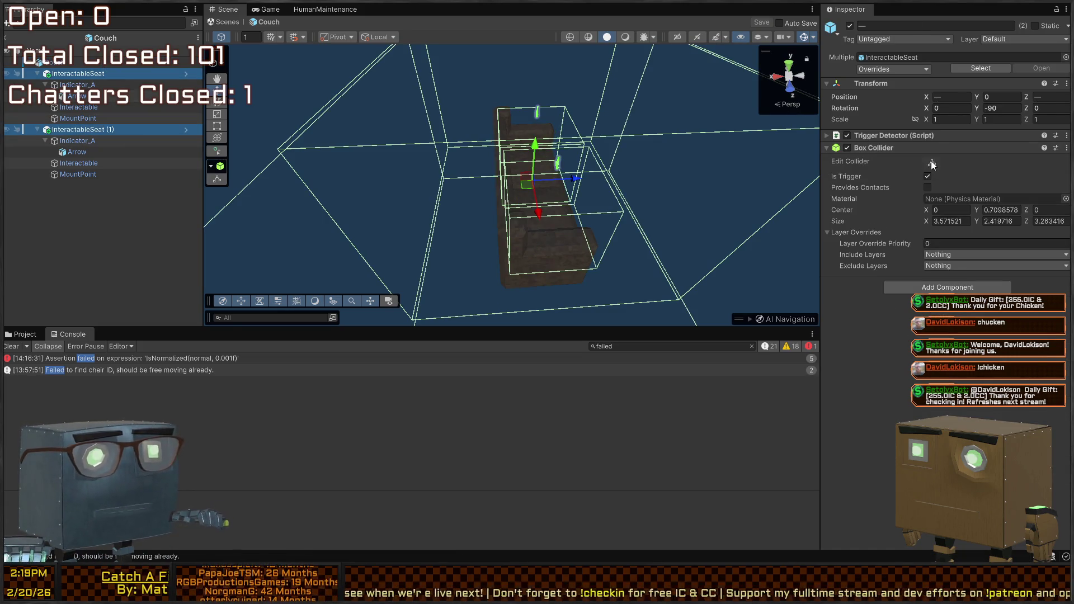
# Pull the seat box collider faces inward around the seats and save the Couch prefab.
pyautogui.moveTo(419, 150); pyautogui.dragTo(518, 151)
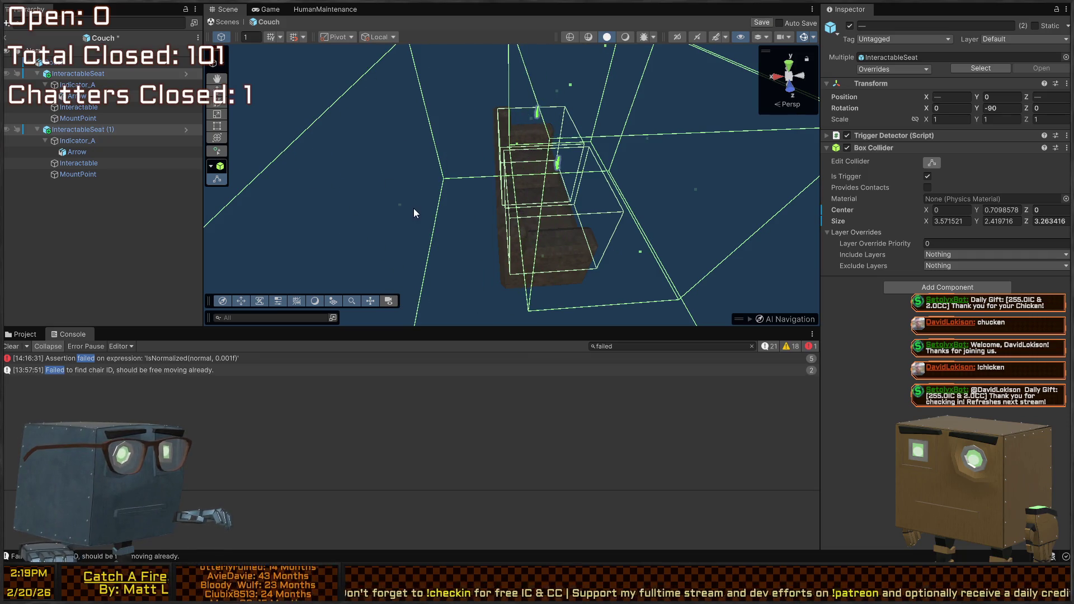
pyautogui.moveTo(401, 206)
pyautogui.mouseDown()
pyautogui.moveTo(525, 205)
pyautogui.moveTo(556, 161)
pyautogui.moveTo(395, 218)
pyautogui.moveTo(324, 216)
pyautogui.moveTo(316, 205)
pyautogui.mouseUp()
pyautogui.moveTo(652, 219); pyautogui.dragTo(584, 217)
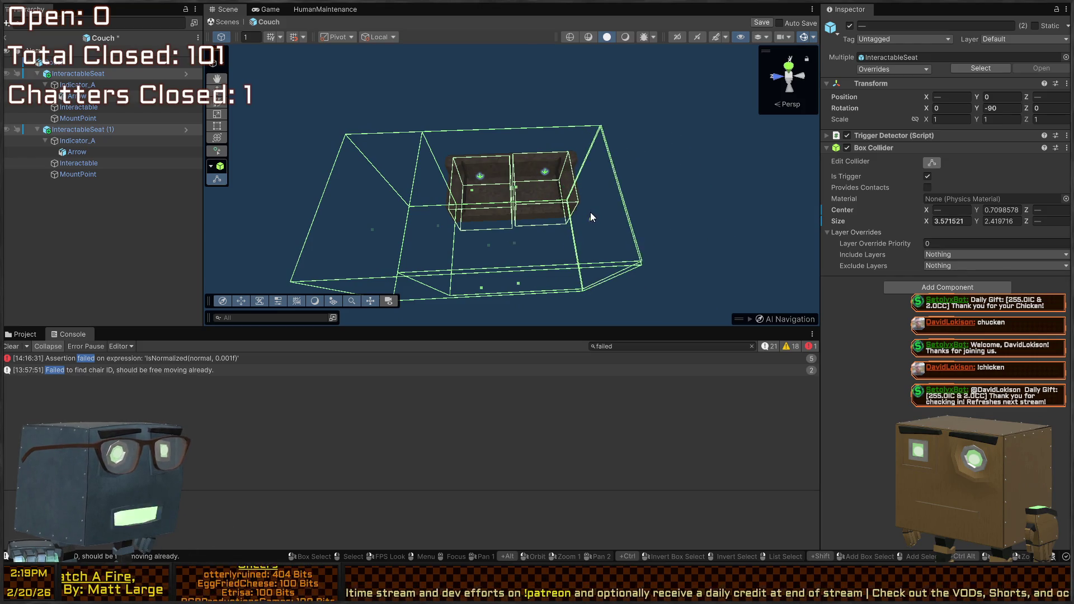
pyautogui.moveTo(374, 227); pyautogui.dragTo(435, 225)
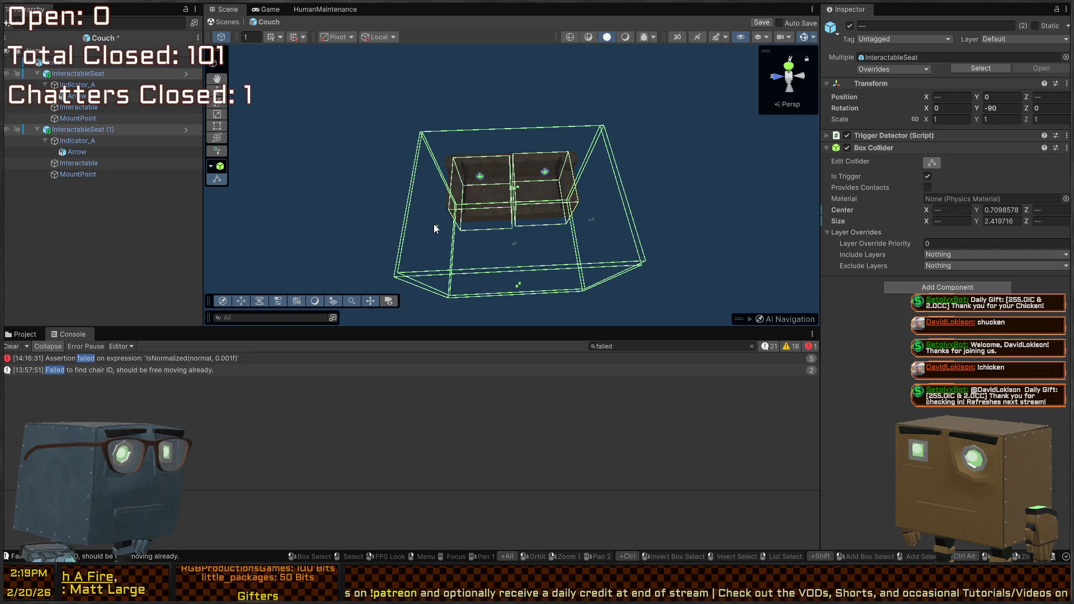
pyautogui.hotkey('ctrl', 's')
pyautogui.moveTo(695, 231)
pyautogui.mouseDown()
pyautogui.moveTo(584, 87)
pyautogui.moveTo(571, 85)
pyautogui.mouseUp()
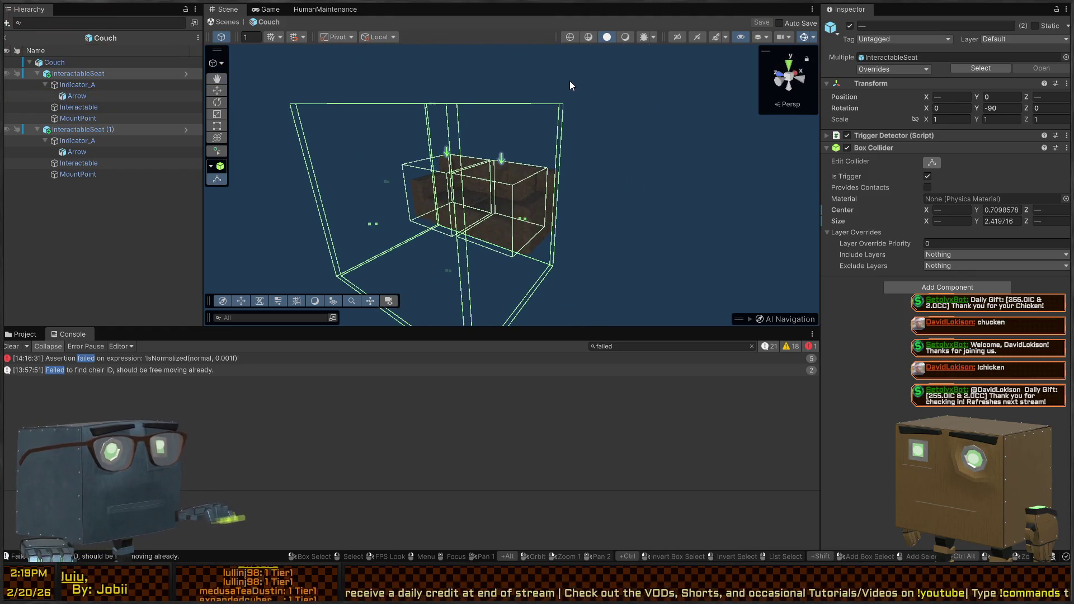
# Exit the Couch prefab back to the scene and select the couch.
pyautogui.click(231, 25)
pyautogui.moveTo(503, 139)
pyautogui.mouseDown()
pyautogui.moveTo(501, 111)
pyautogui.moveTo(438, 147)
pyautogui.mouseUp()
pyautogui.click(451, 186)
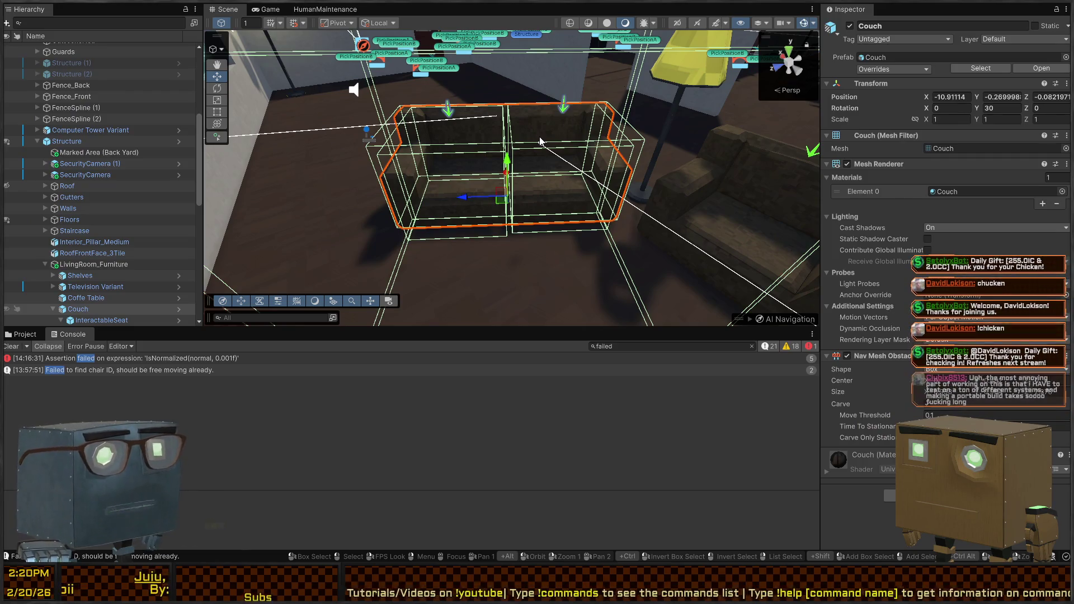
pyautogui.moveTo(377, 135); pyautogui.dragTo(586, 195)
pyautogui.moveTo(481, 232)
pyautogui.mouseDown()
pyautogui.moveTo(550, 168)
pyautogui.moveTo(250, 224)
pyautogui.moveTo(224, 246)
pyautogui.mouseUp()
# Show the HumanBehaviors assets in the Project panel and reopen the Couch prefab.
pyautogui.click(12, 334)
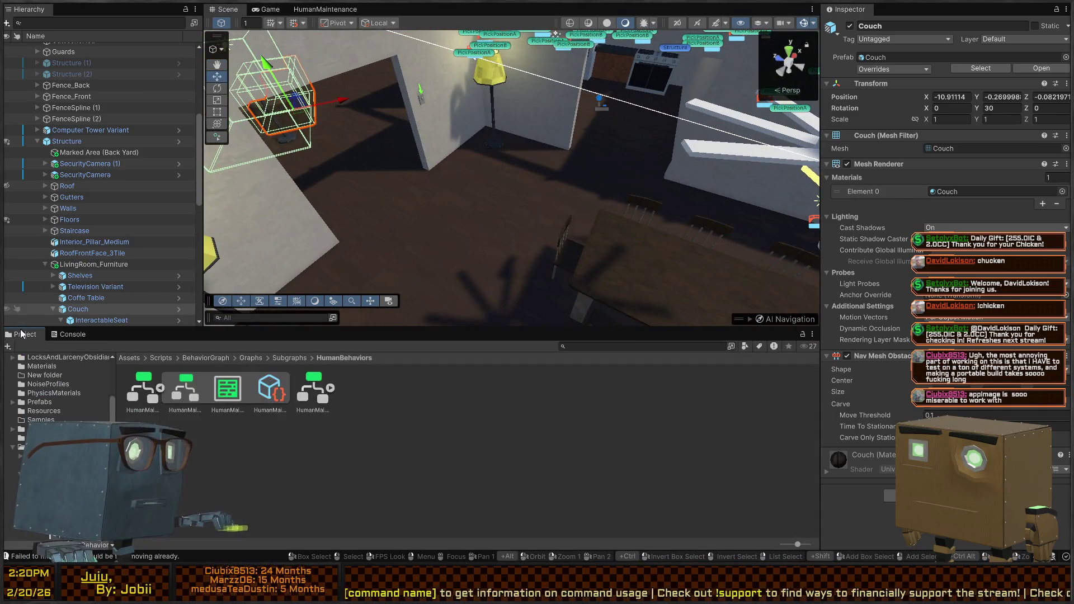
pyautogui.moveTo(447, 213); pyautogui.dragTo(639, 170)
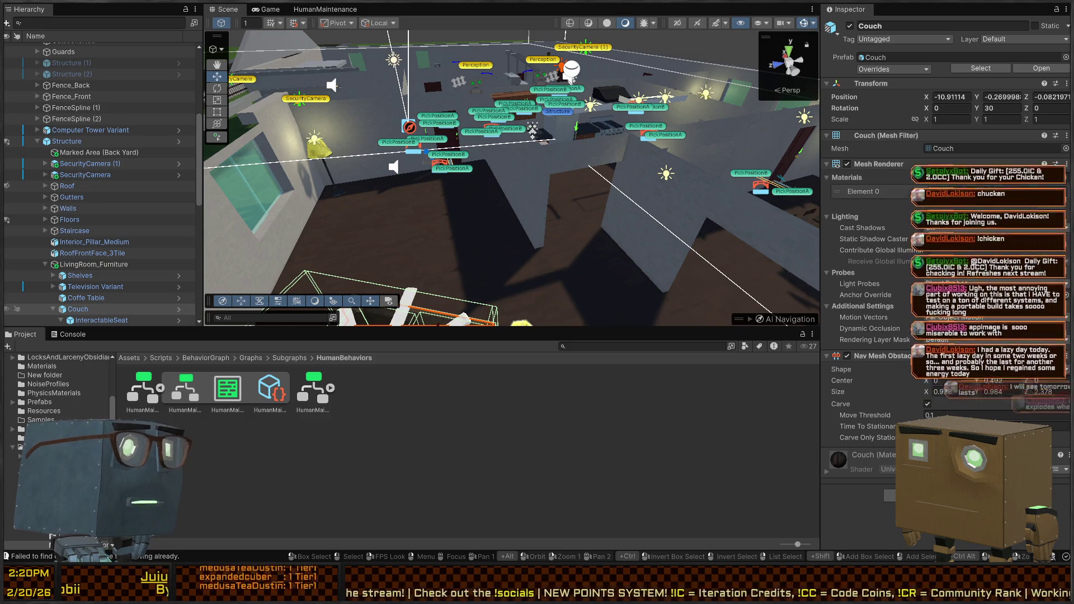
pyautogui.moveTo(582, 166)
pyautogui.mouseDown()
pyautogui.moveTo(336, 136)
pyautogui.moveTo(506, 173)
pyautogui.moveTo(461, 214)
pyautogui.moveTo(516, 128)
pyautogui.moveTo(412, 112)
pyautogui.moveTo(364, 120)
pyautogui.mouseUp()
pyautogui.click(179, 308)
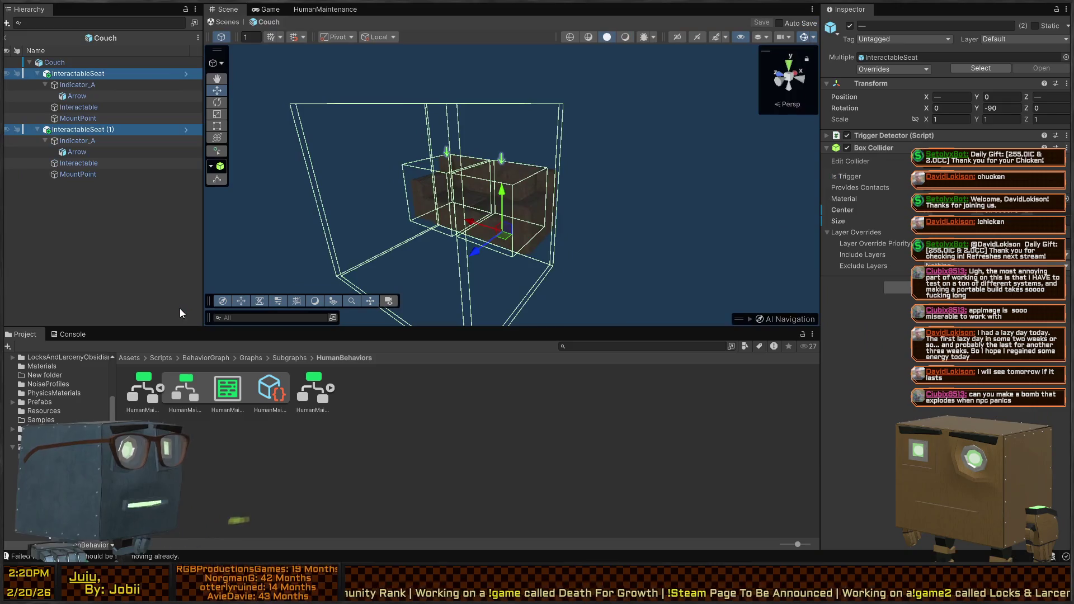
# Duplicate both seats' MountPoints and move the copies forward along Z to 0.524.
pyautogui.moveTo(528, 190); pyautogui.dragTo(527, 190)
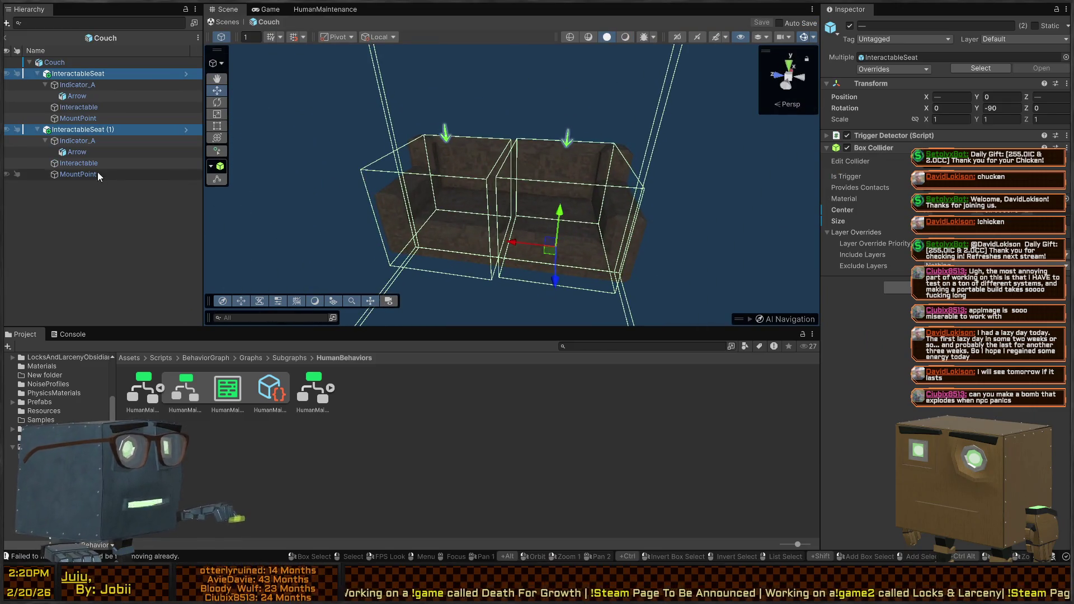
pyautogui.click(70, 163)
pyautogui.click(76, 174)
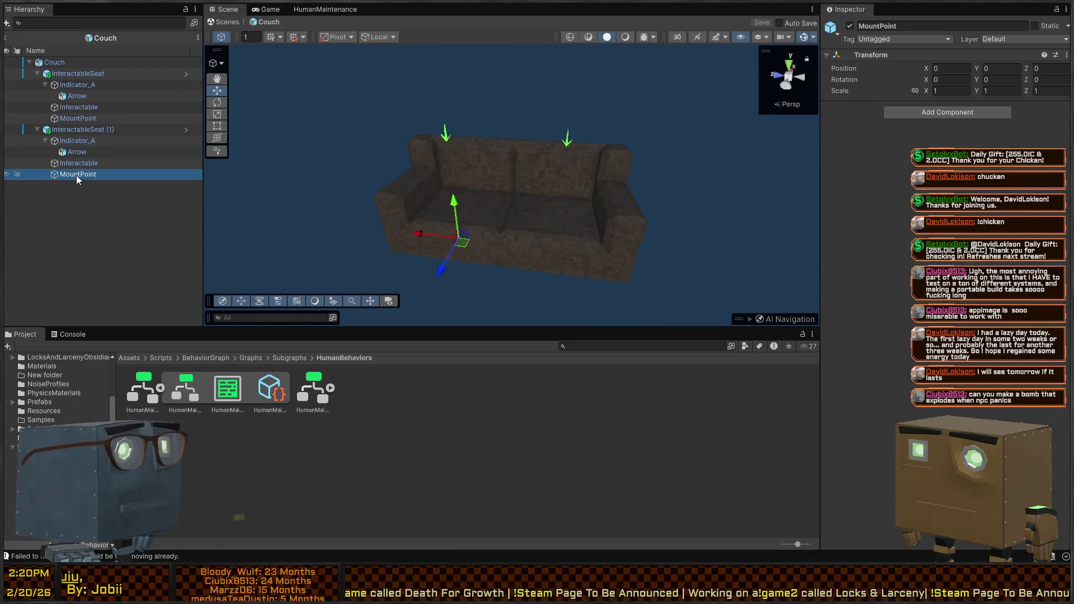
pyautogui.keyDown('ctrl'); pyautogui.click(78, 118); pyautogui.keyUp('ctrl')
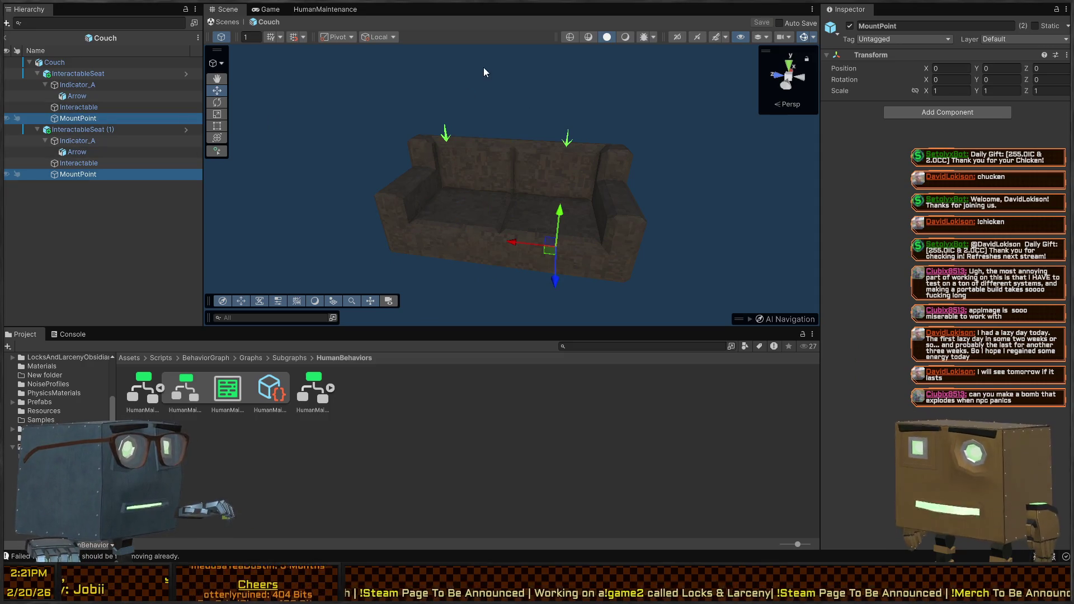
pyautogui.moveTo(590, 65)
pyautogui.mouseDown()
pyautogui.moveTo(463, 74)
pyautogui.moveTo(595, 101)
pyautogui.moveTo(488, 101)
pyautogui.moveTo(559, 110)
pyautogui.mouseUp()
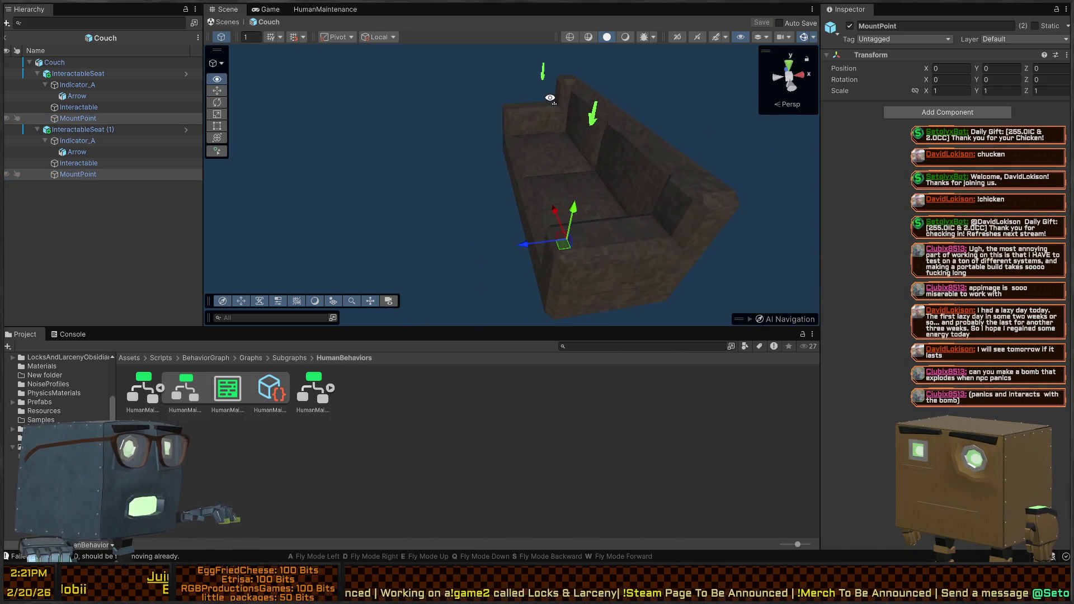
pyautogui.hotkey('ctrl', 'd')
pyautogui.moveTo(499, 179); pyautogui.dragTo(479, 167)
# Rename the copies NpcMountPoint and NpcMountPoint (1).
pyautogui.click(91, 129)
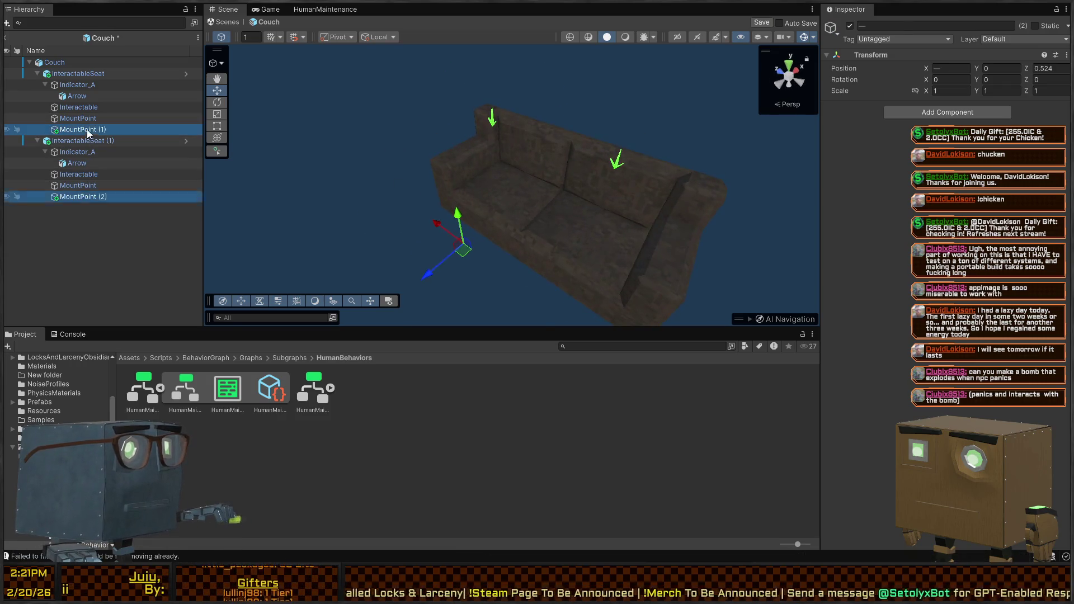
pyautogui.click(90, 129)
pyautogui.write('N')
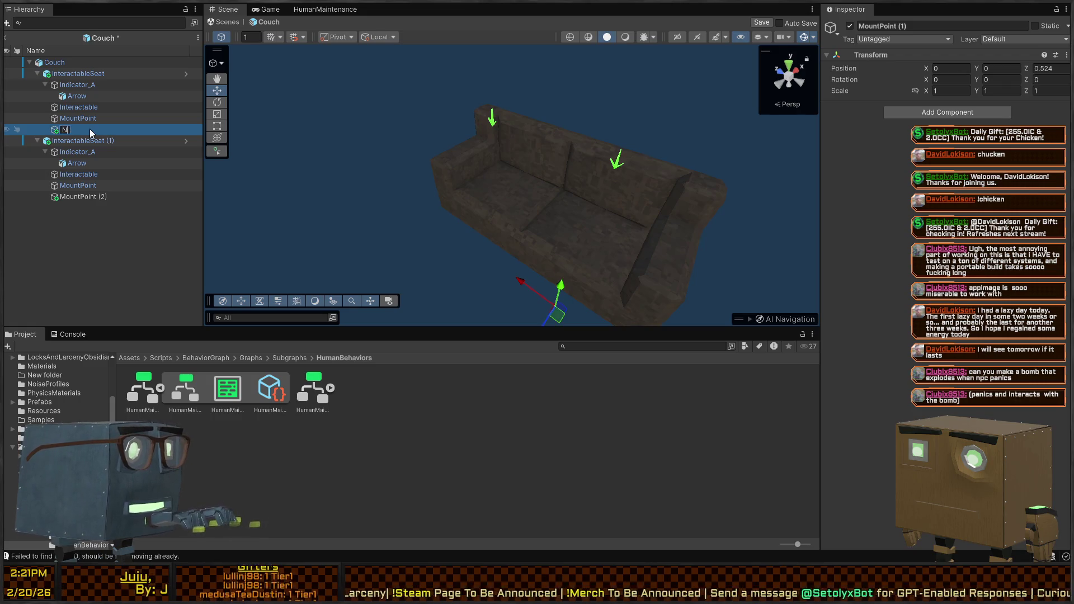
pyautogui.write('pcMountPoint')
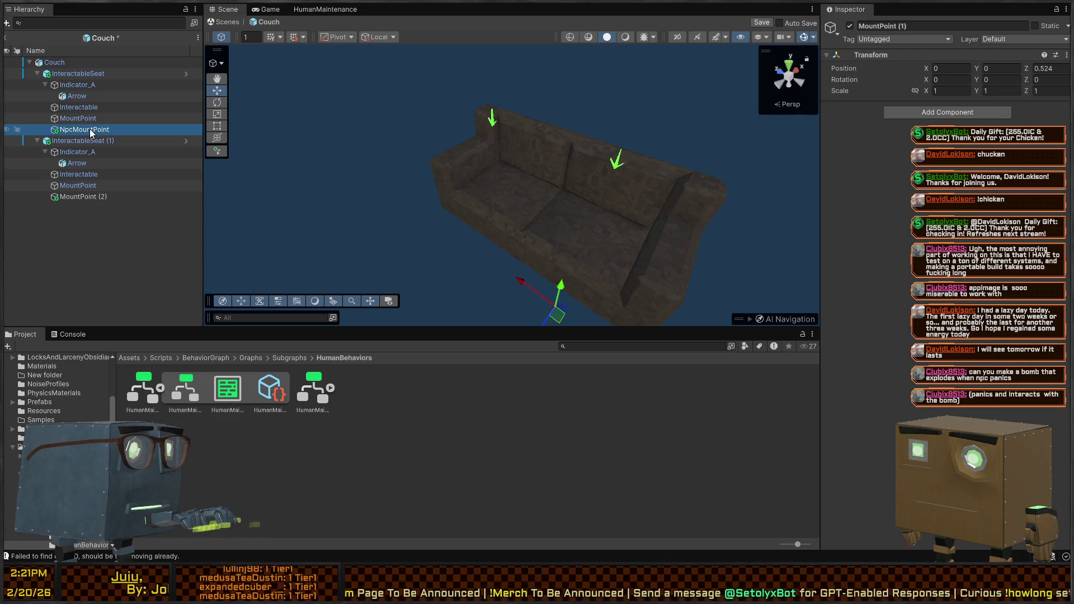
pyautogui.click(69, 197)
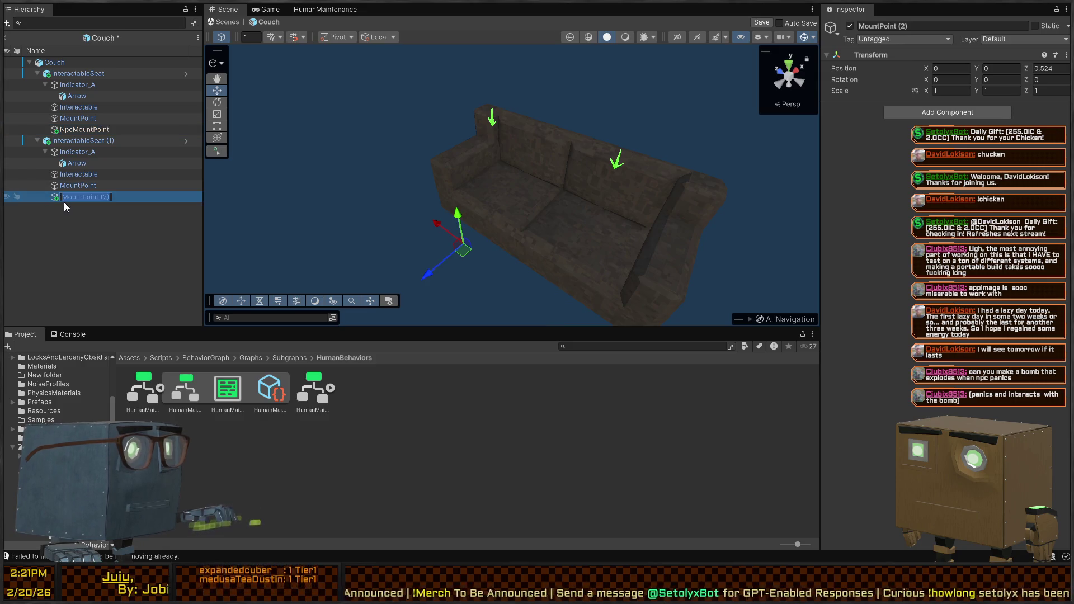
pyautogui.write('NpcMountPoint (10')
pyautogui.press('BackSpace')
pyautogui.write(')')
pyautogui.press('Return')
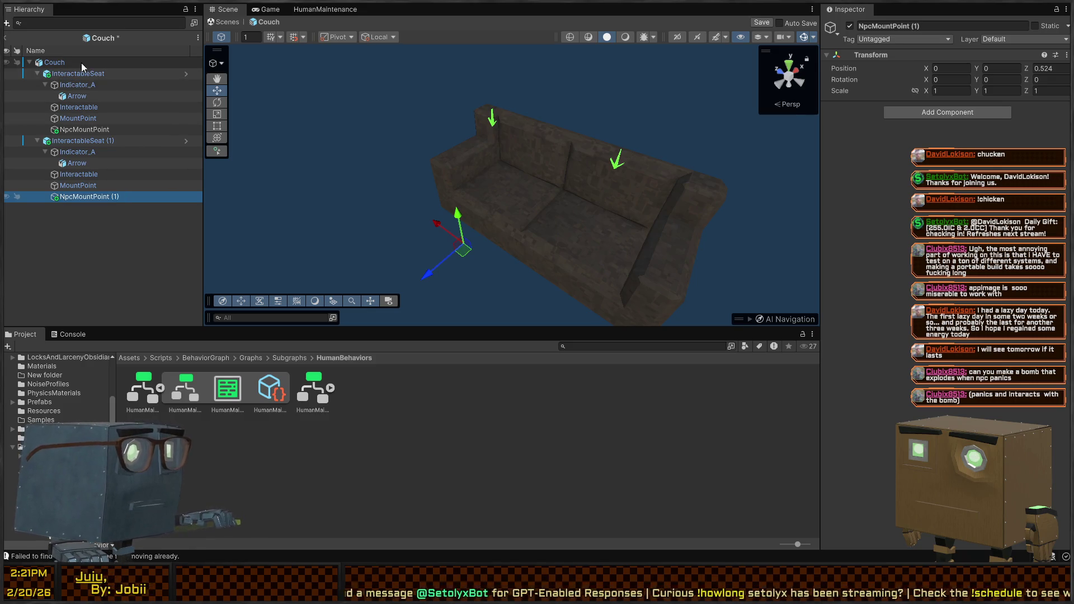
# Delete the extra NpcMountPoint (1) duplicate.
pyautogui.click(89, 66)
pyautogui.click(90, 75)
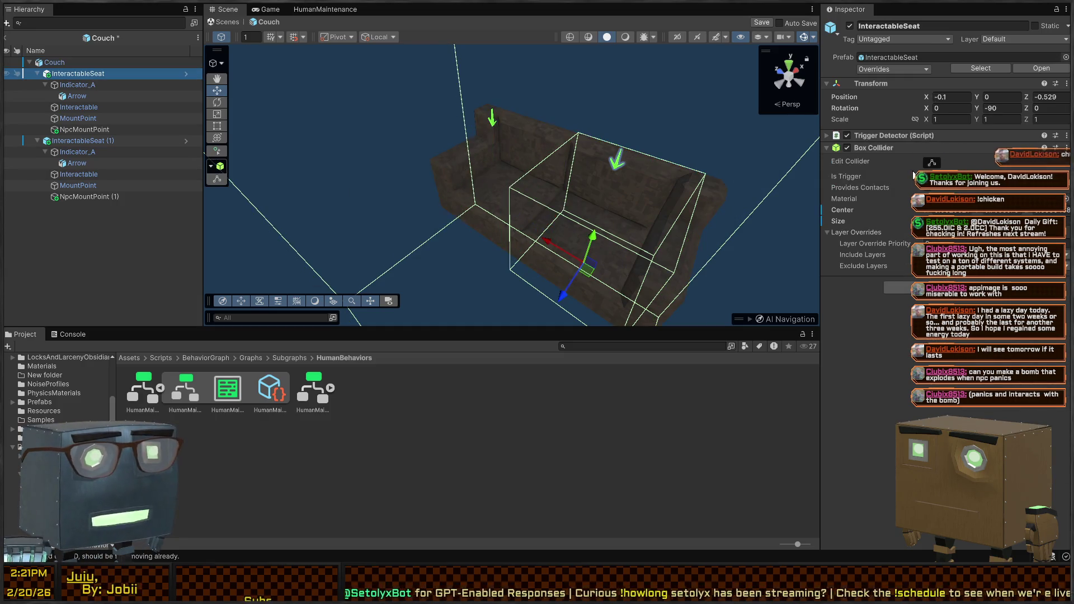
pyautogui.click(74, 130)
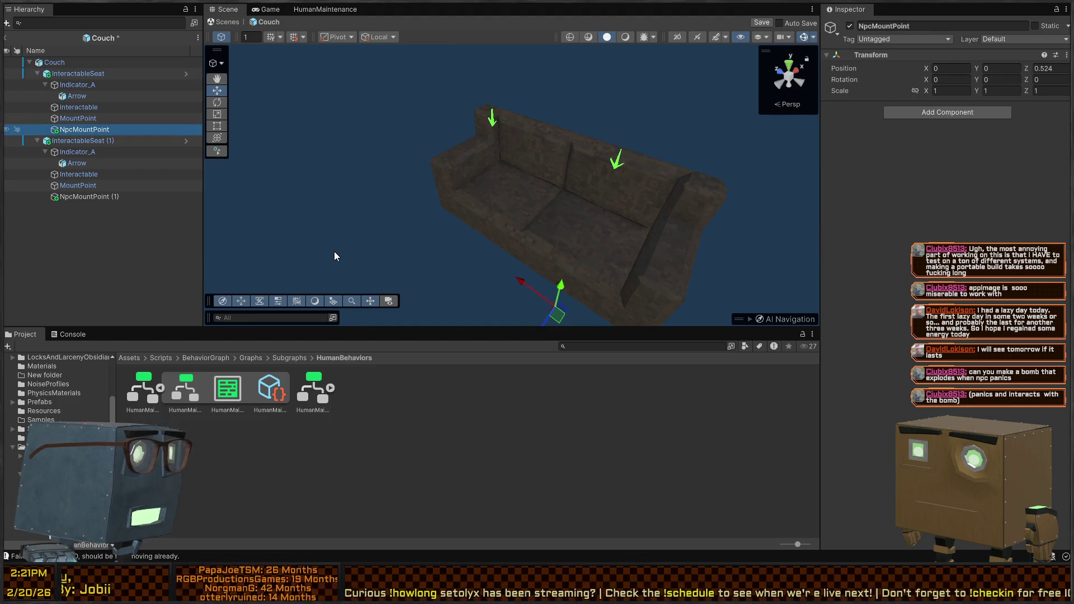
pyautogui.click(117, 209)
pyautogui.press('Delete')
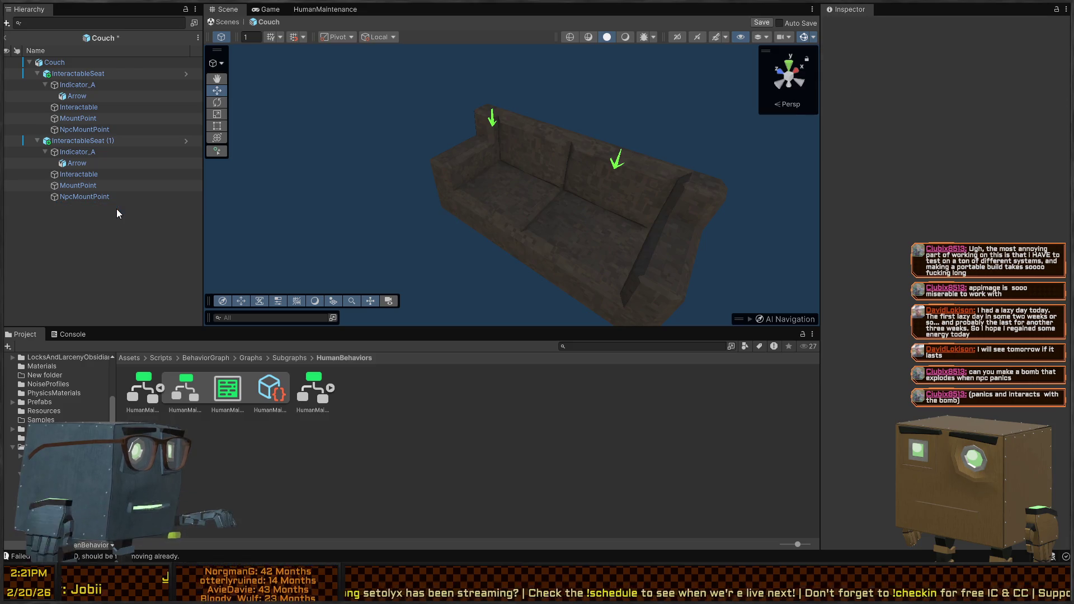
# Open the InteractableSeat prefab and assign NpcMountPoint as the Interactable's Npc Interact Point.
pyautogui.doubleClick(506, 286)
pyautogui.click(86, 118)
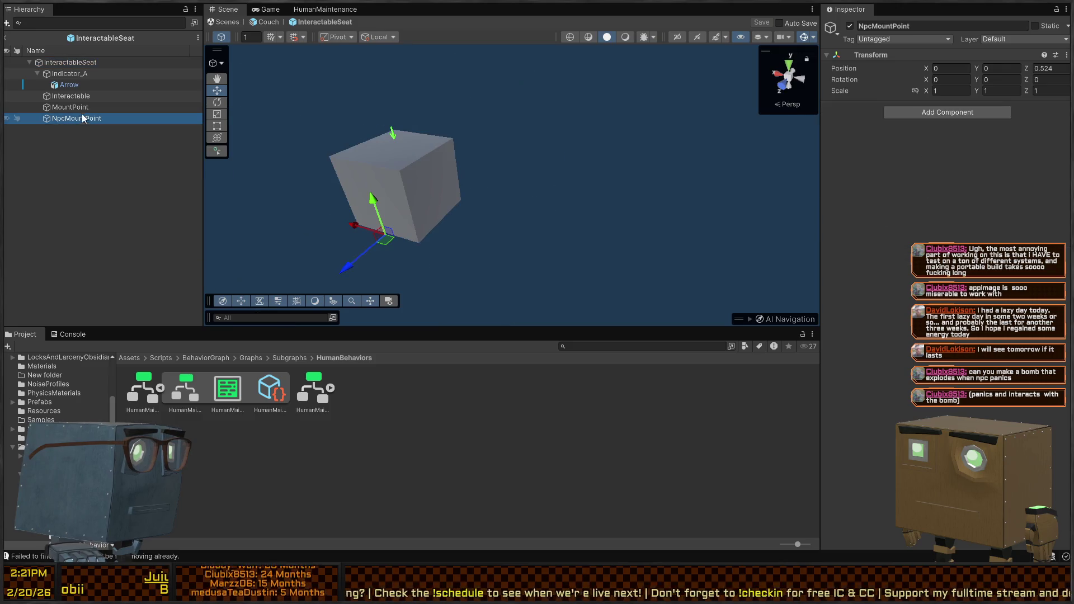
pyautogui.click(67, 73)
pyautogui.click(81, 63)
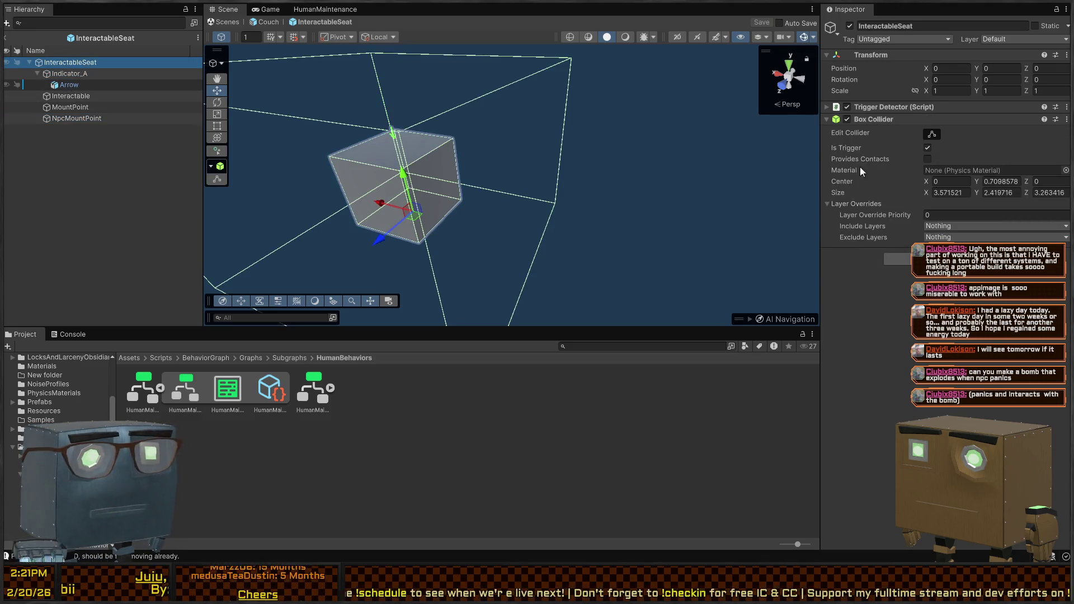
pyautogui.click(99, 74)
pyautogui.click(82, 97)
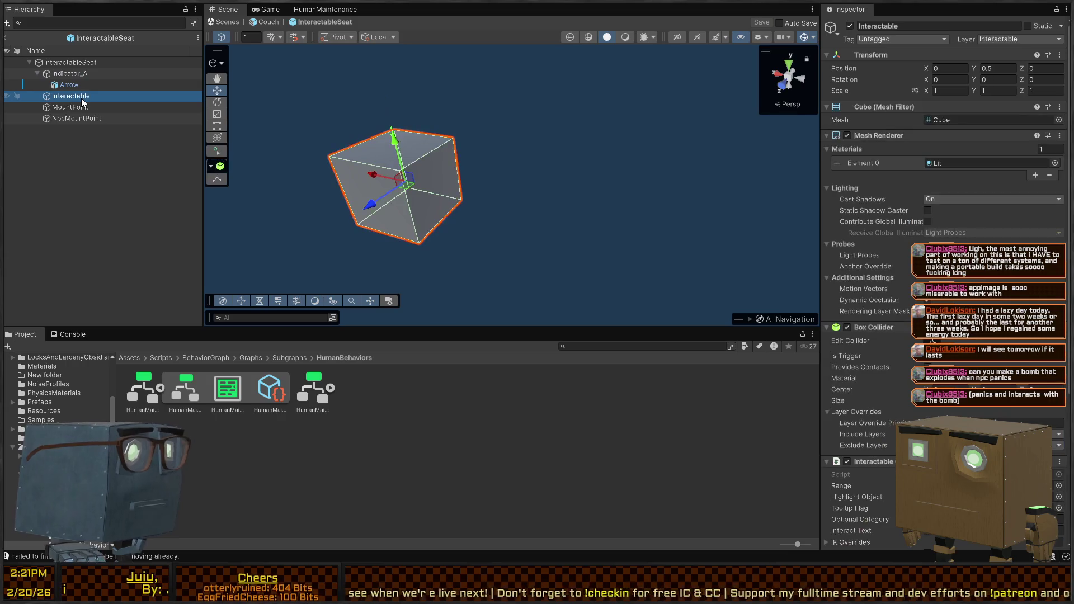
pyautogui.scroll(-10, 993, 411)
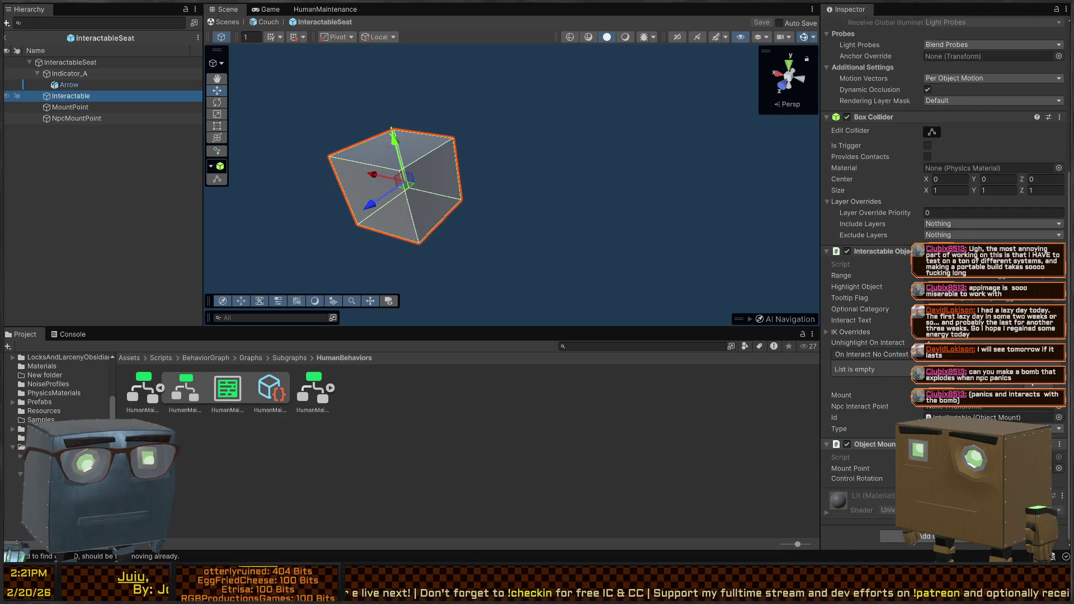
pyautogui.click(984, 468)
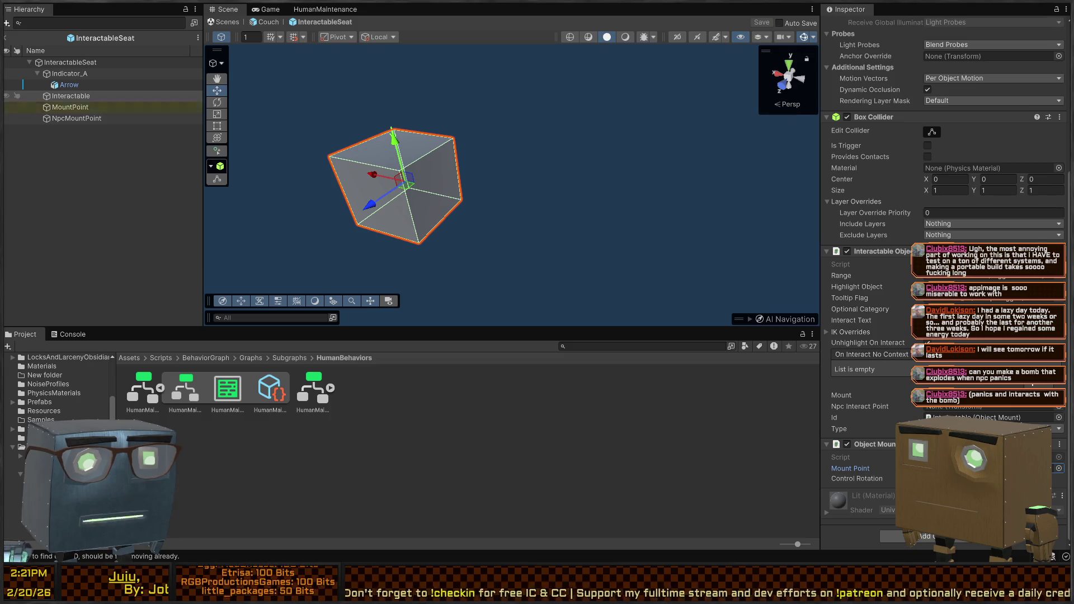
pyautogui.moveTo(78, 120); pyautogui.dragTo(950, 407)
# Rename it NpcInteractPoint, save the InteractableSeat prefab, and return to the Couch prefab.
pyautogui.click(83, 119)
pyautogui.click(83, 120)
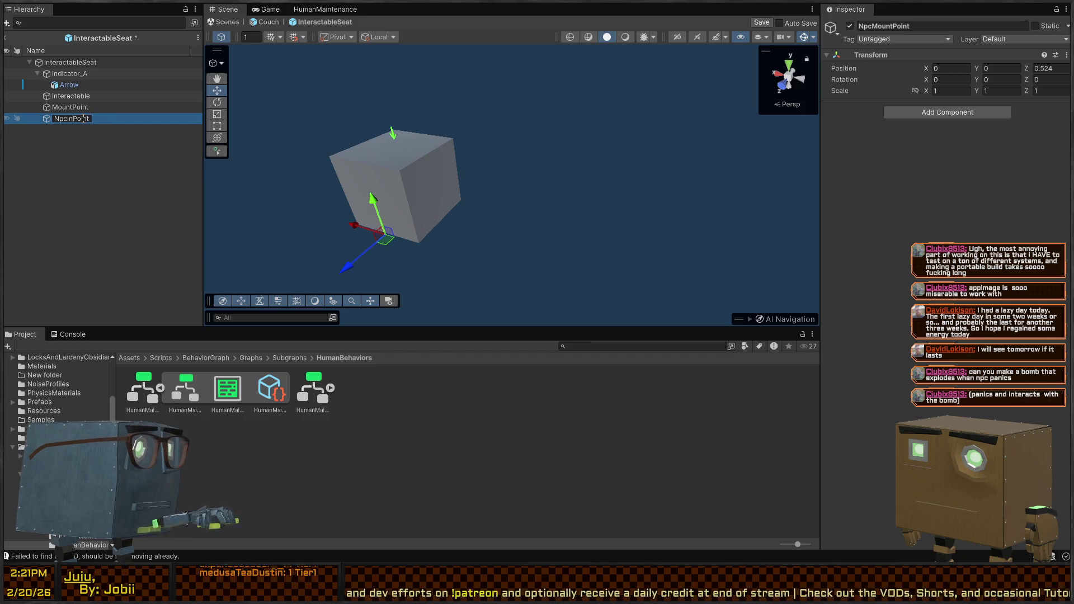
pyautogui.hotkey('ctrl', 's')
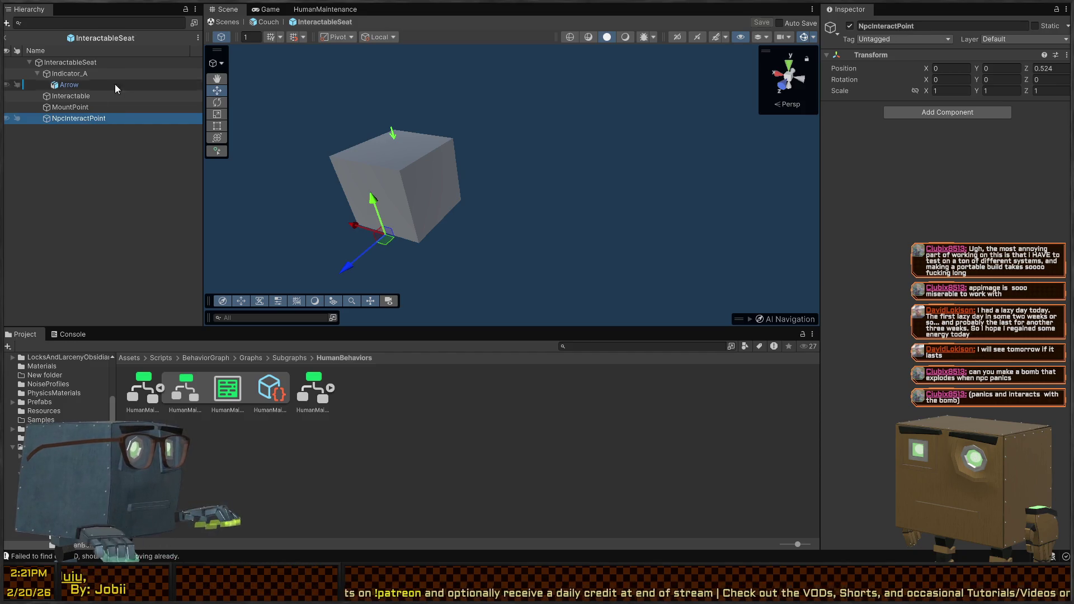
pyautogui.click(250, 24)
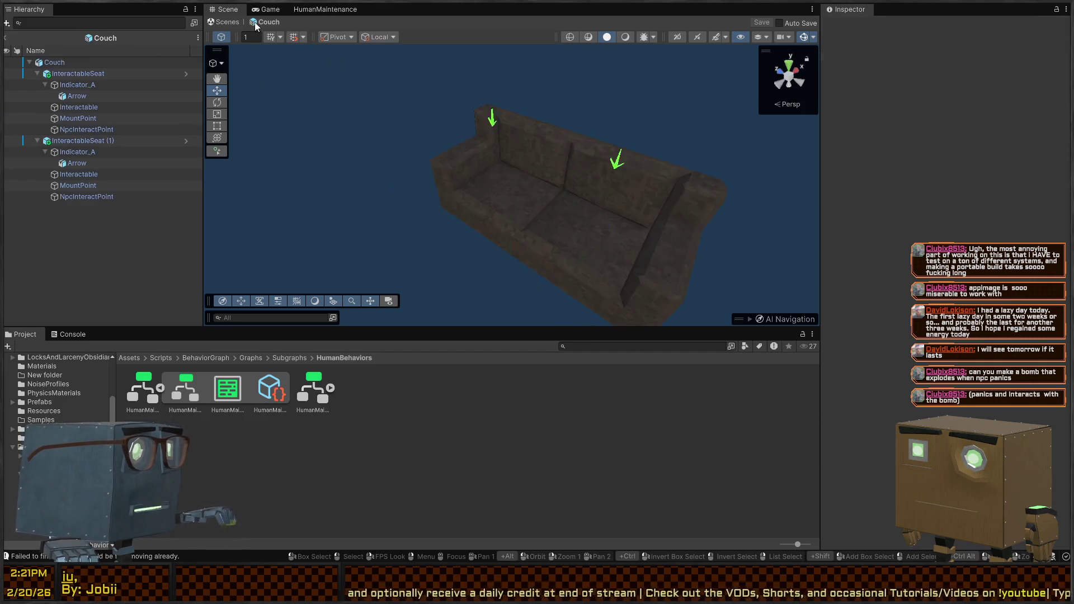
# Return to the Mission 1 Remake2 scene and open the Kitchen Chair (3) prefab at the dining table.
pyautogui.click(227, 22)
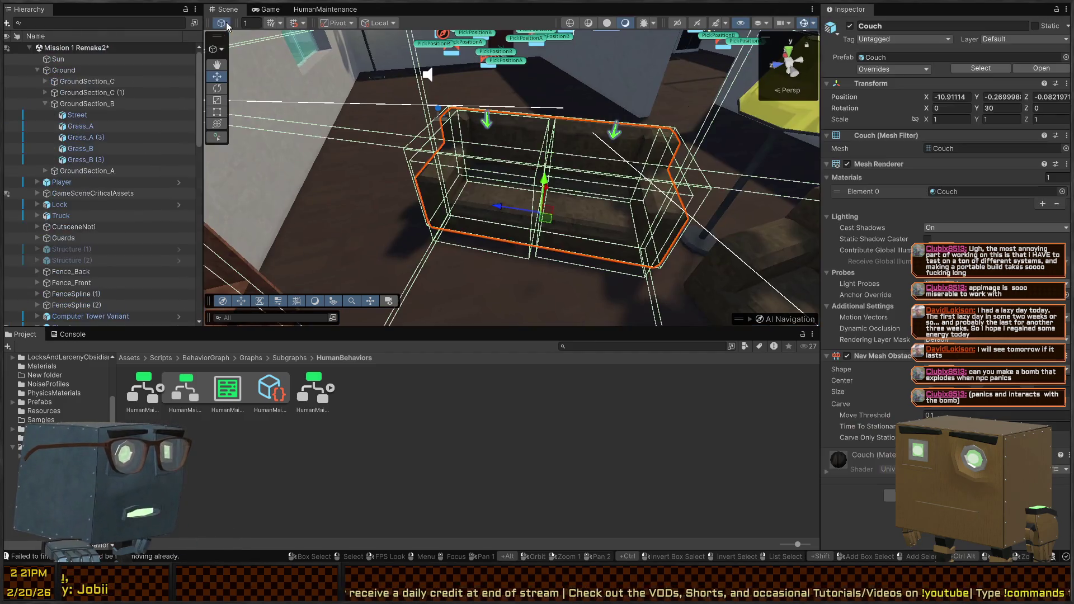
pyautogui.press('w')
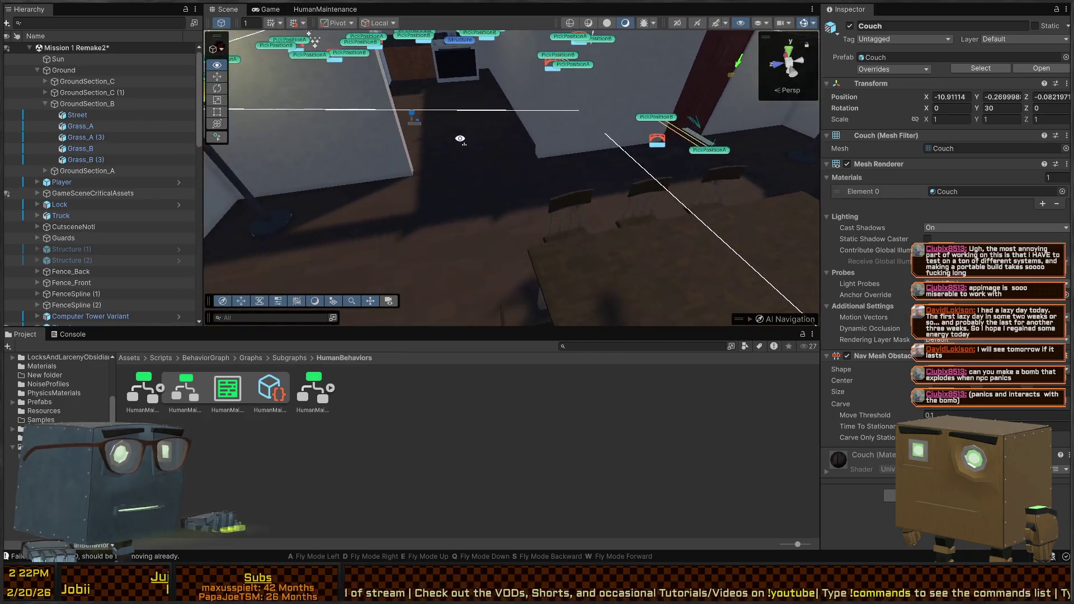
pyautogui.click(512, 161)
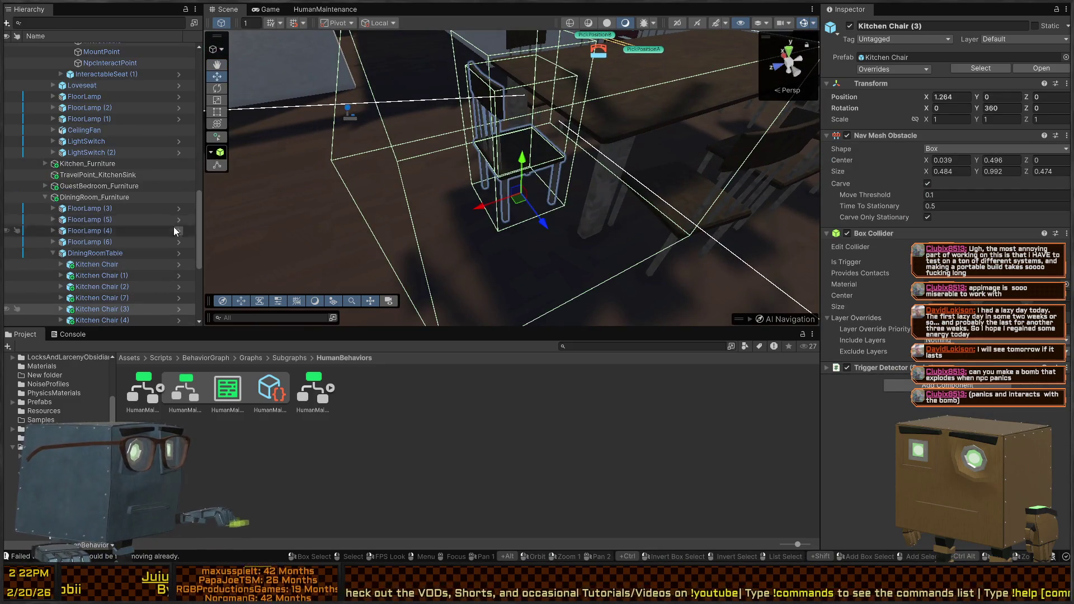
pyautogui.click(179, 309)
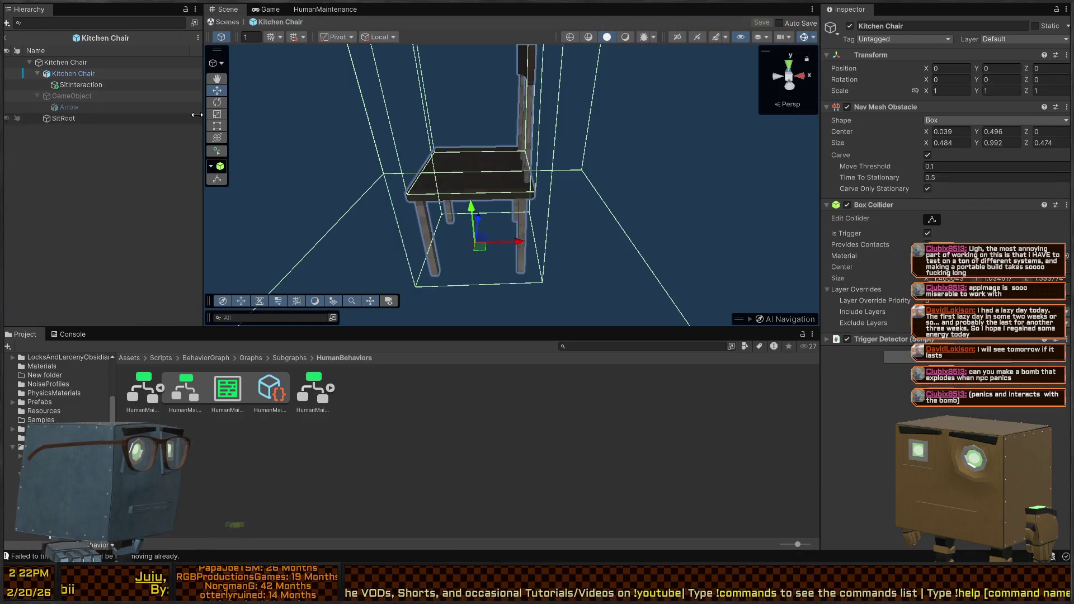
# Add an empty child named NpcInteractPoint to the Kitchen Chair at Z -0.385.
pyautogui.click(75, 63)
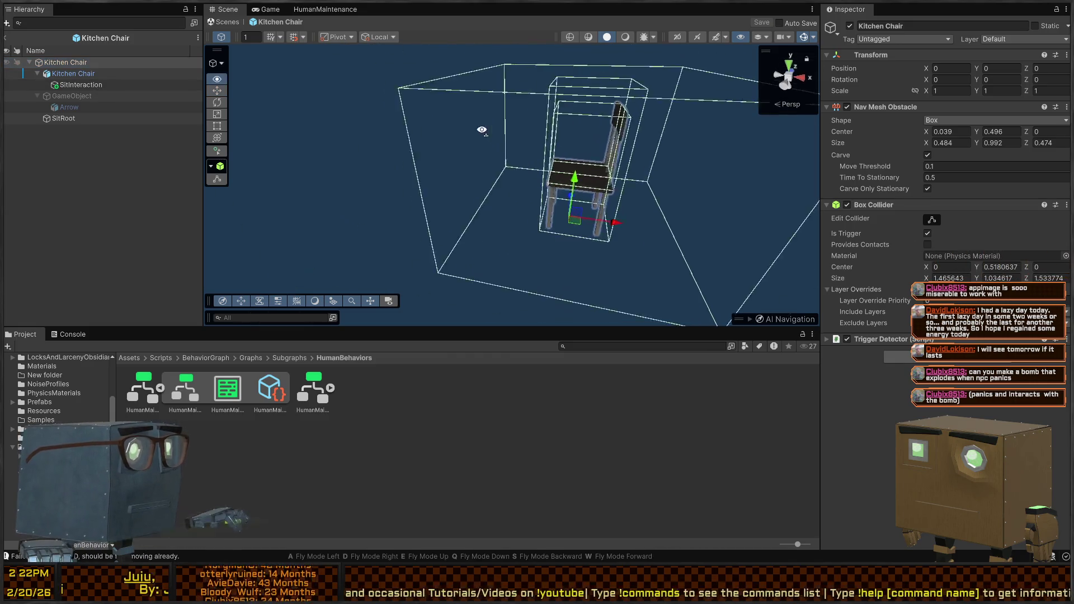
pyautogui.moveTo(378, 144); pyautogui.dragTo(289, 129)
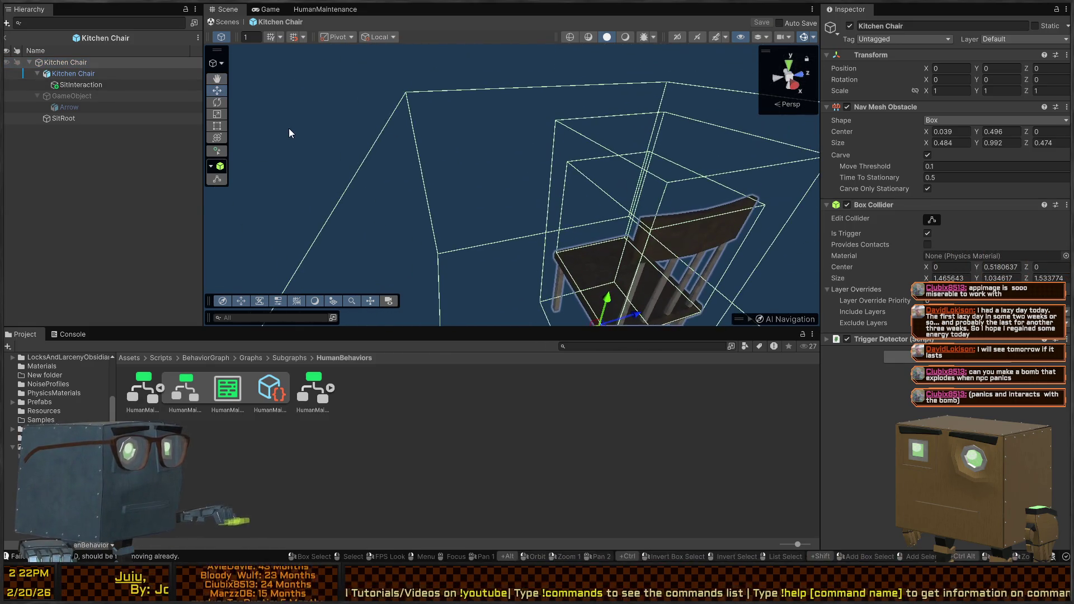
pyautogui.moveTo(410, 126)
pyautogui.mouseDown()
pyautogui.moveTo(479, 103)
pyautogui.moveTo(516, 138)
pyautogui.moveTo(481, 132)
pyautogui.moveTo(484, 121)
pyautogui.moveTo(482, 137)
pyautogui.mouseUp()
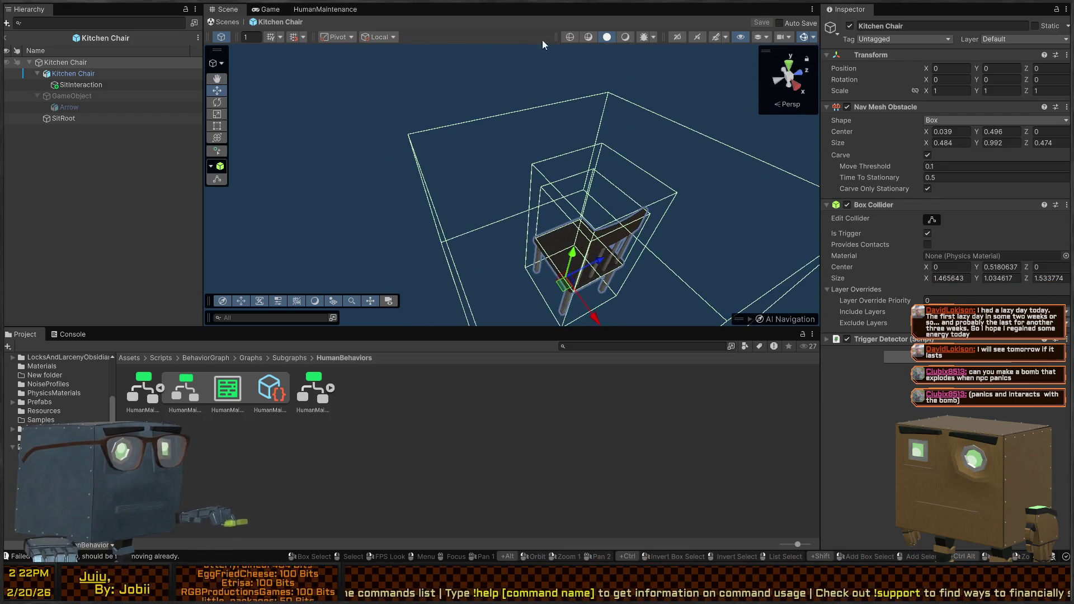
pyautogui.moveTo(548, 119); pyautogui.dragTo(558, 144)
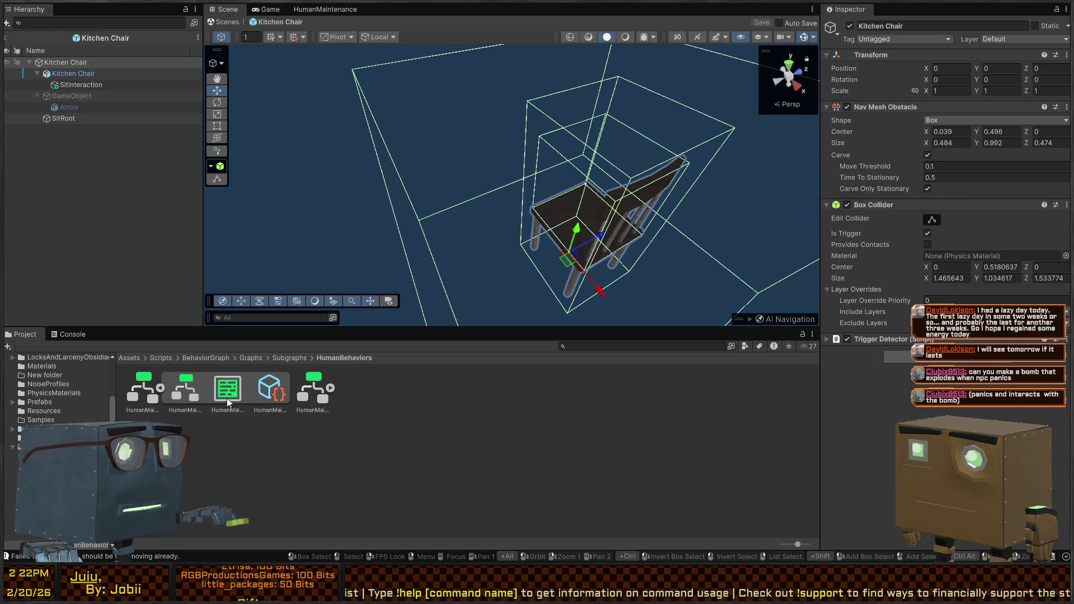
pyautogui.click(70, 73)
pyautogui.click(73, 63)
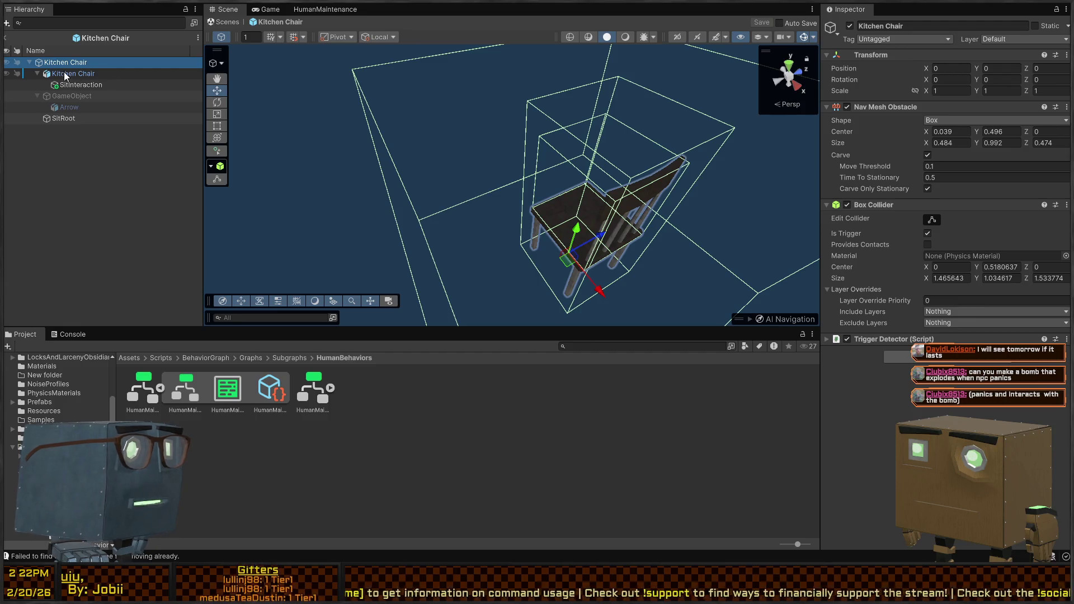
pyautogui.click(62, 73)
pyautogui.click(68, 63)
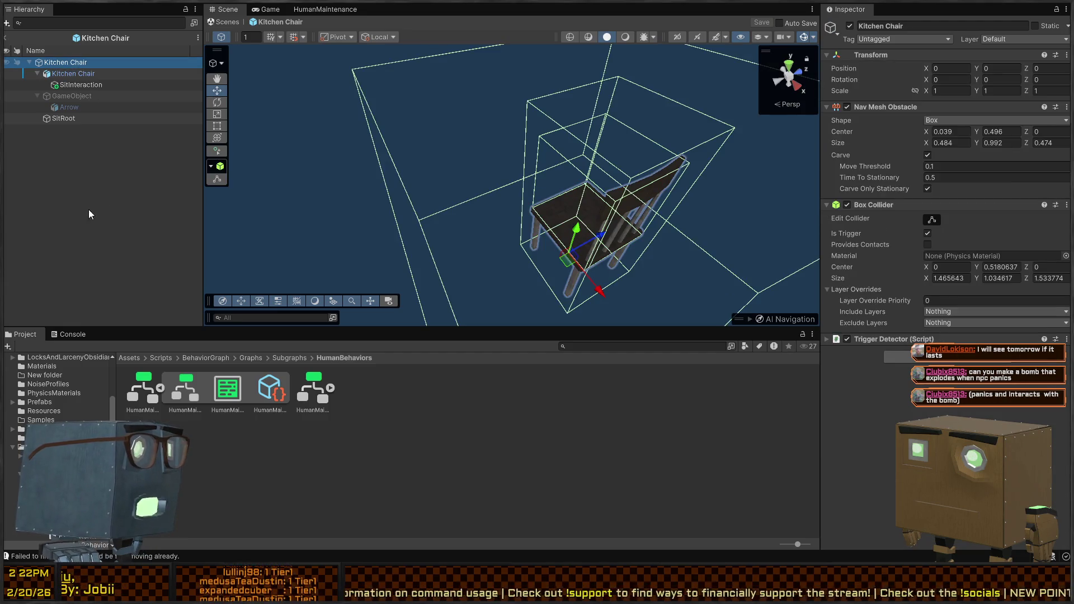
pyautogui.hotkey('ctrl', 'shift', 'n')
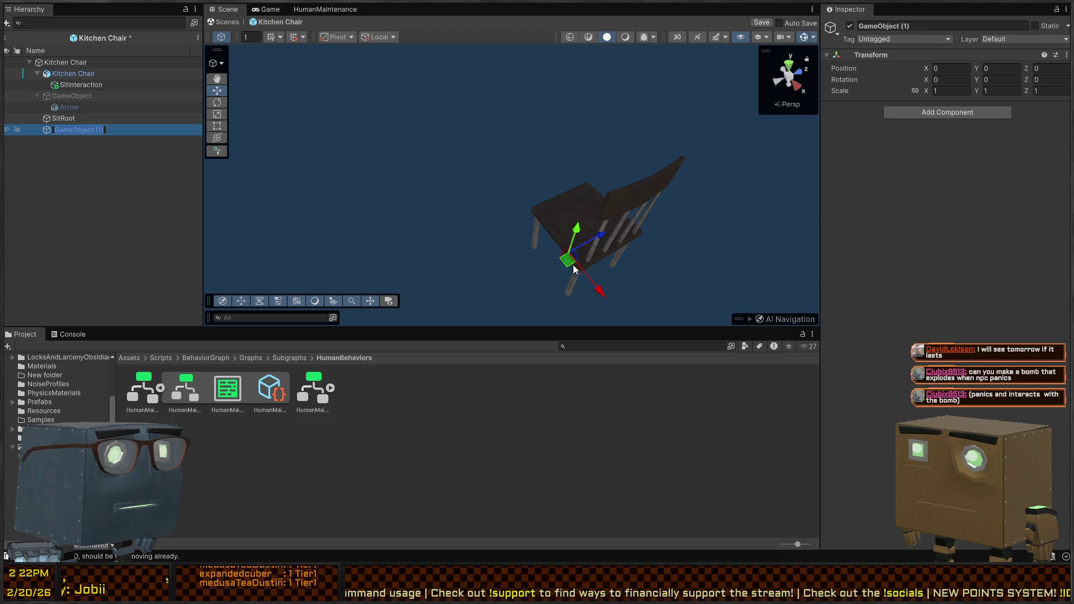
pyautogui.moveTo(597, 239); pyautogui.dragTo(547, 262)
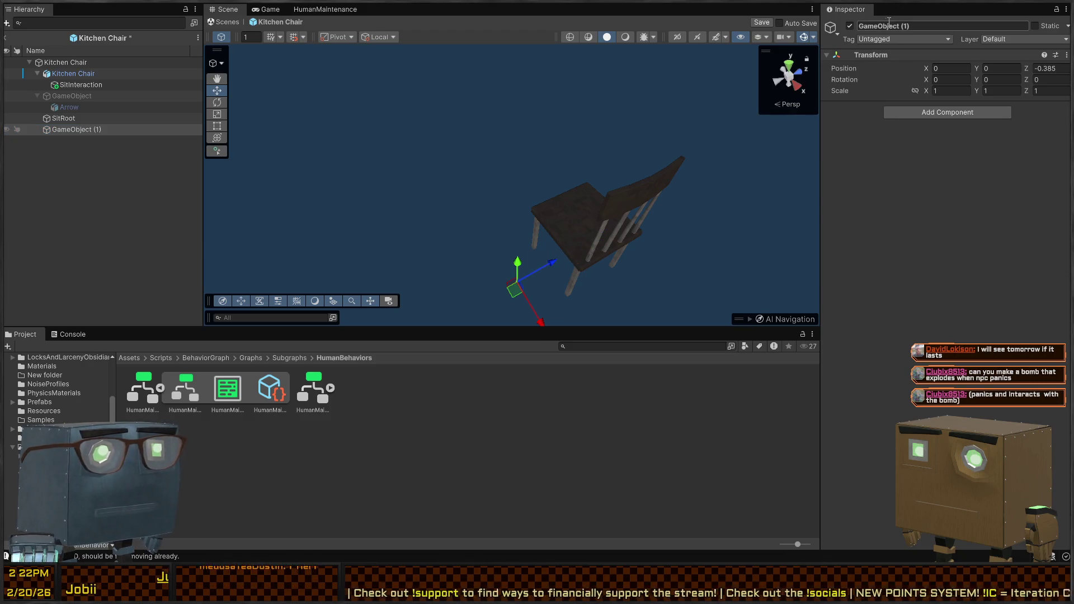
pyautogui.write('NpcInteractPoint')
pyautogui.press('Return')
# Assign NpcInteractPoint to the chair's Npc Interact Point, save the prefab, and return to the scene.
pyautogui.click(100, 63)
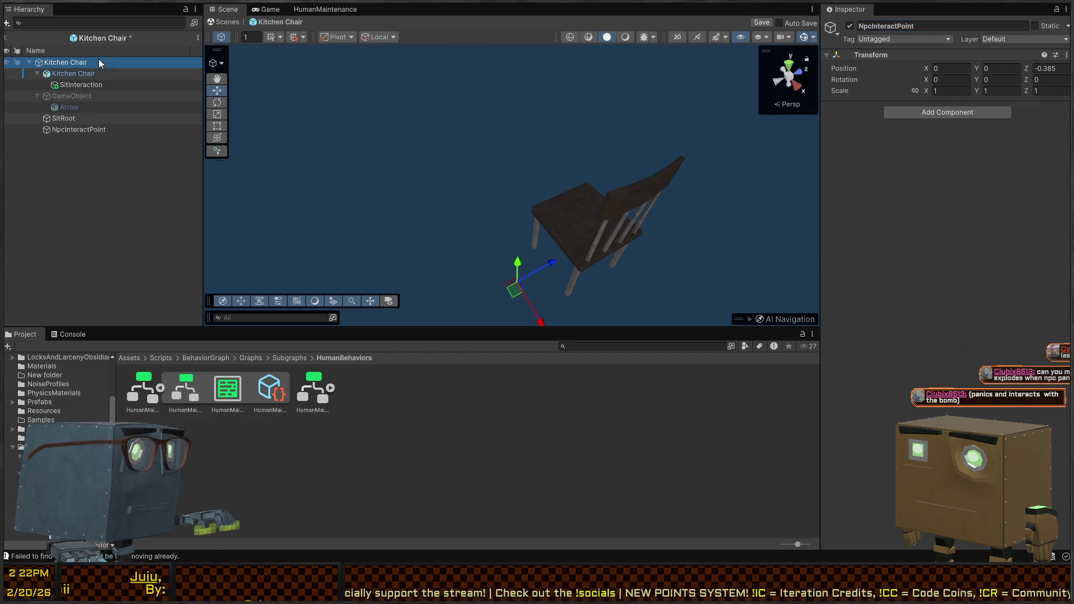
pyautogui.click(78, 73)
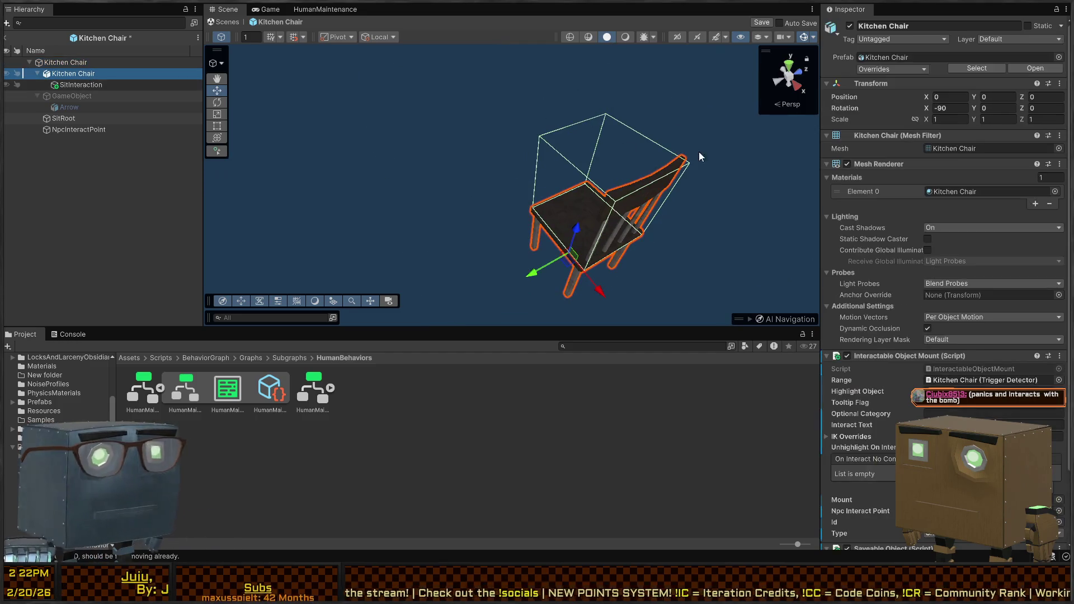
pyautogui.scroll(-3, 940, 252)
pyautogui.click(74, 129)
pyautogui.moveTo(73, 132); pyautogui.dragTo(958, 353)
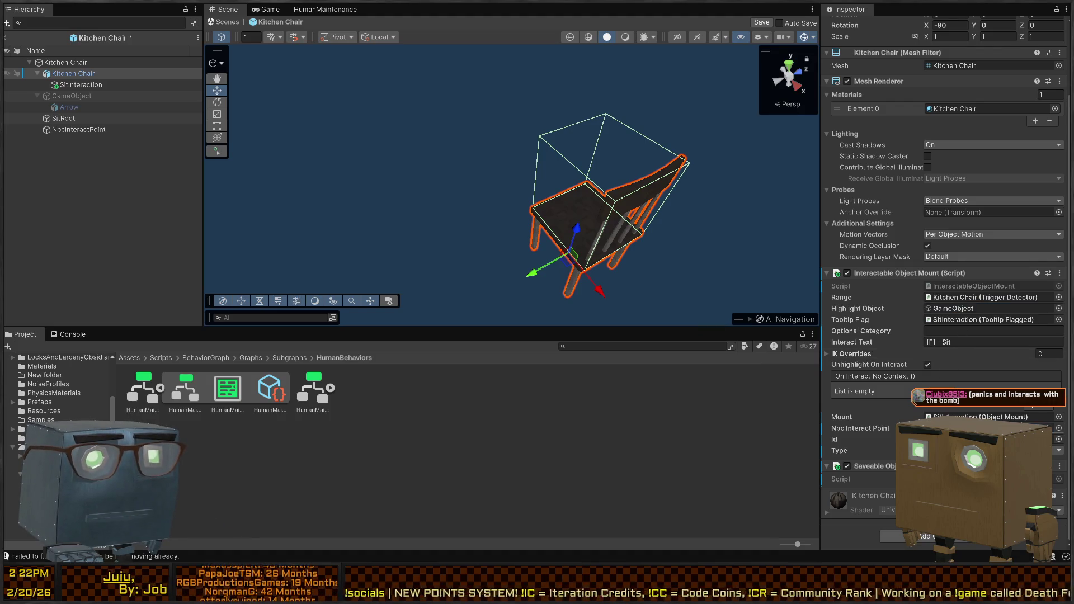
pyautogui.hotkey('ctrl', 's')
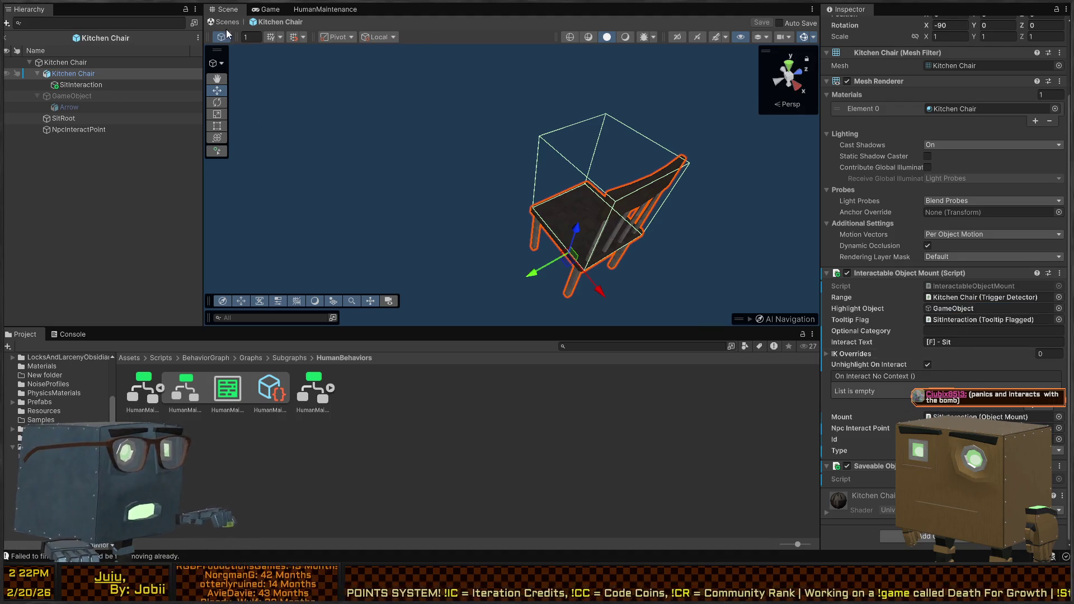
pyautogui.click(232, 25)
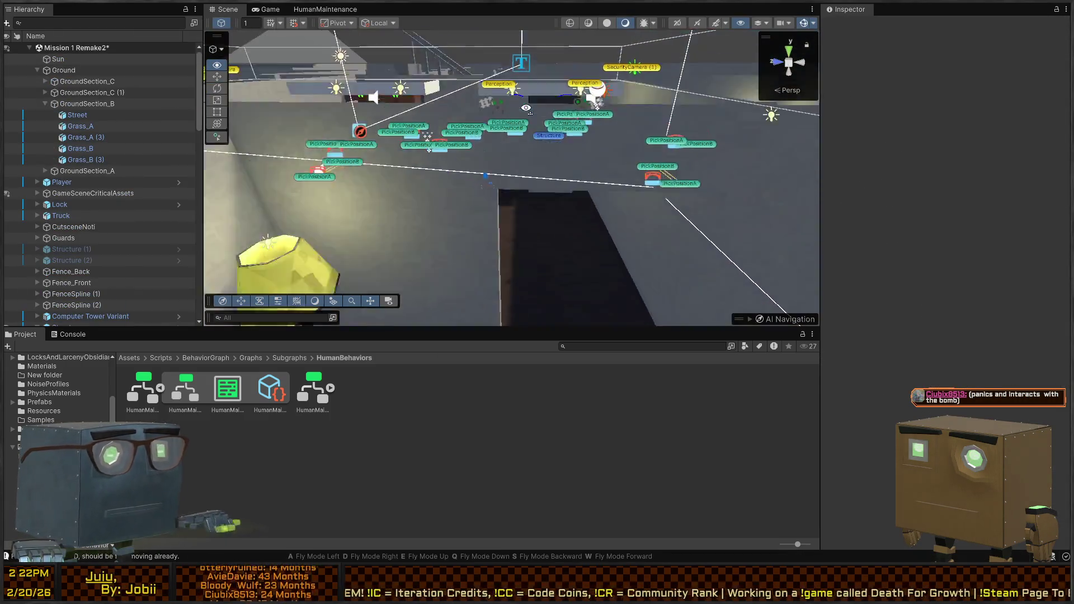
# Select the single bed in the bedroom and open the Bed prefab.
pyautogui.moveTo(364, 123)
pyautogui.mouseDown()
pyautogui.moveTo(532, 174)
pyautogui.moveTo(568, 171)
pyautogui.moveTo(552, 166)
pyautogui.mouseUp()
pyautogui.click(492, 235)
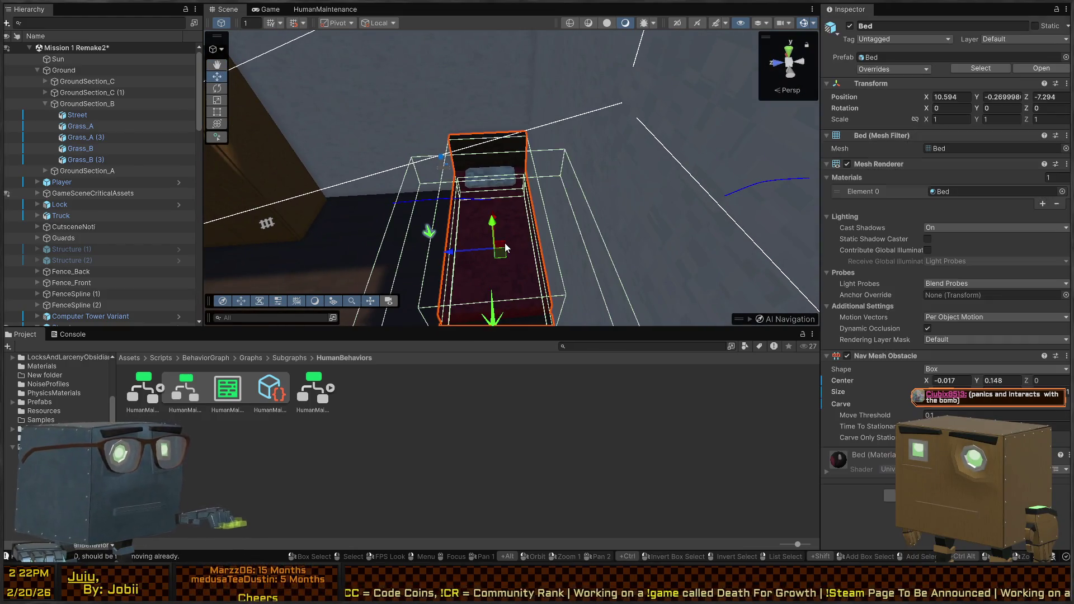
pyautogui.click(179, 309)
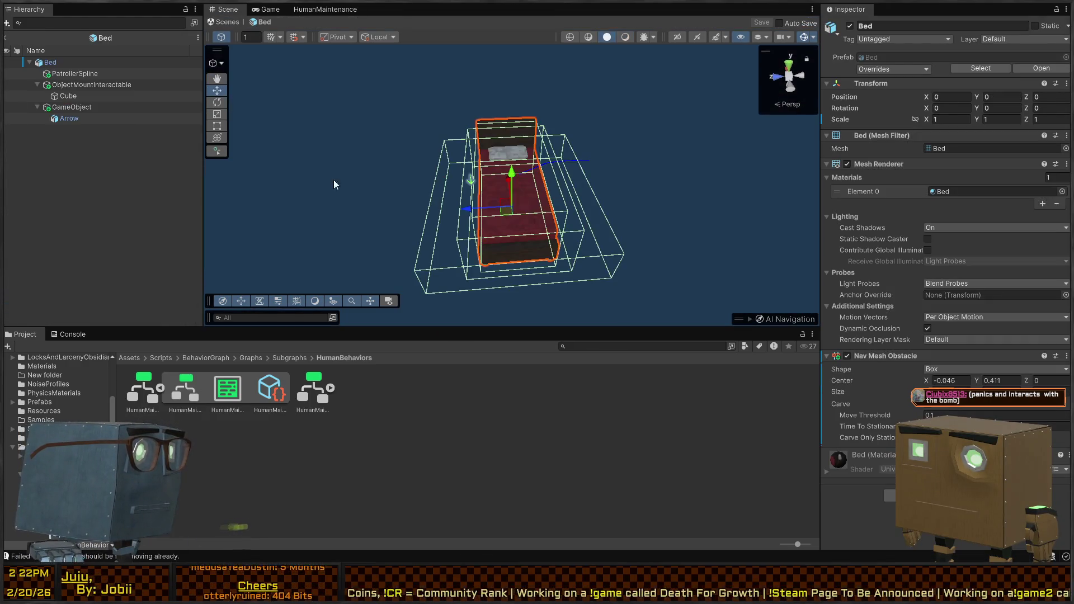
# Inspect the Bed prefab's children and ObjectMountInteractable settings, then select Arrow.
pyautogui.click(99, 116)
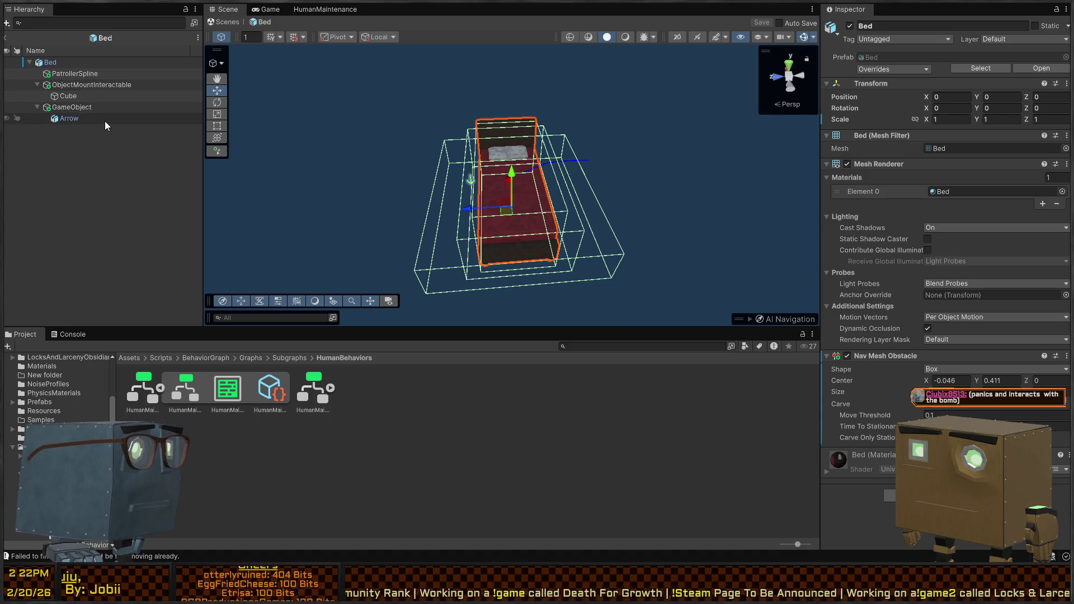
pyautogui.click(71, 77)
pyautogui.click(76, 87)
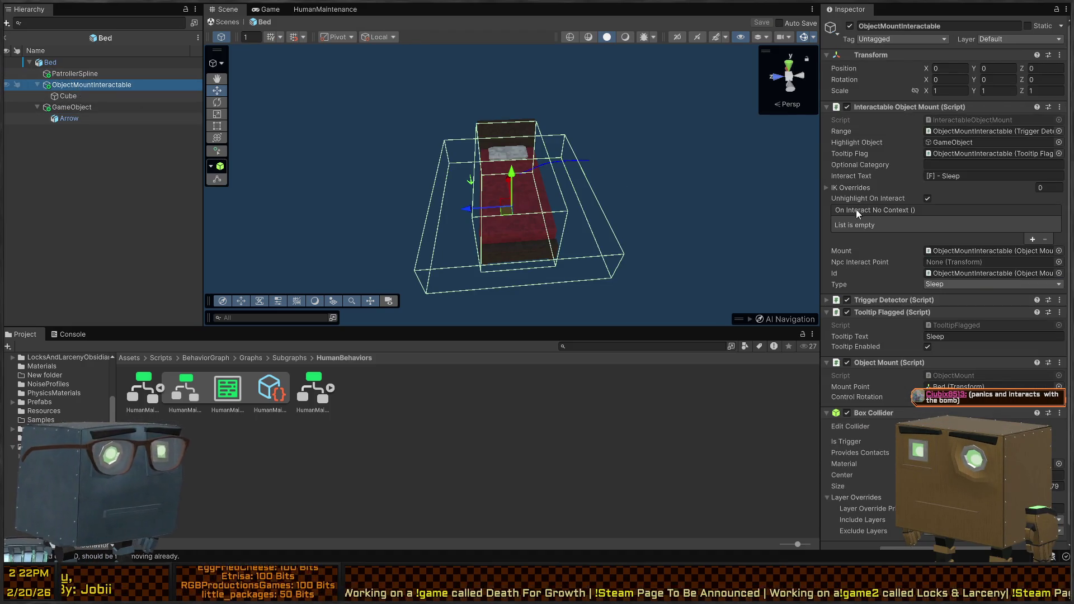
pyautogui.scroll(-1, 912, 227)
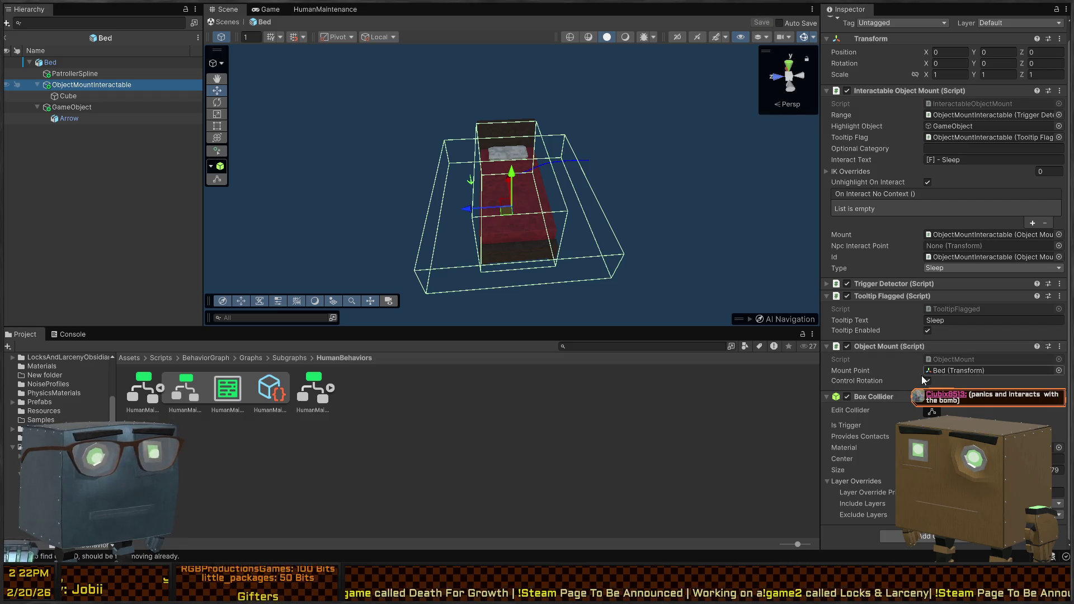
pyautogui.scroll(1, 906, 258)
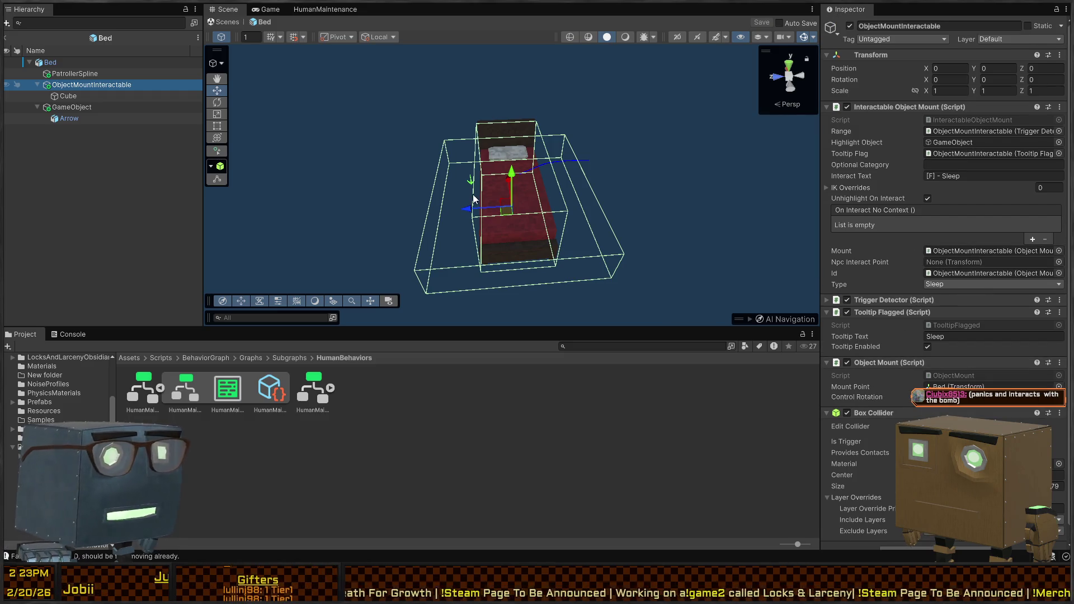
pyautogui.click(80, 95)
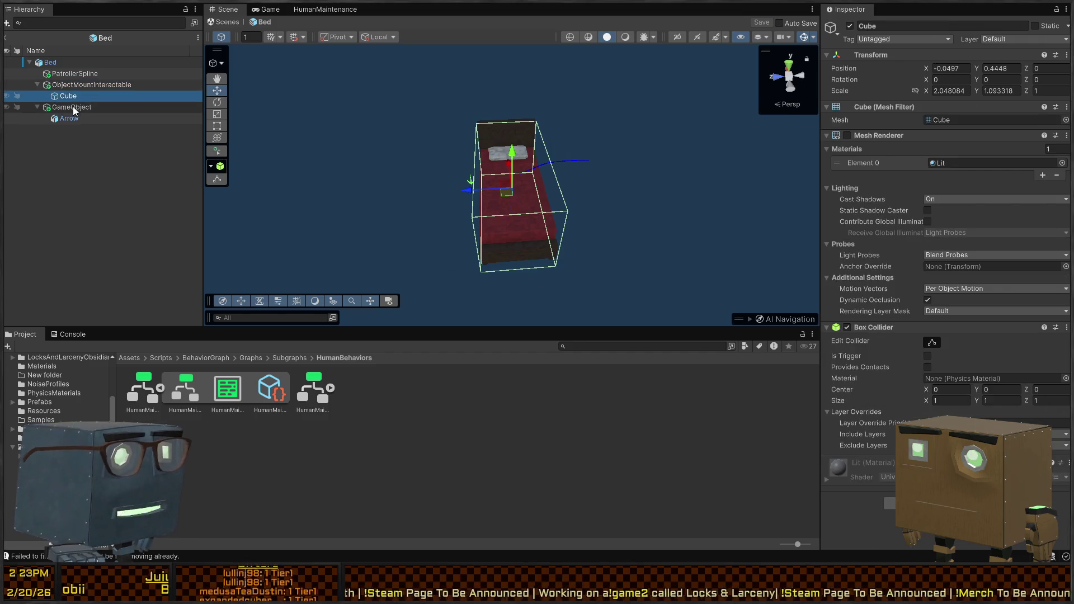
pyautogui.click(73, 106)
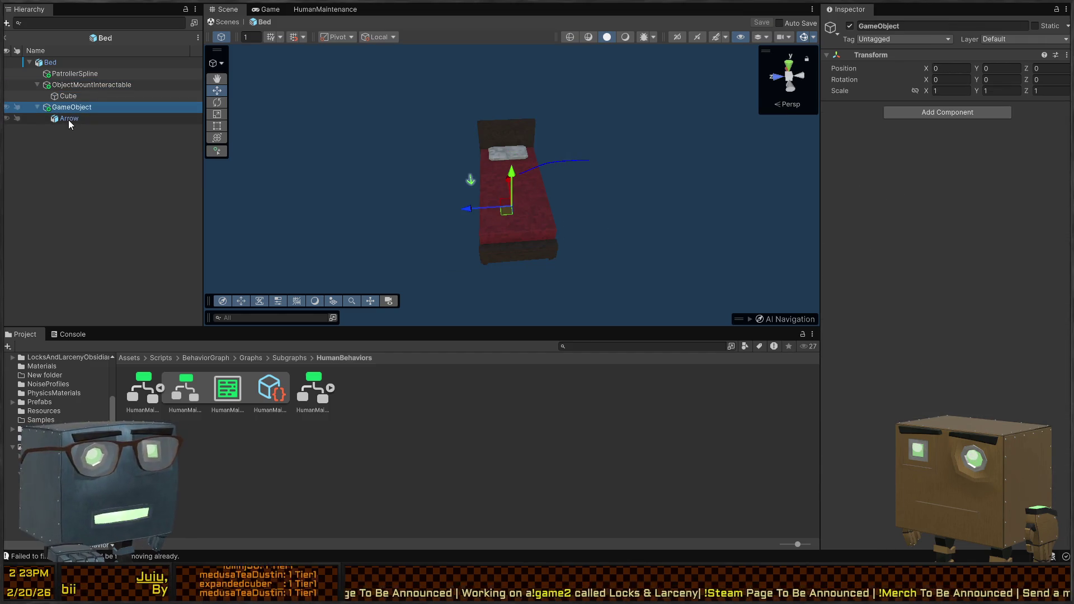
pyautogui.click(68, 119)
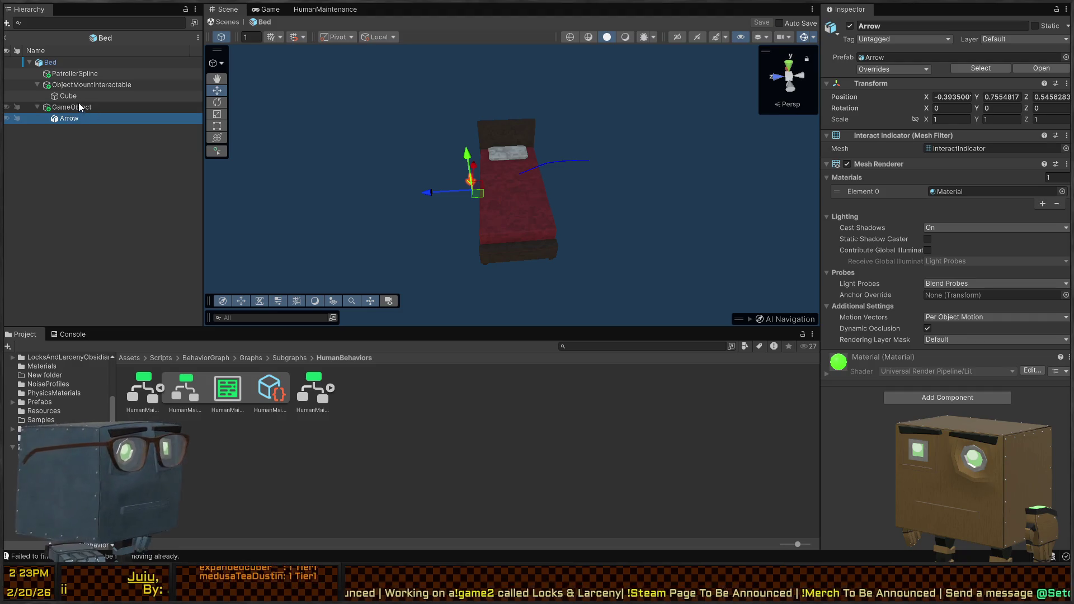
# Move the Arrow indicator onto the pillow at X 0.6, Z 0.003.
pyautogui.rightClick(519, 164)
pyautogui.moveTo(579, 230)
pyautogui.mouseDown()
pyautogui.moveTo(569, 232)
pyautogui.moveTo(607, 178)
pyautogui.moveTo(603, 146)
pyautogui.mouseUp()
pyautogui.moveTo(602, 209)
pyautogui.mouseDown()
pyautogui.moveTo(510, 219)
pyautogui.moveTo(492, 212)
pyautogui.moveTo(509, 180)
pyautogui.mouseUp()
pyautogui.moveTo(369, 240)
pyautogui.mouseDown()
pyautogui.moveTo(490, 261)
pyautogui.moveTo(491, 252)
pyautogui.mouseUp()
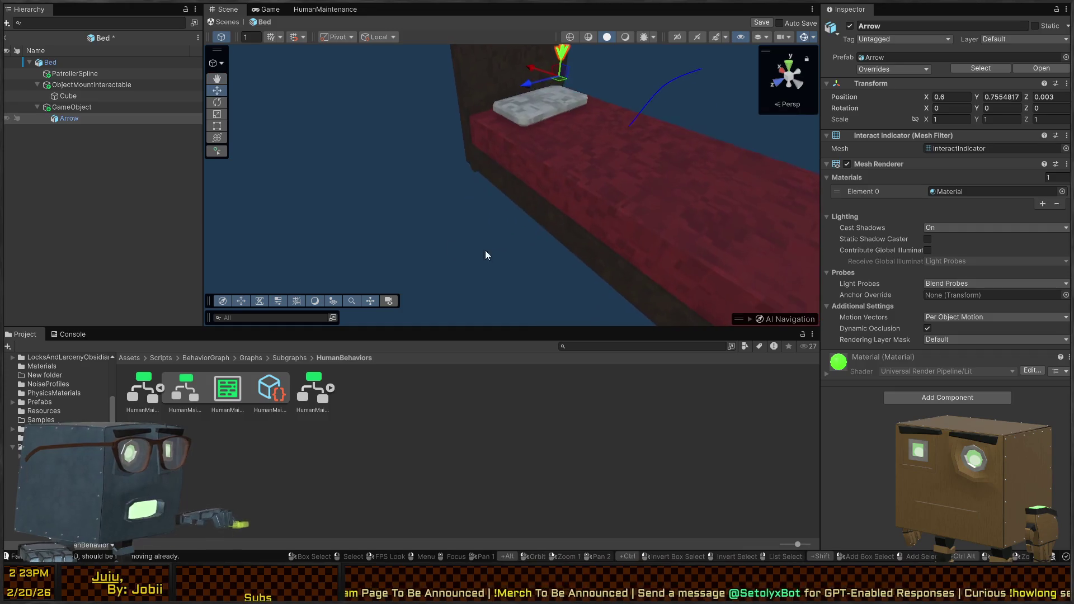
pyautogui.click(85, 62)
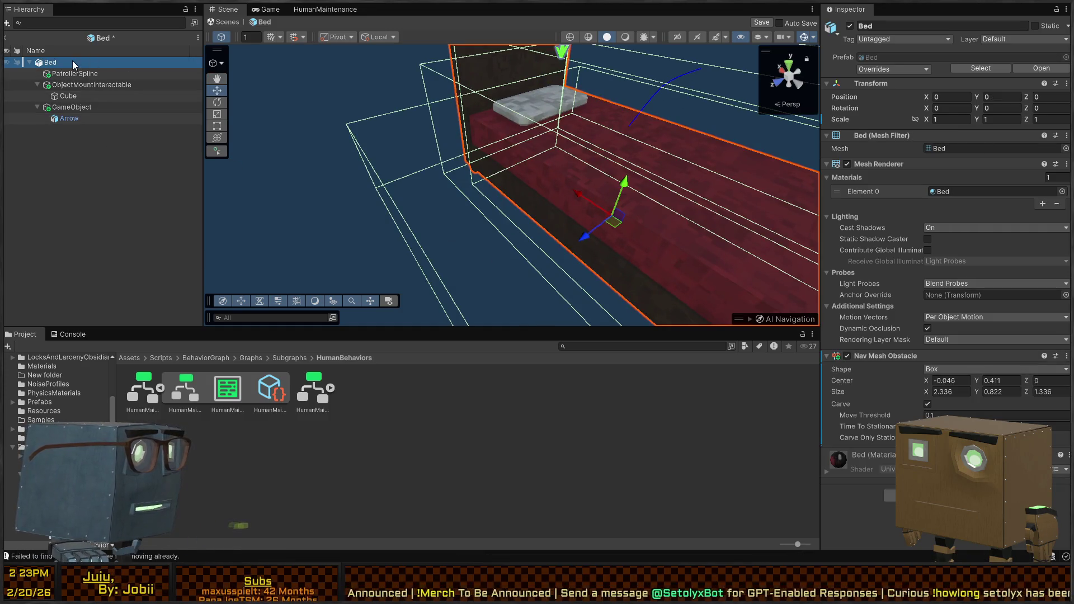
# Delete PatrollerSpline and add an empty child named NpcInteractPoint under Bed.
pyautogui.click(53, 73)
pyautogui.press('Delete')
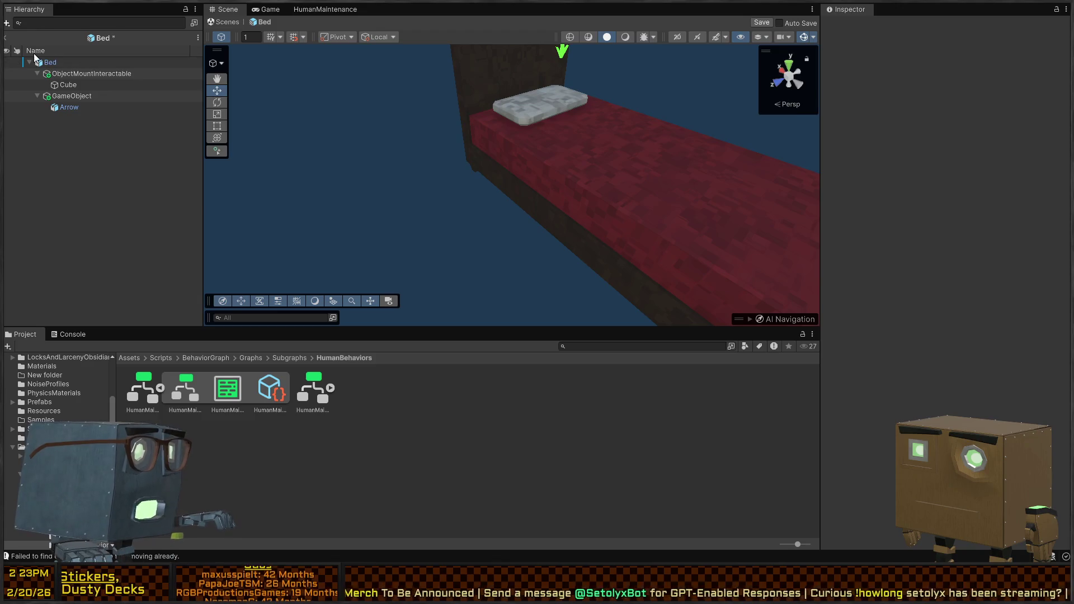
pyautogui.click(69, 62)
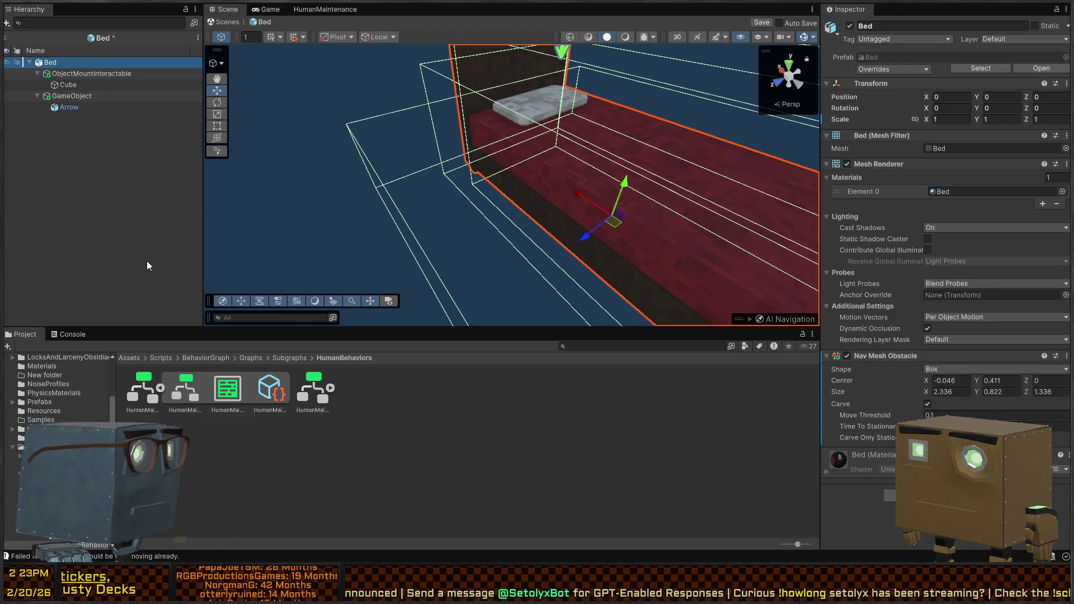
pyautogui.hotkey('ctrl', 'shift', 'n')
pyautogui.write('Npcl')
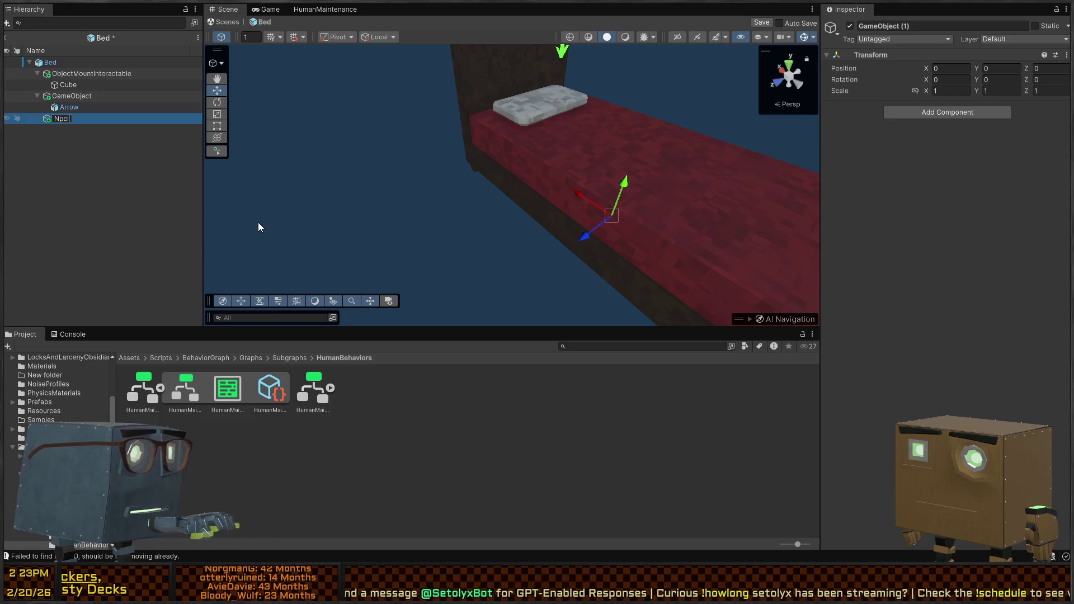
pyautogui.write('actPoint')
pyautogui.press('Return')
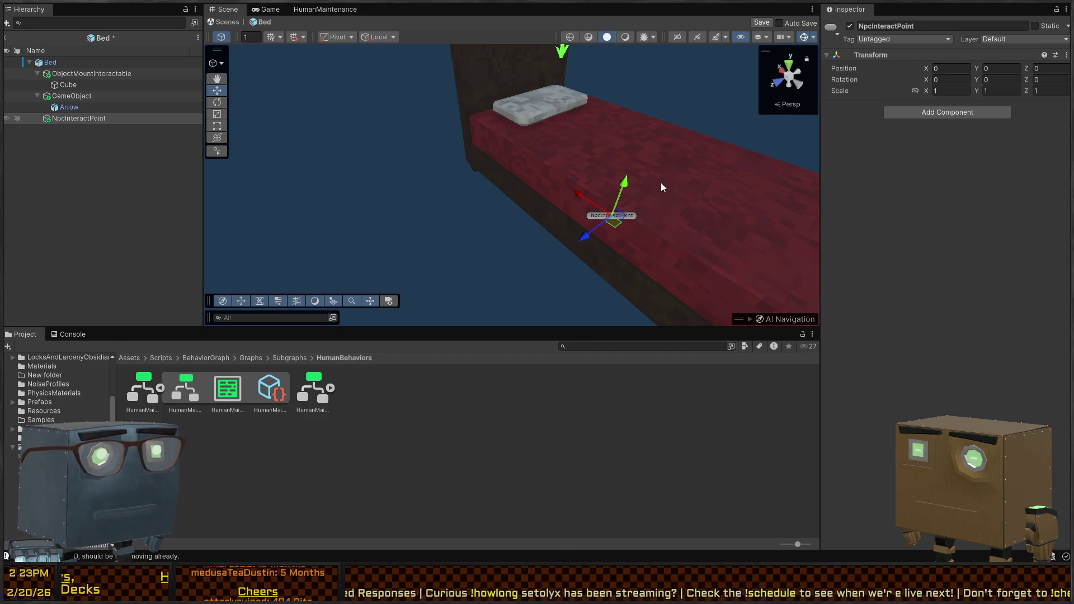
# Move NpcInteractPoint beside the bed, save, and assign it as ObjectMountInteractable's Npc Interact Point.
pyautogui.rightClick(615, 215)
pyautogui.moveTo(584, 237)
pyautogui.mouseDown()
pyautogui.moveTo(506, 251)
pyautogui.moveTo(495, 234)
pyautogui.mouseUp()
pyautogui.rightClick(614, 181)
pyautogui.hotkey('ctrl', 's')
pyautogui.rightClick(512, 184)
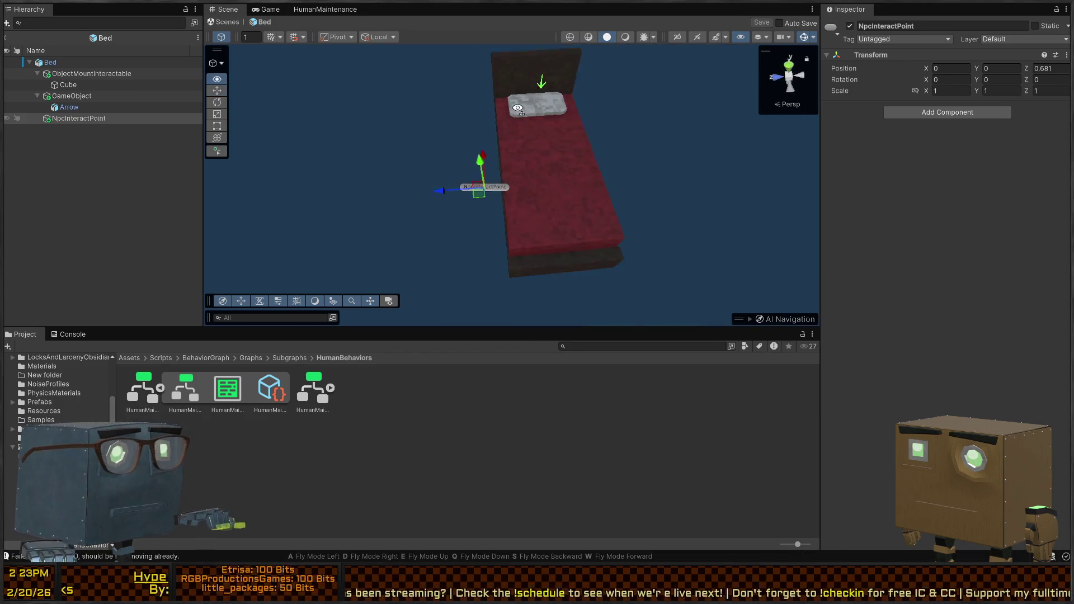
pyautogui.click(79, 74)
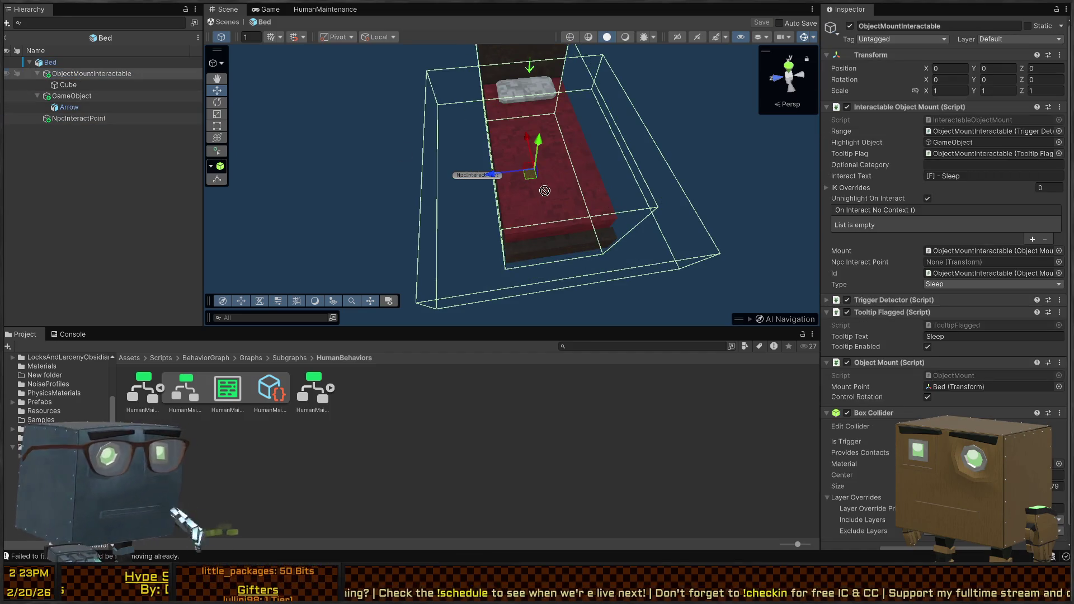
pyautogui.moveTo(79, 118)
pyautogui.mouseDown()
pyautogui.moveTo(984, 251)
pyautogui.moveTo(957, 263)
pyautogui.mouseUp()
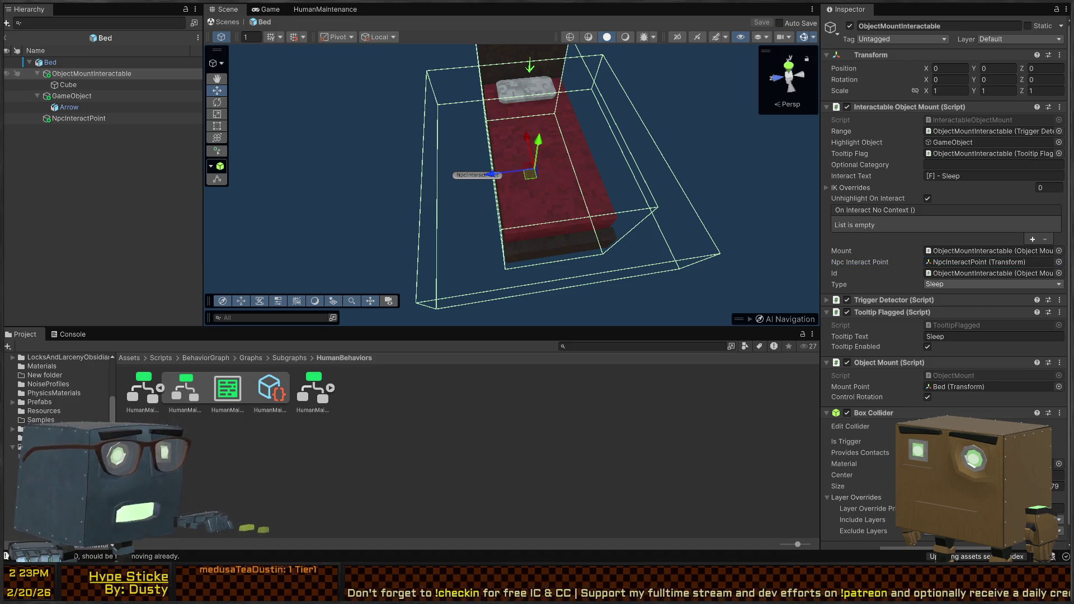
# Switch to the OrderMoveToSeatAction code in Visual Studio, adding then removing a stray line.
pyautogui.hotkey('alt', 'Tab')
pyautogui.press('Return')
pyautogui.write('\\')
pyautogui.press('Return')
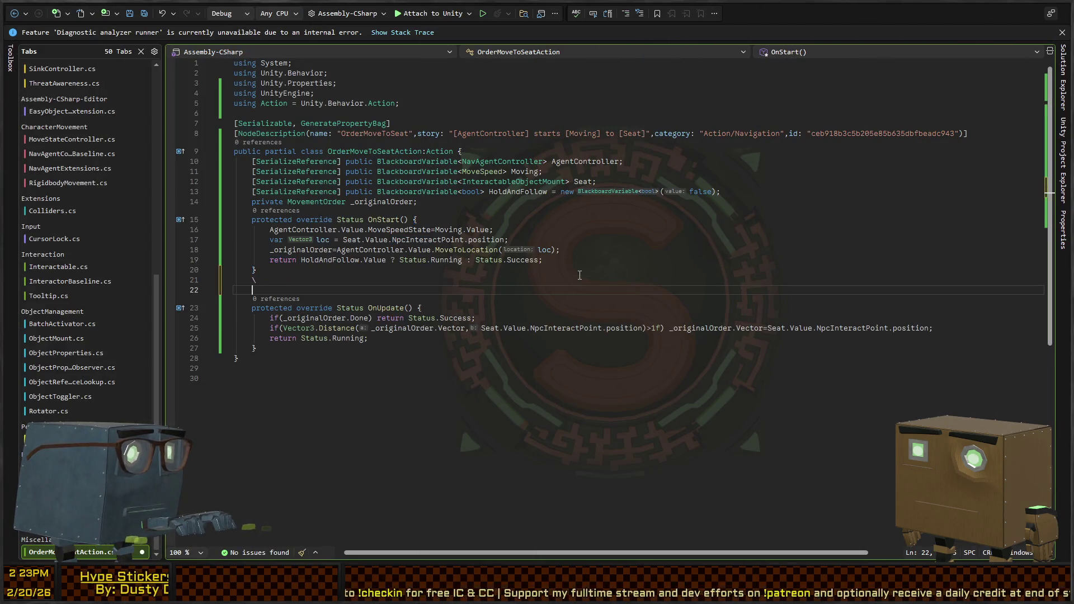
pyautogui.press('BackSpace')
pyautogui.press('BackSpace')
pyautogui.press('BackSpace')
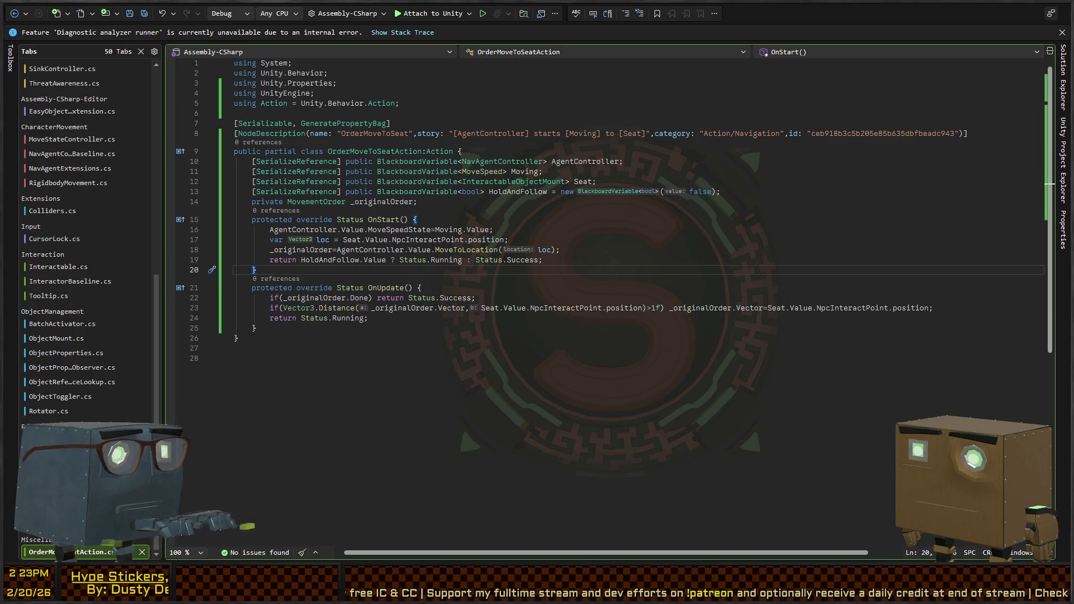
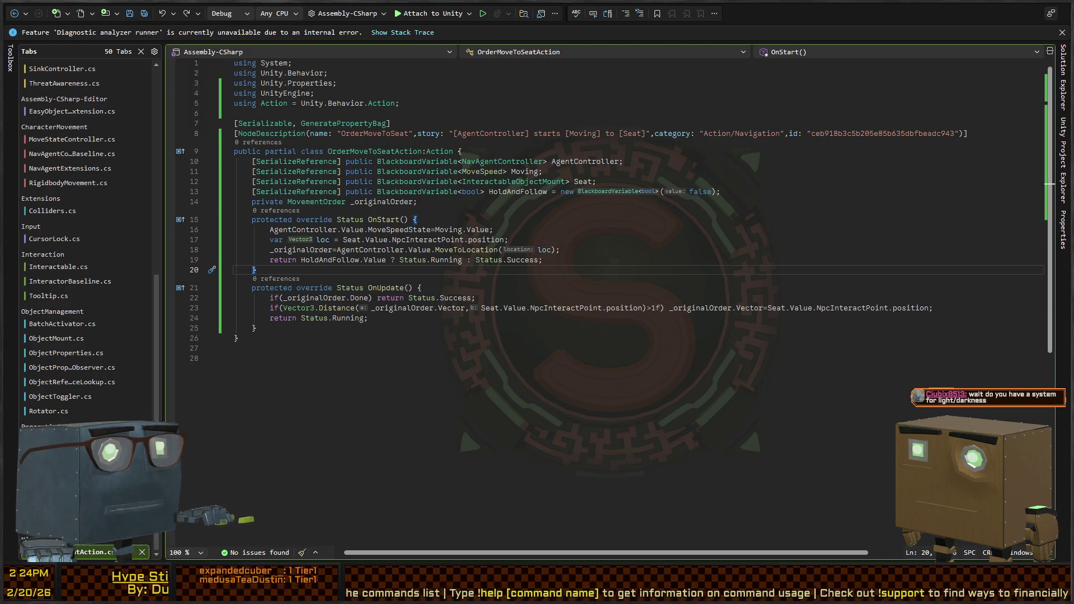
# Switch from Visual Studio back to Unity and leave the Bed prefab for the mission level.
pyautogui.hotkey('alt', 'Tab')
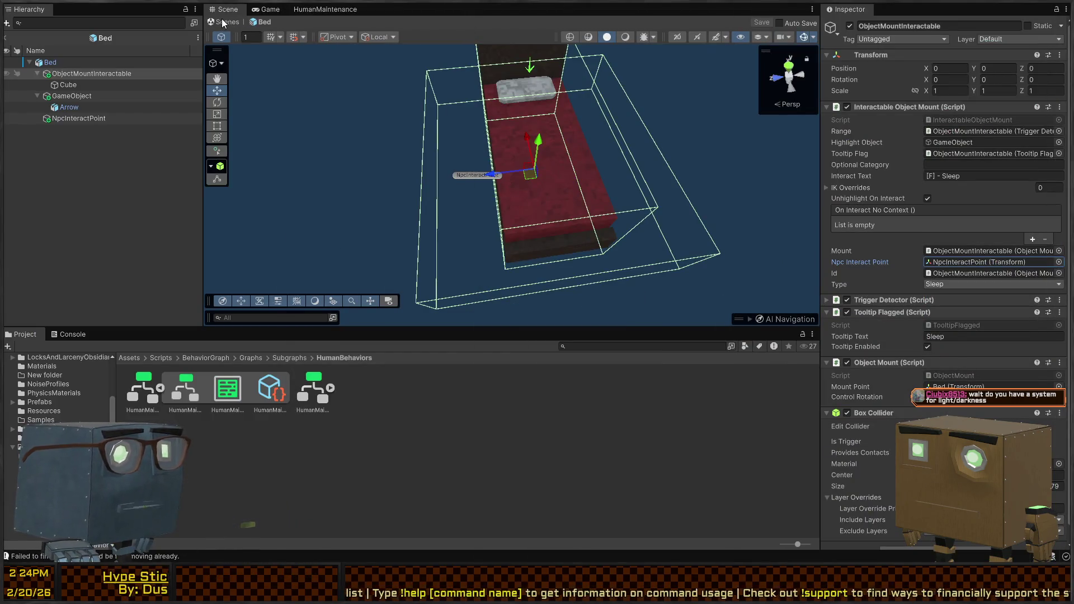
pyautogui.click(222, 21)
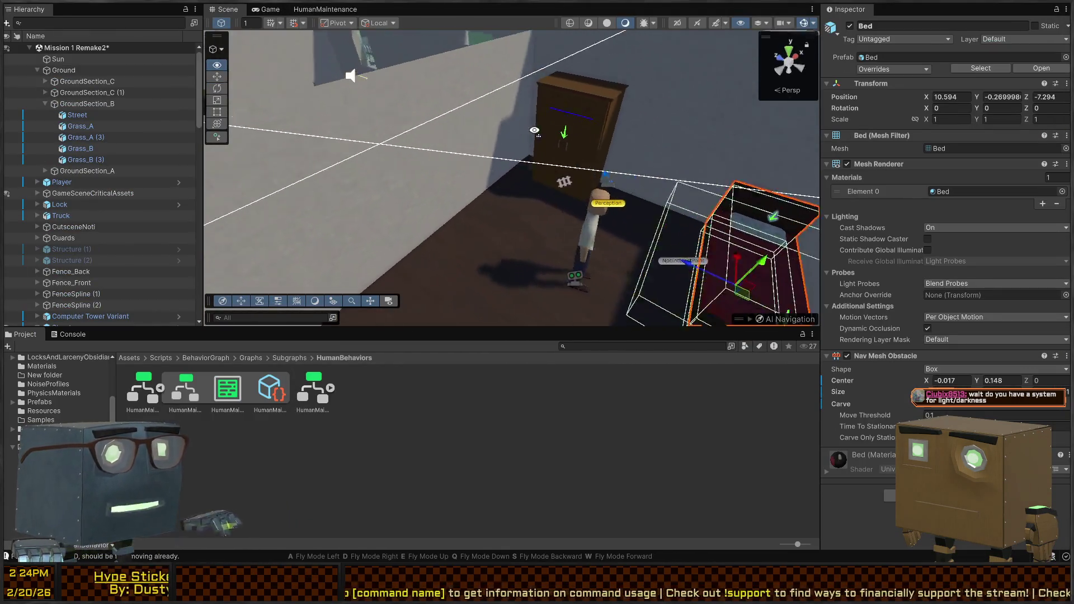
# Fly over the level into the lamp room and up close to the bed and character.
pyautogui.press('e')
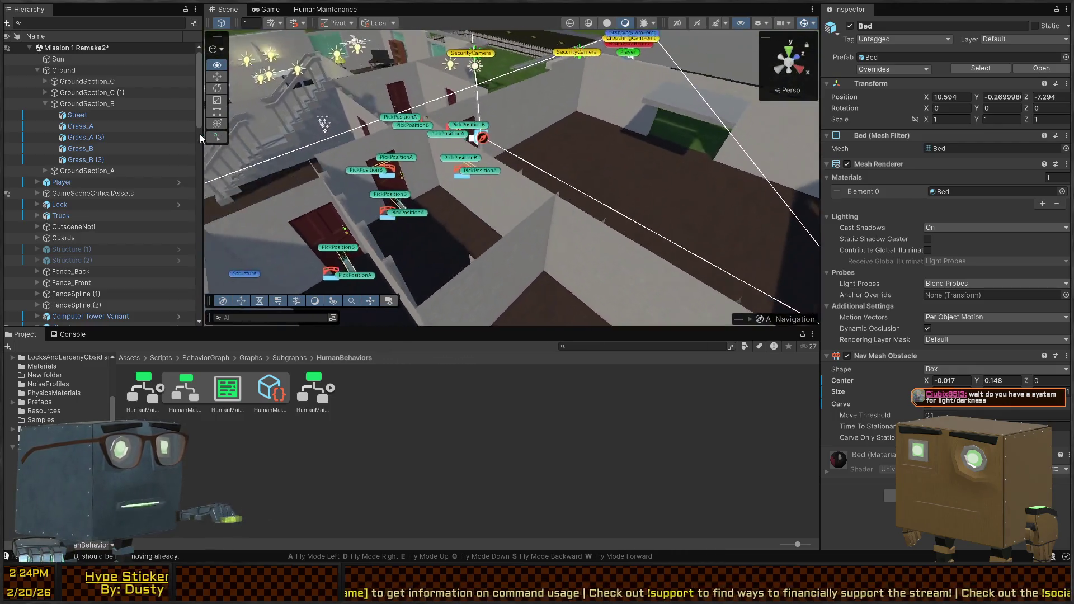
pyautogui.press('w')
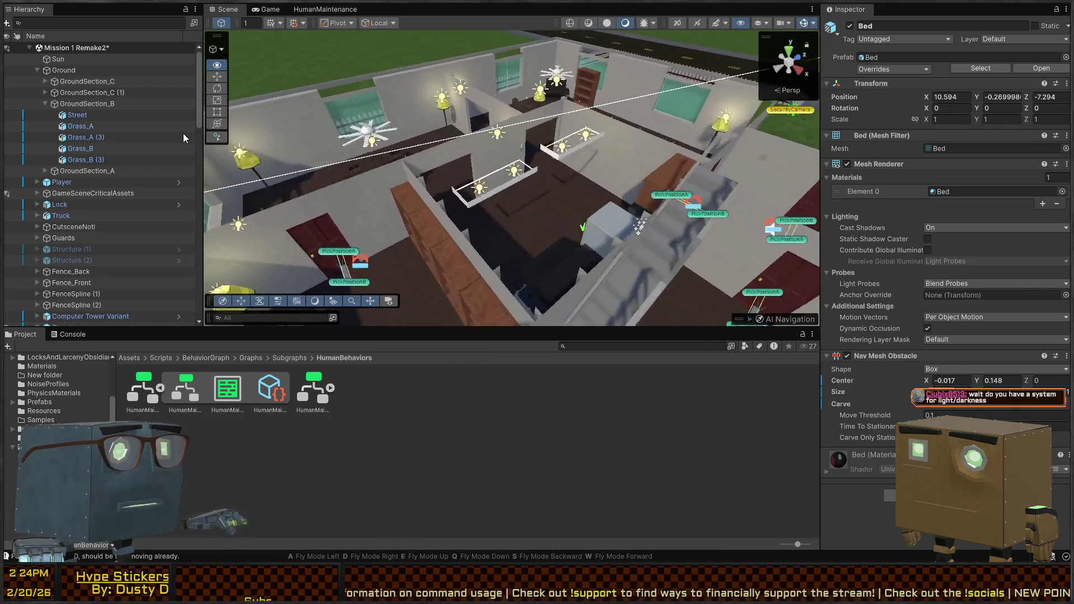
pyautogui.press('w')
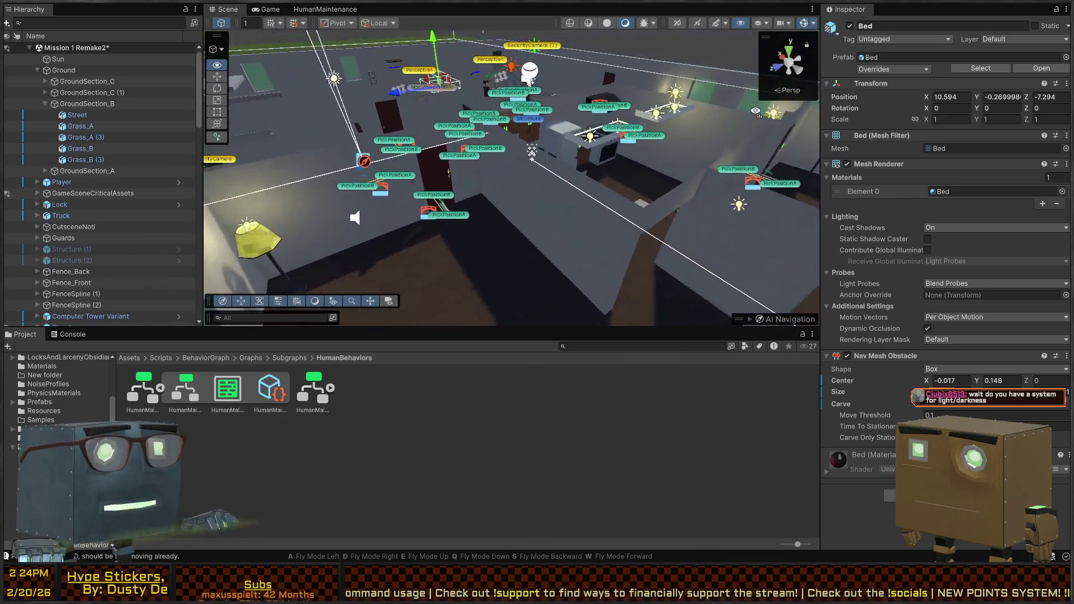
pyautogui.press('w')
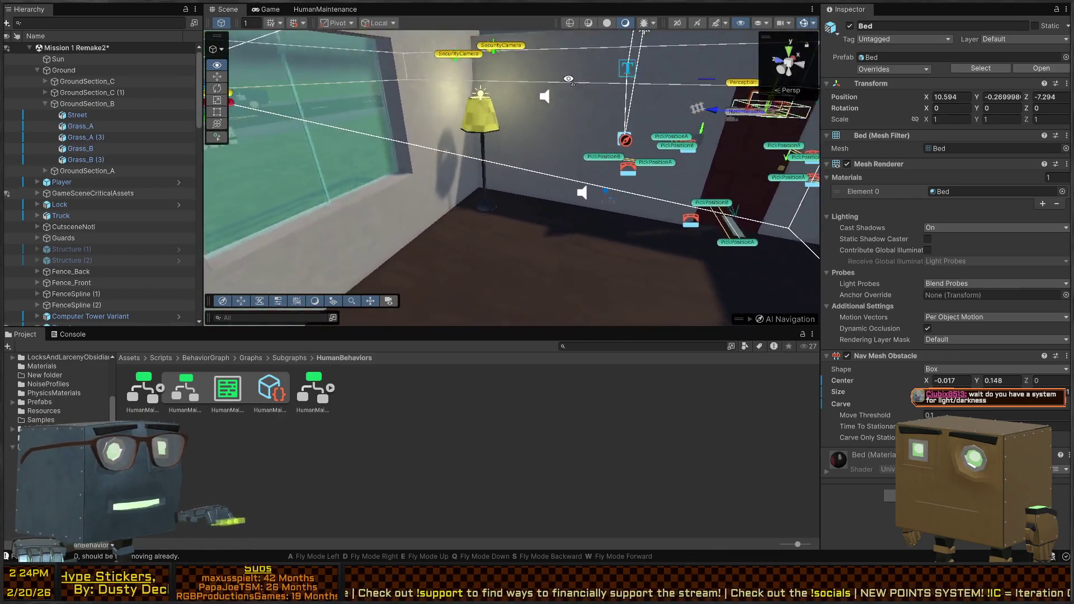
pyautogui.press('w')
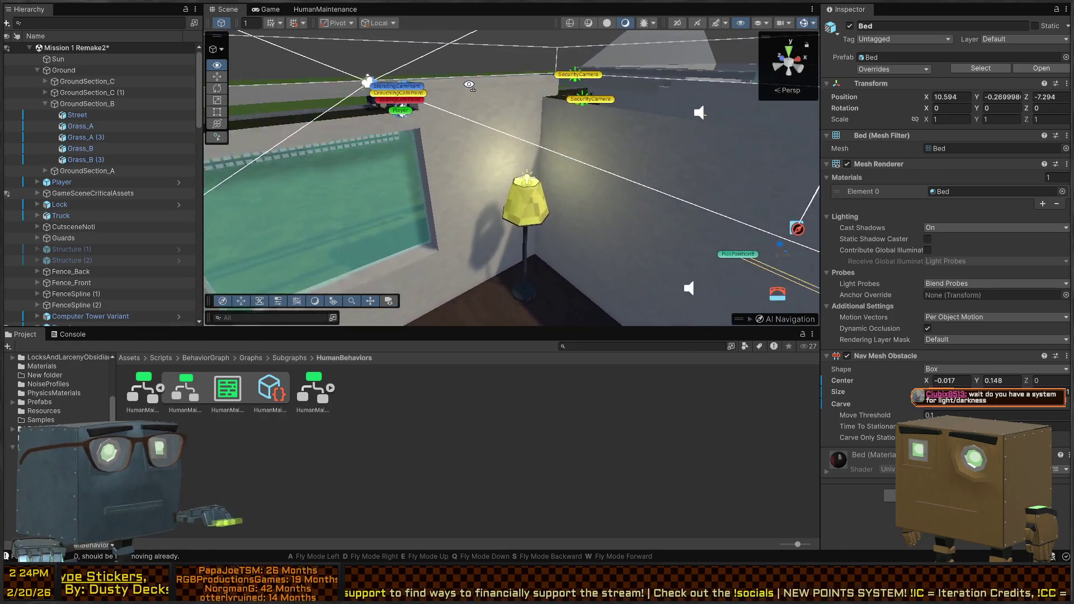
pyautogui.press('w')
pyautogui.press('w')
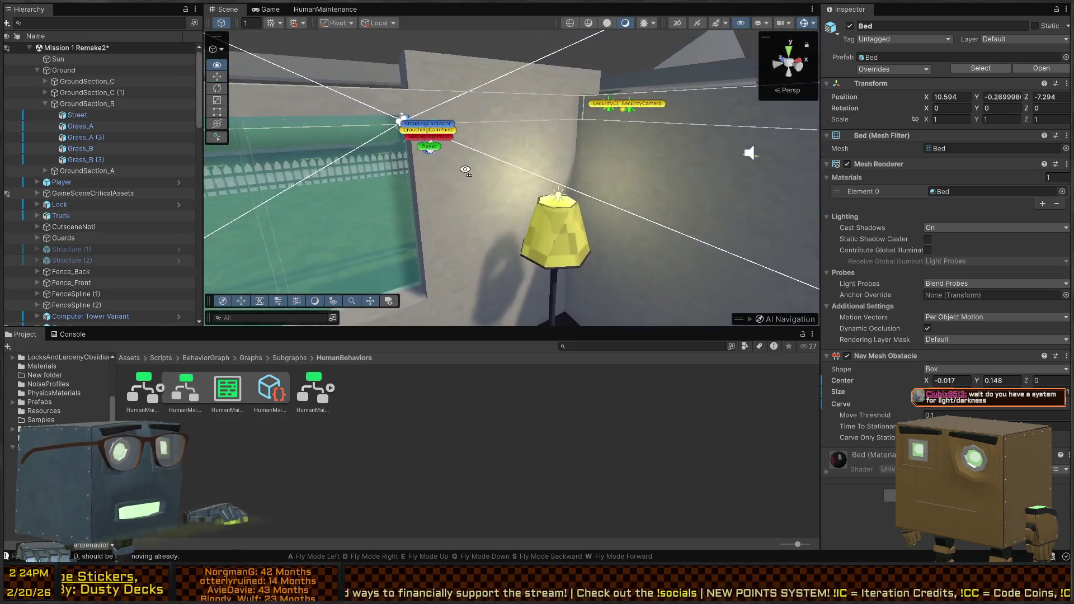
pyautogui.press('w')
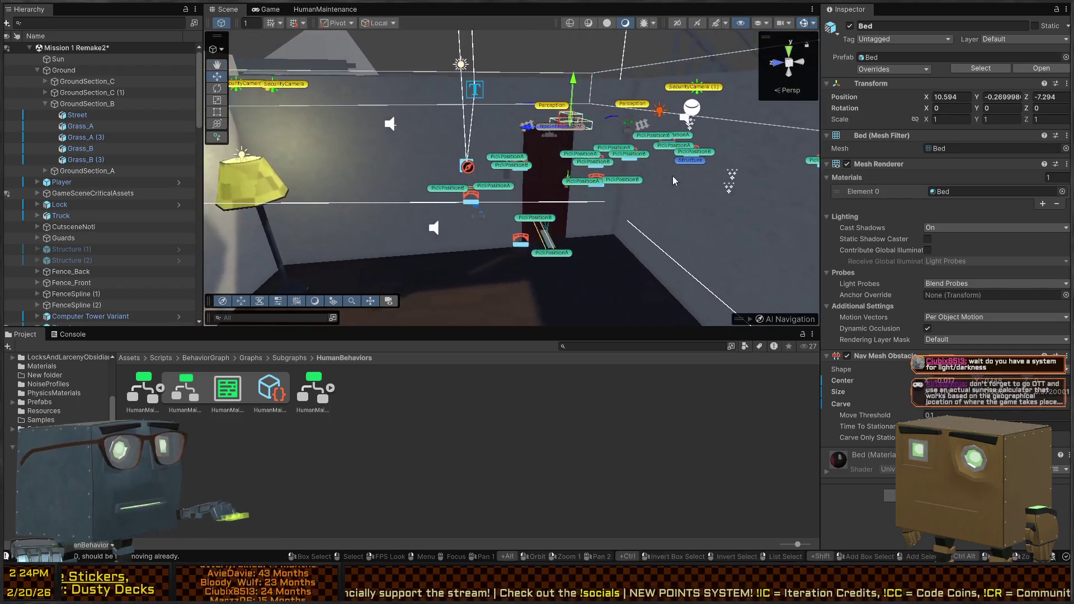
pyautogui.press('w')
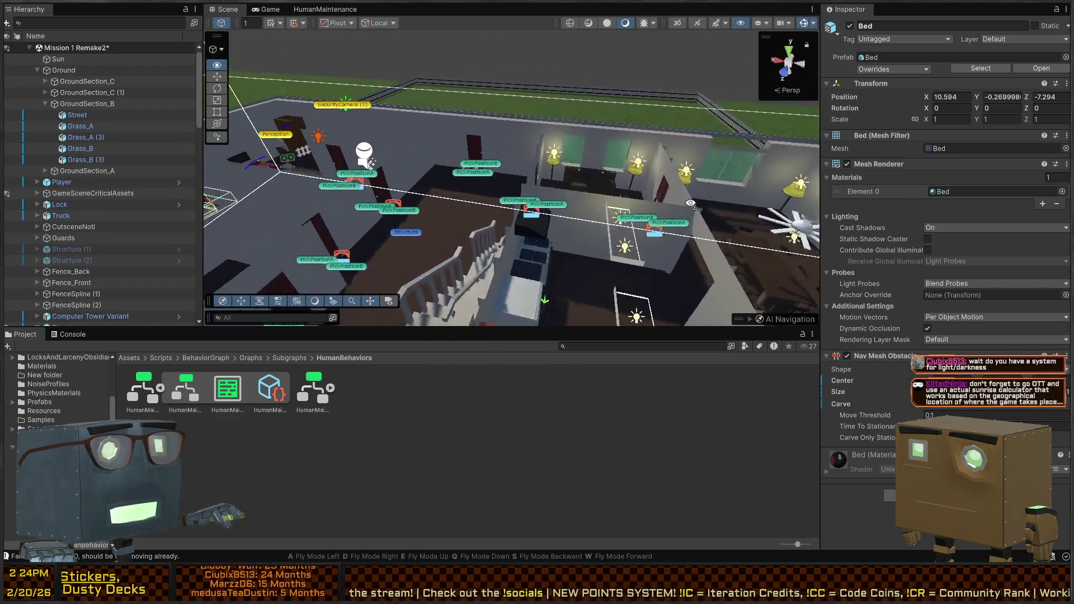
pyautogui.press('w')
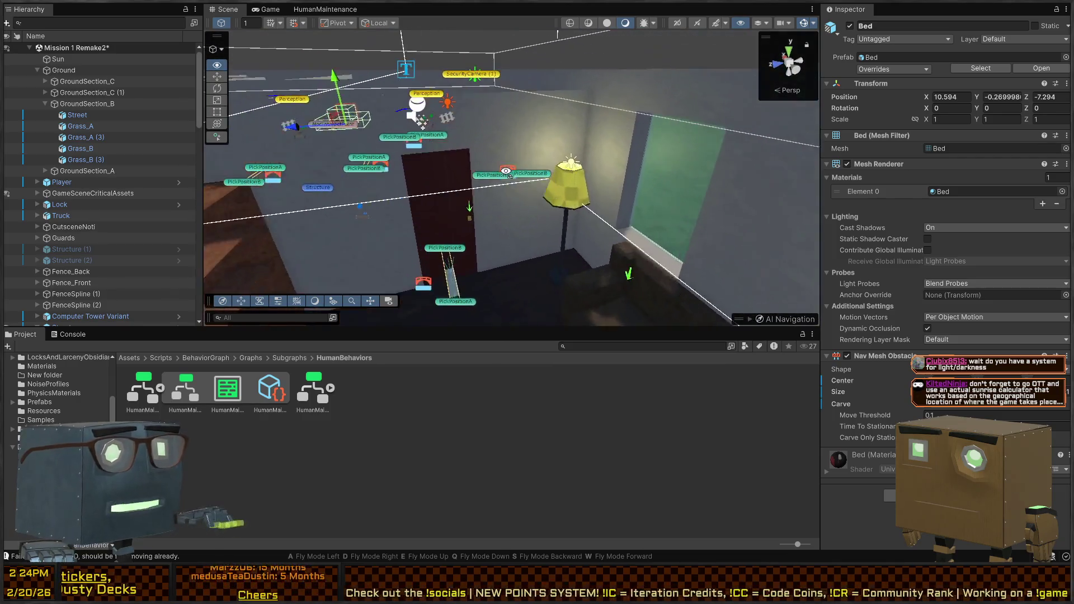
pyautogui.press('s')
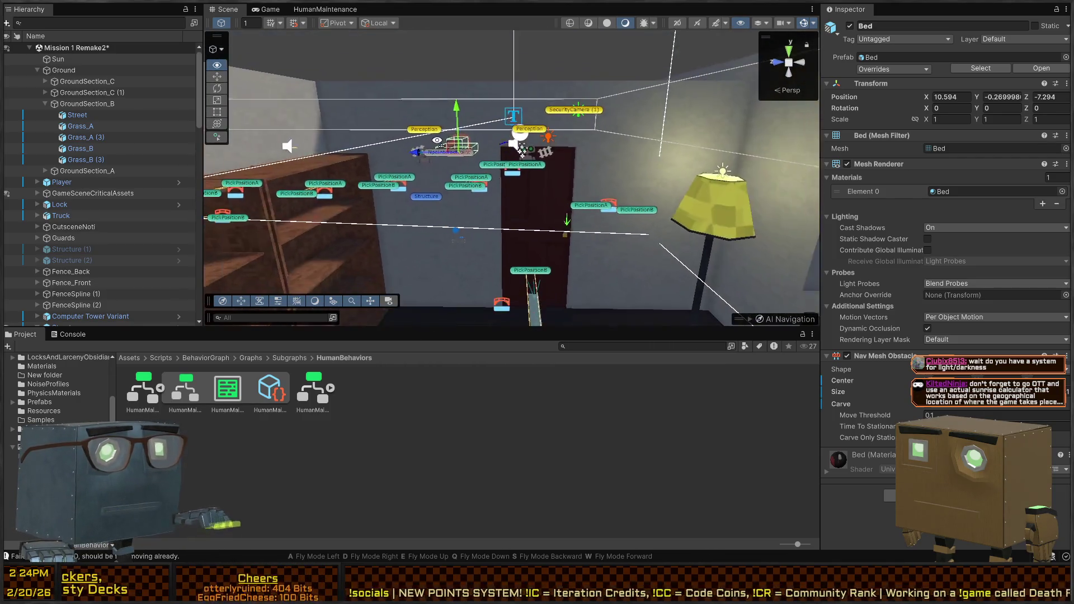
pyautogui.press('w')
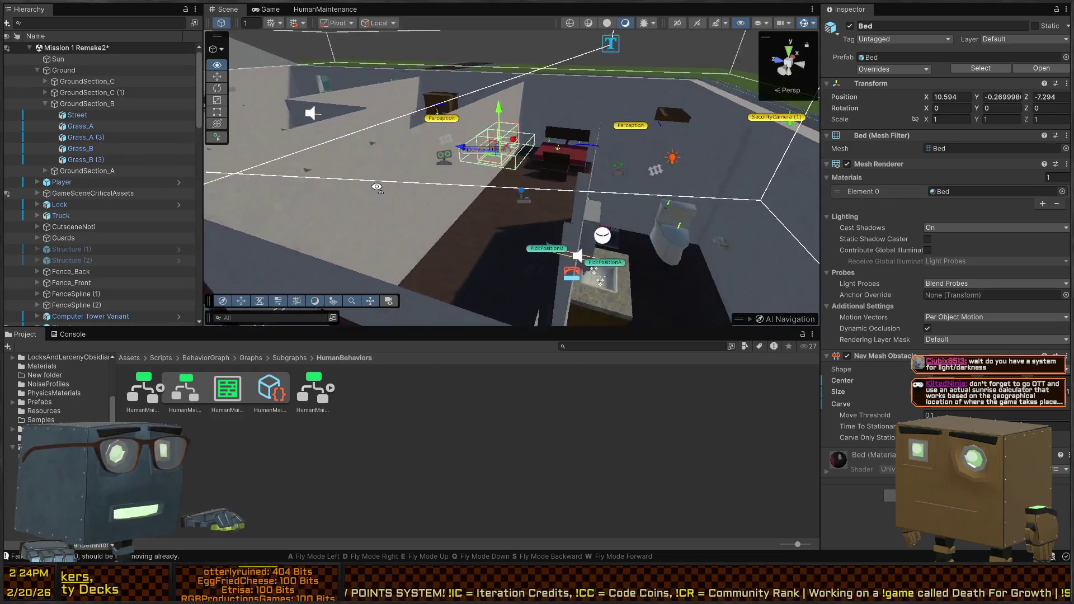
pyautogui.press('w')
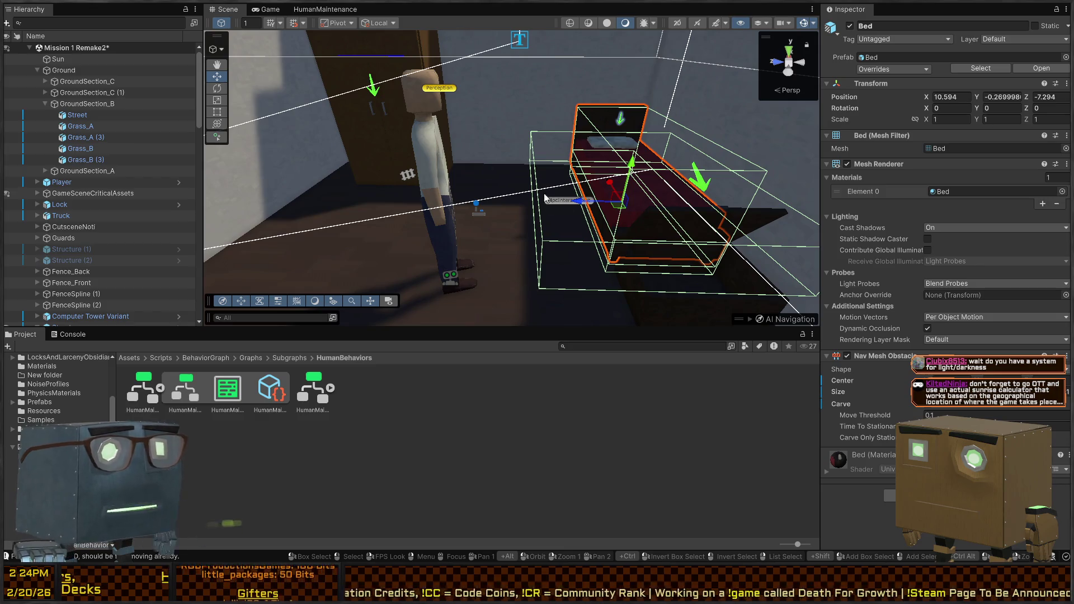
# Fly back toward the road, lawn and yellow lamp, then overlook the room past the ceiling fan.
pyautogui.press('s')
pyautogui.press('s')
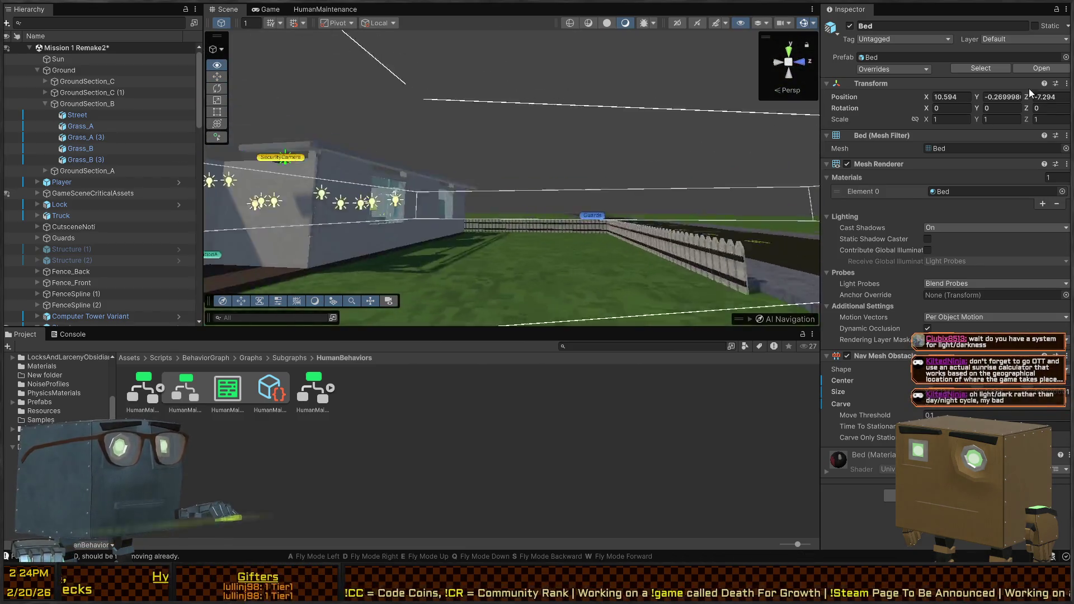
pyautogui.press('s')
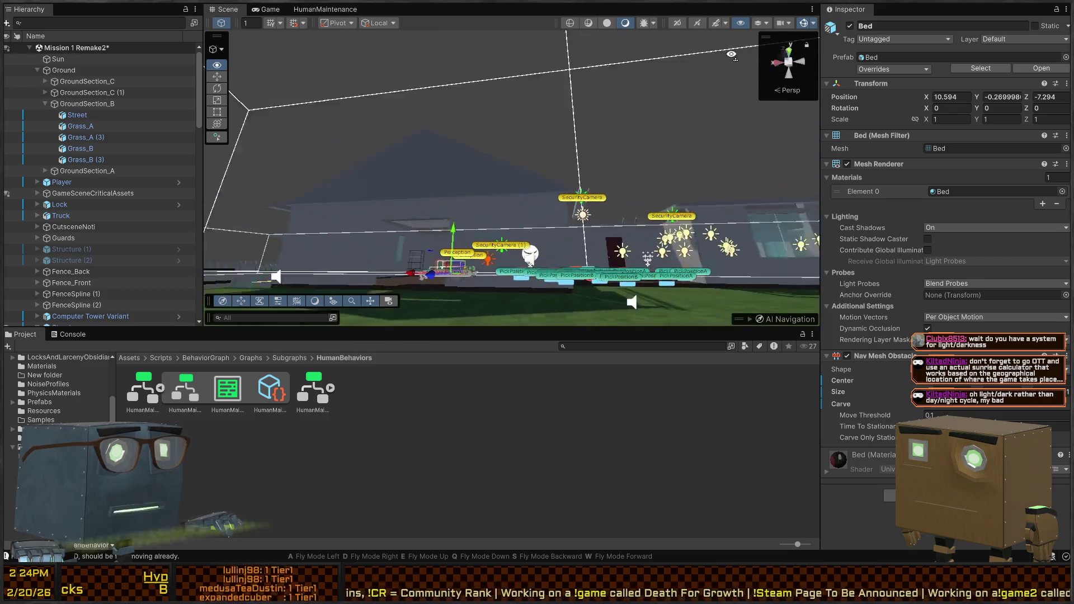
pyautogui.press('s')
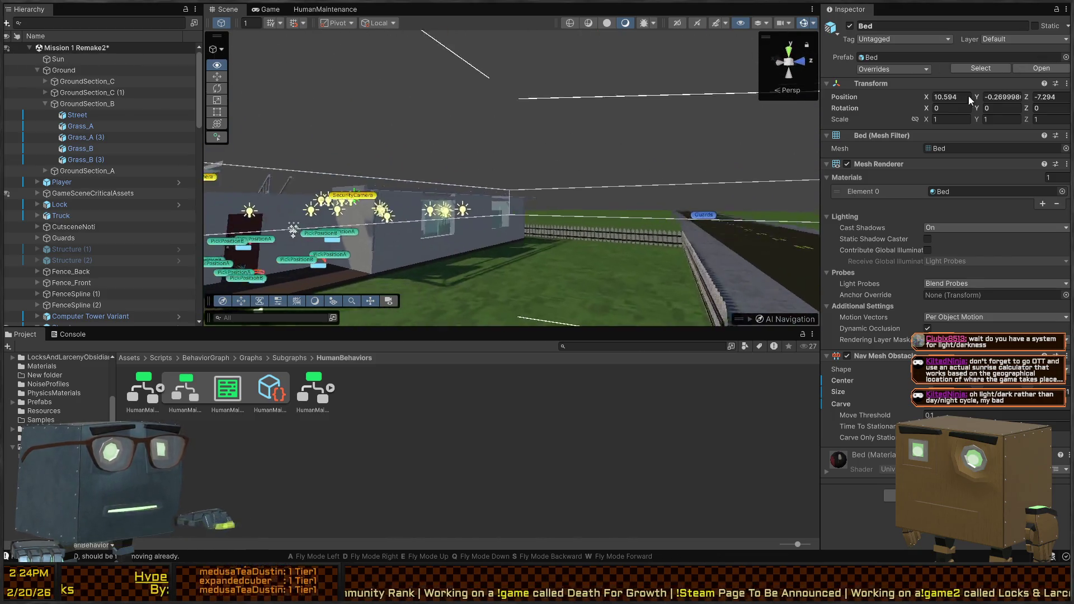
pyautogui.press('s')
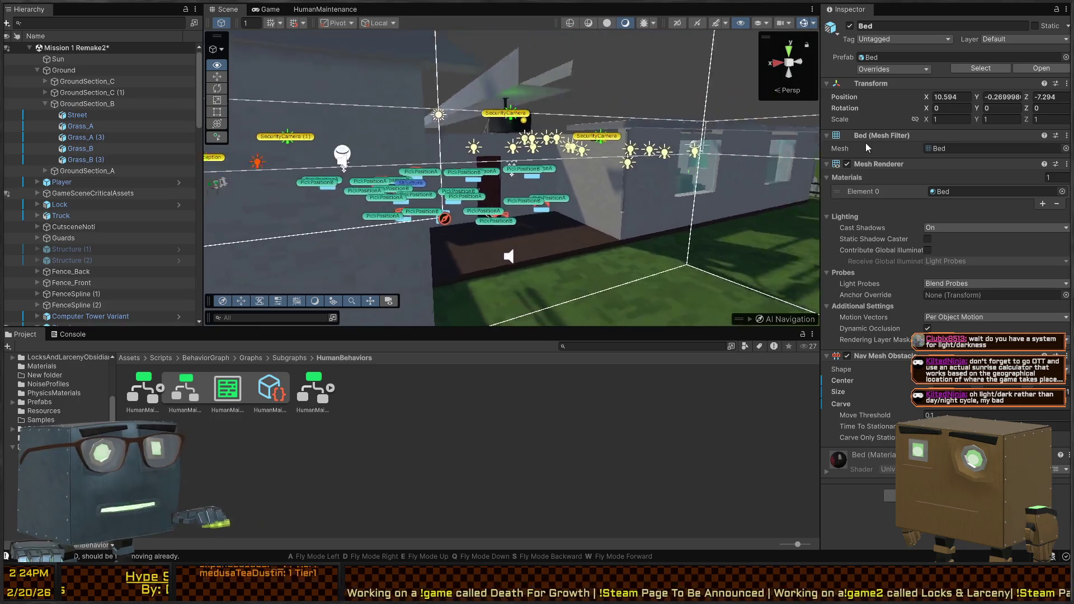
pyautogui.press('s')
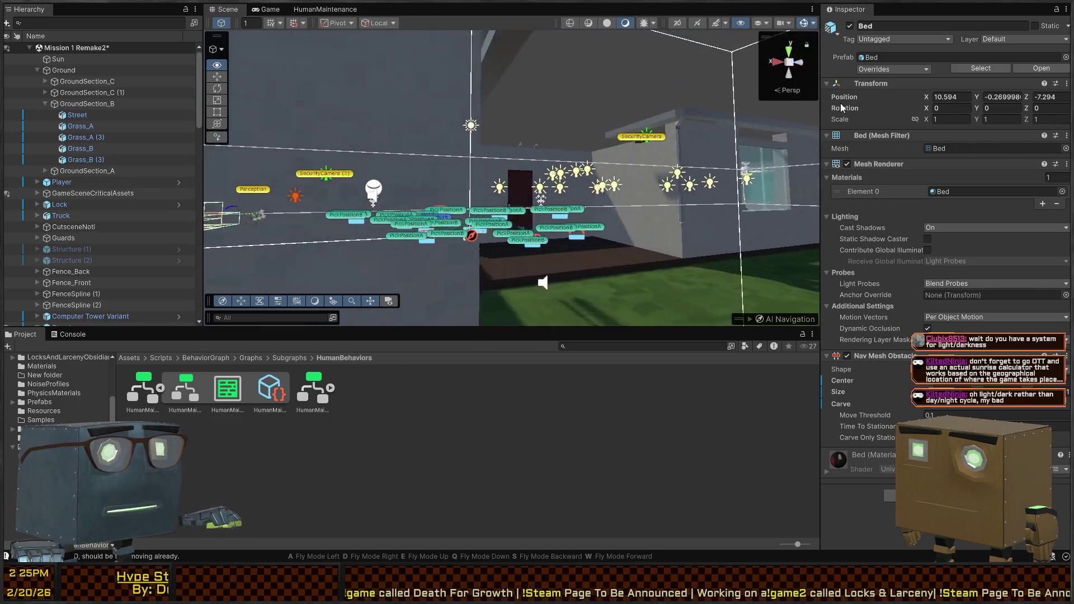
pyautogui.press('s')
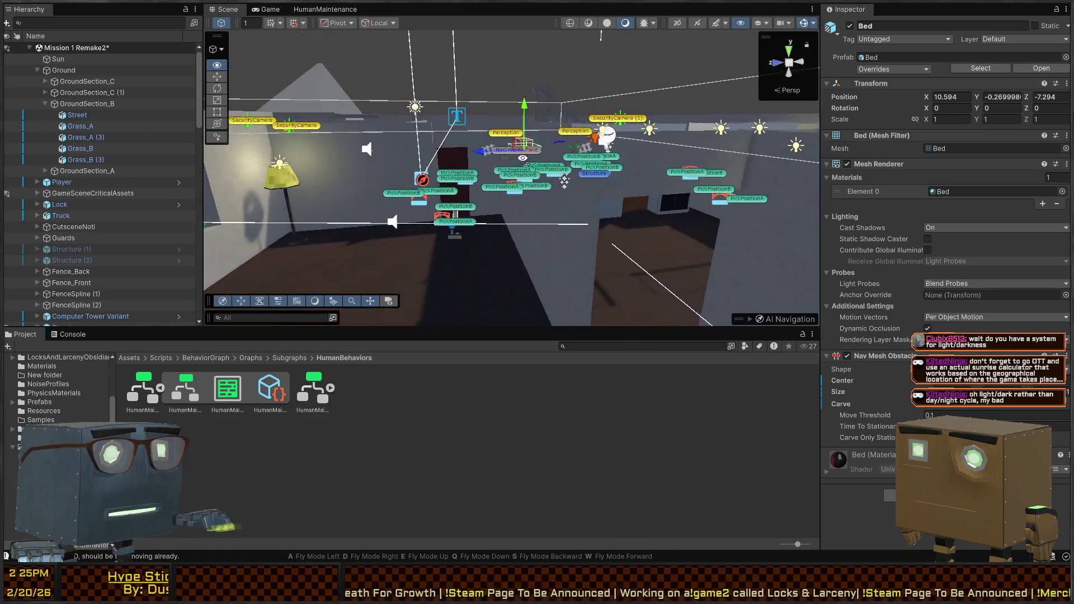
pyautogui.press('s')
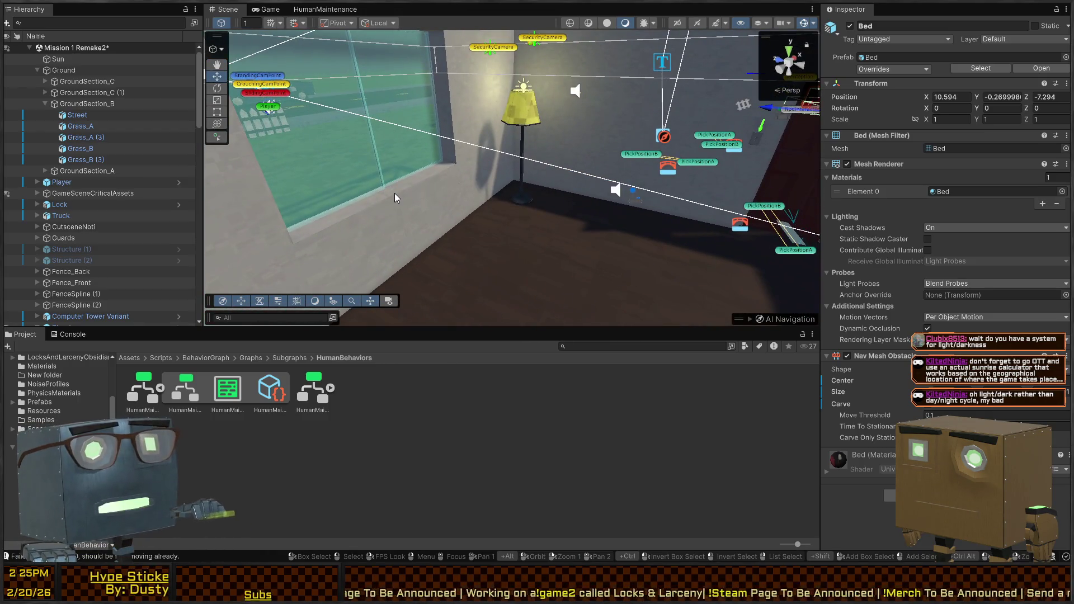
pyautogui.press('d')
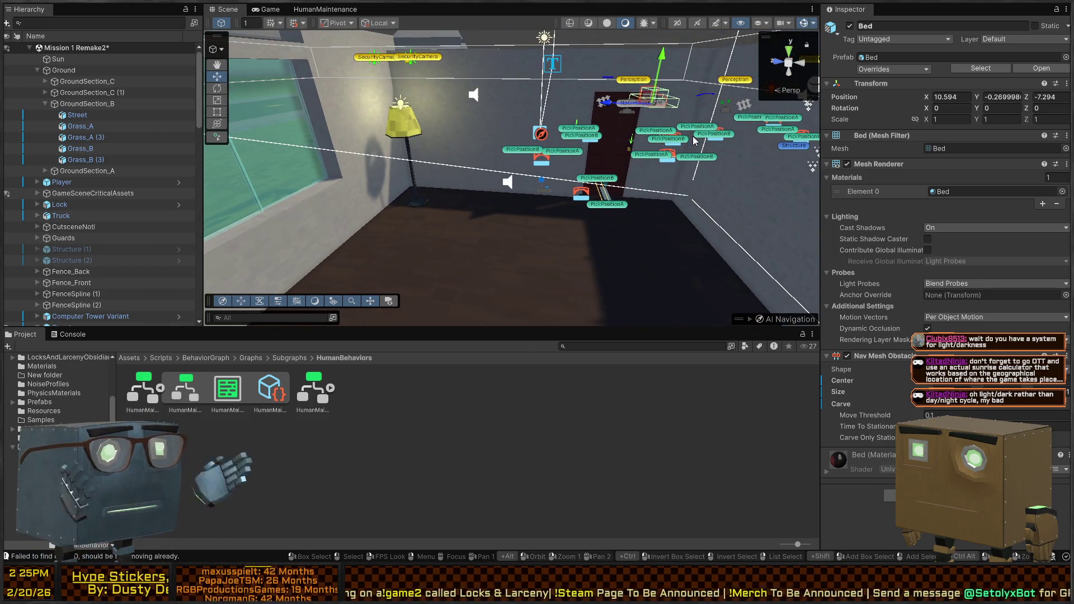
pyautogui.press('e')
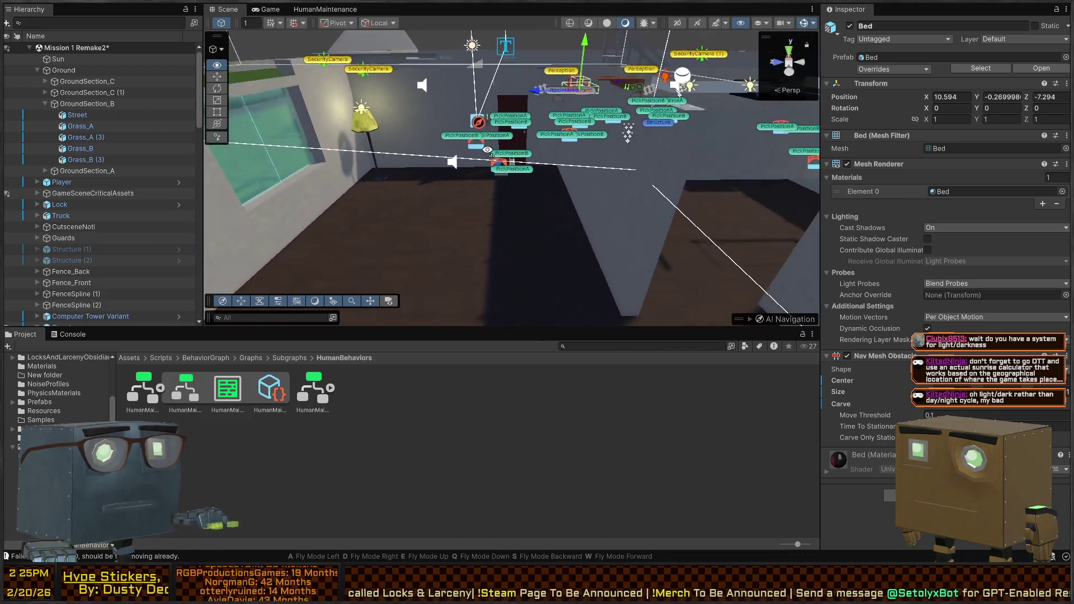
pyautogui.rightClick(486, 152)
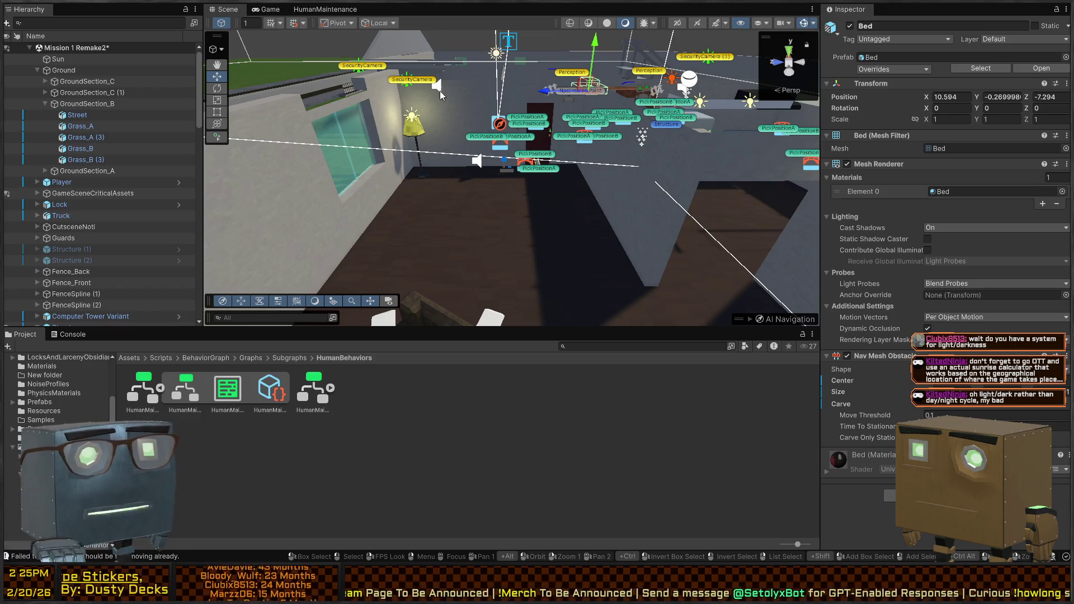
pyautogui.press('s')
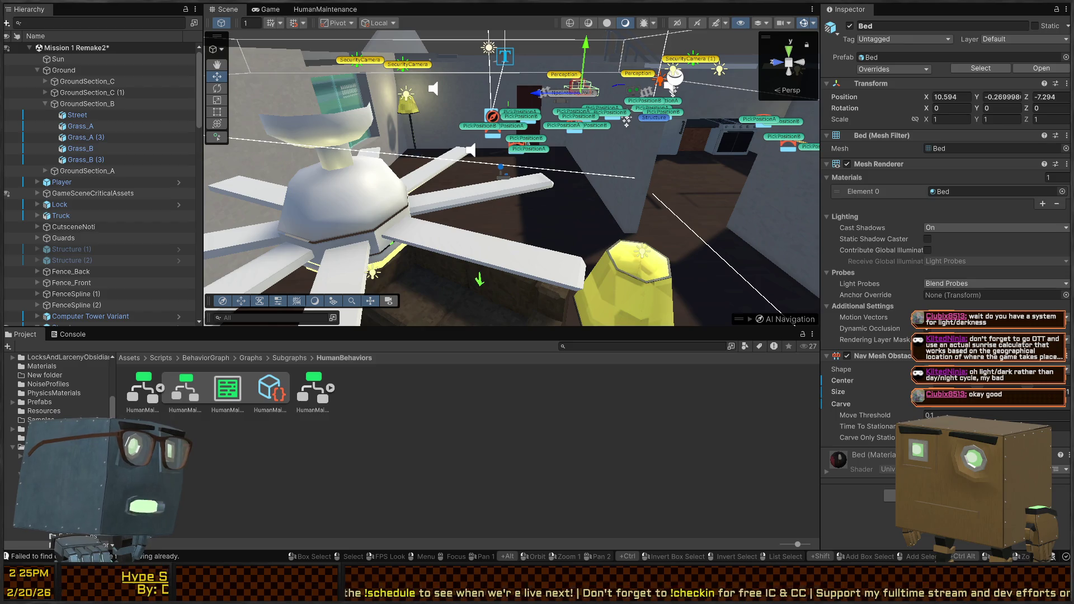
# Fly from the road over the bedroom, through the kitchen into the living room, then up to the fan.
pyautogui.press('s')
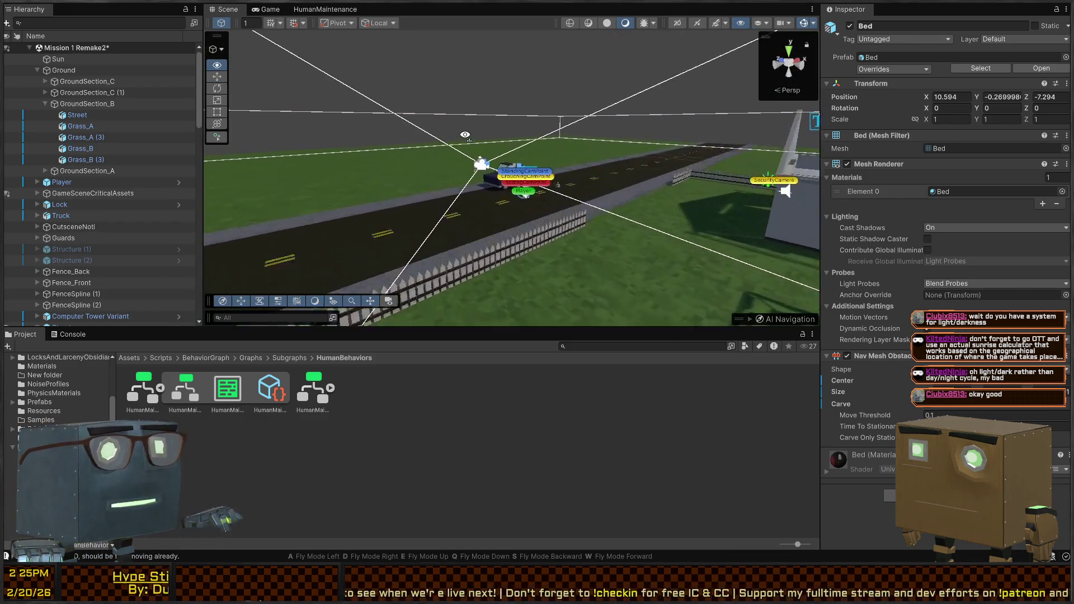
pyautogui.press('w')
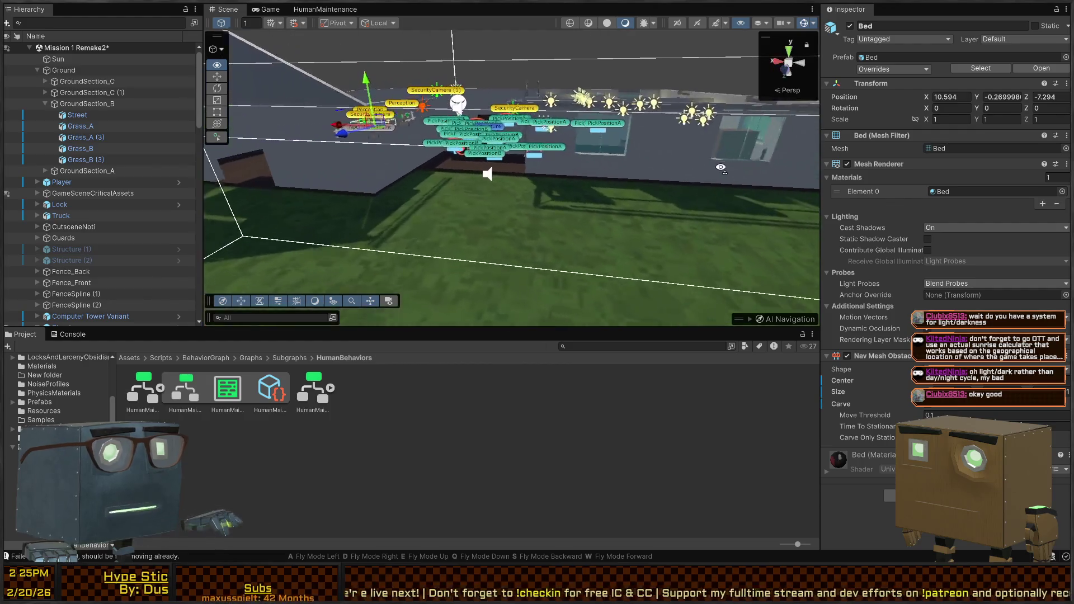
pyautogui.press('w')
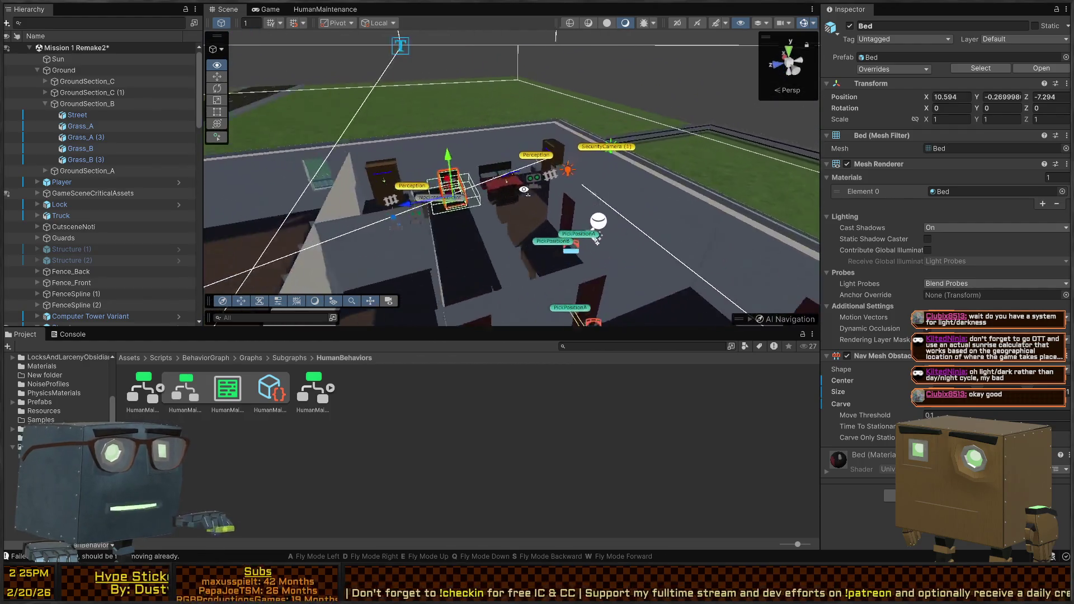
pyautogui.press('w')
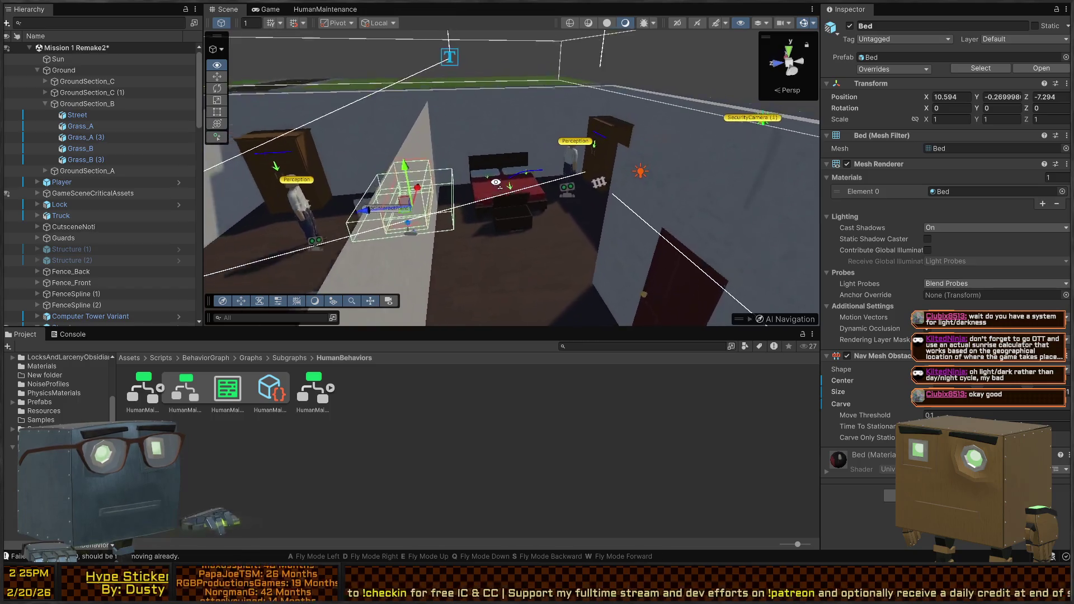
pyautogui.press('s')
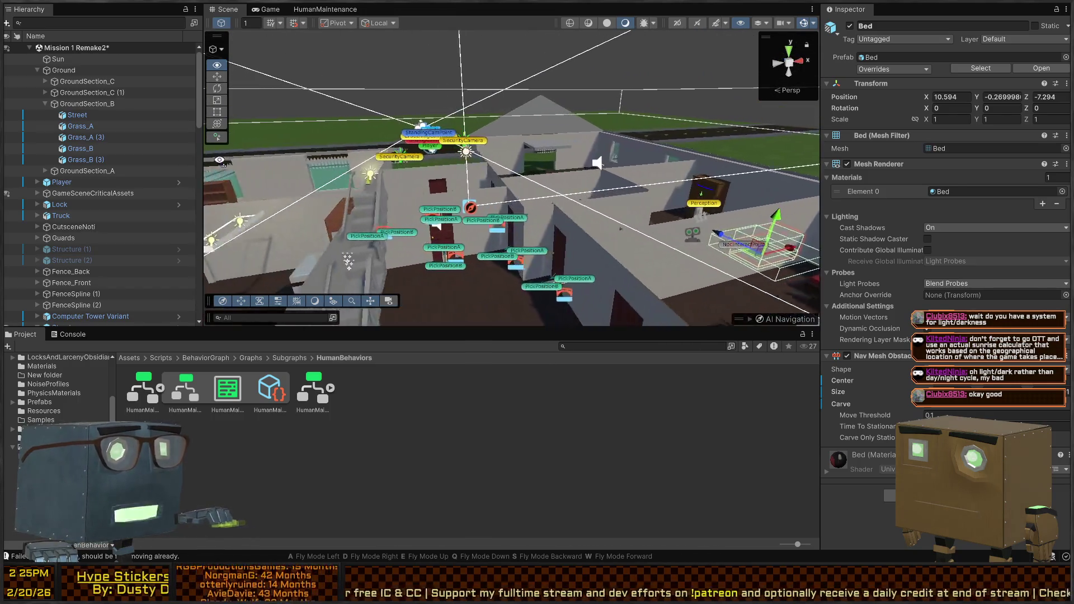
pyautogui.press('w')
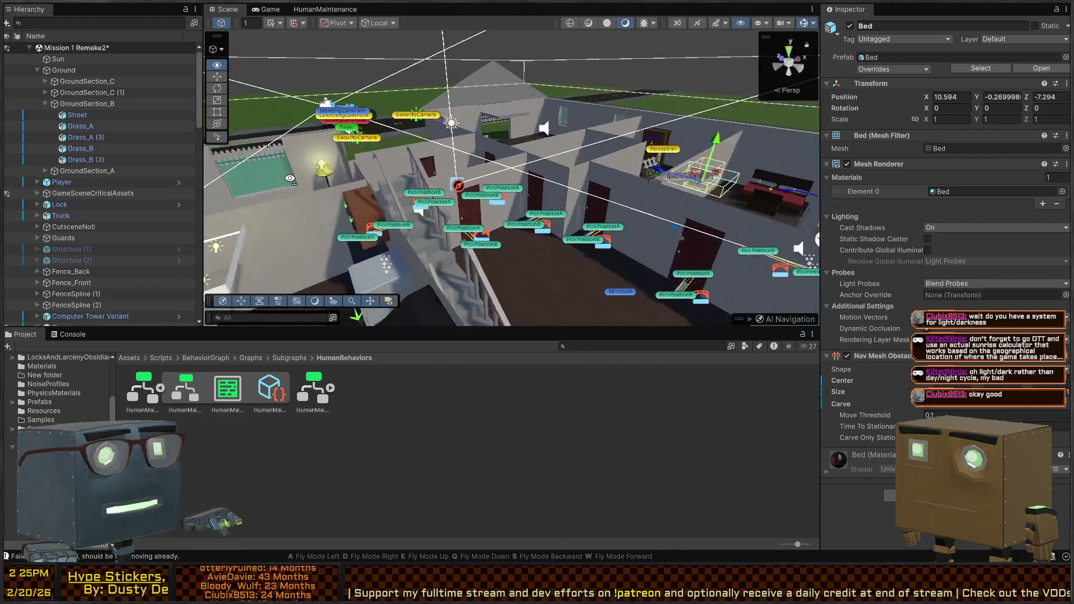
pyautogui.press('w')
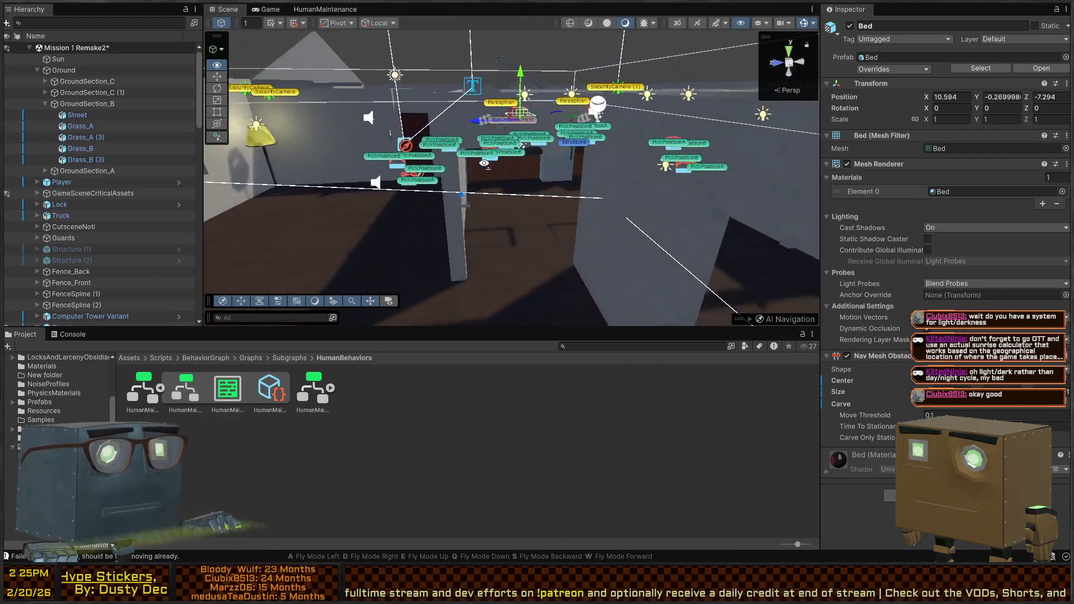
pyautogui.press('w')
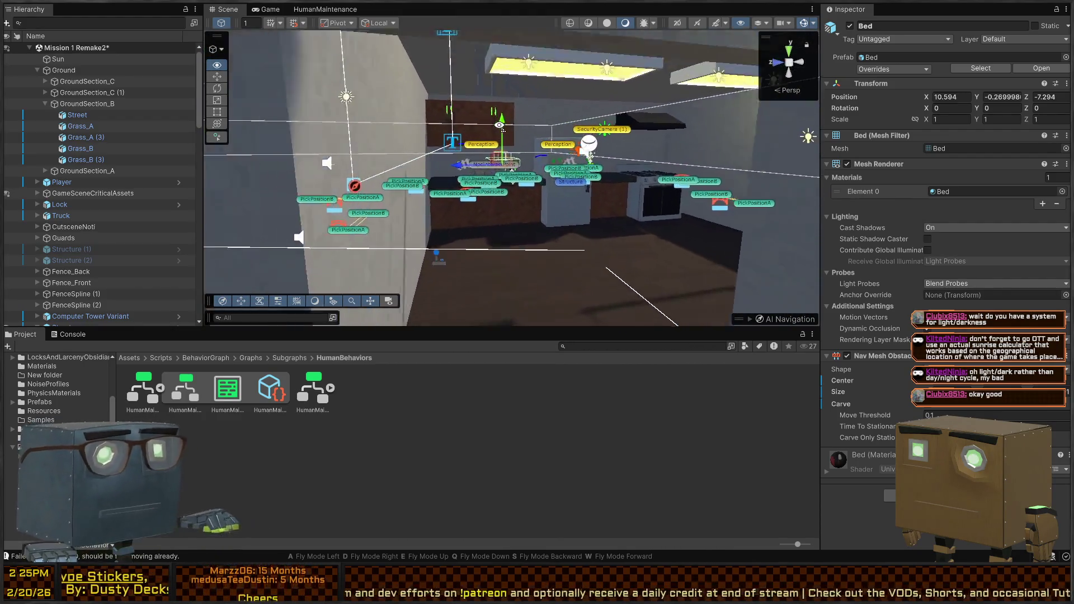
pyautogui.press('w')
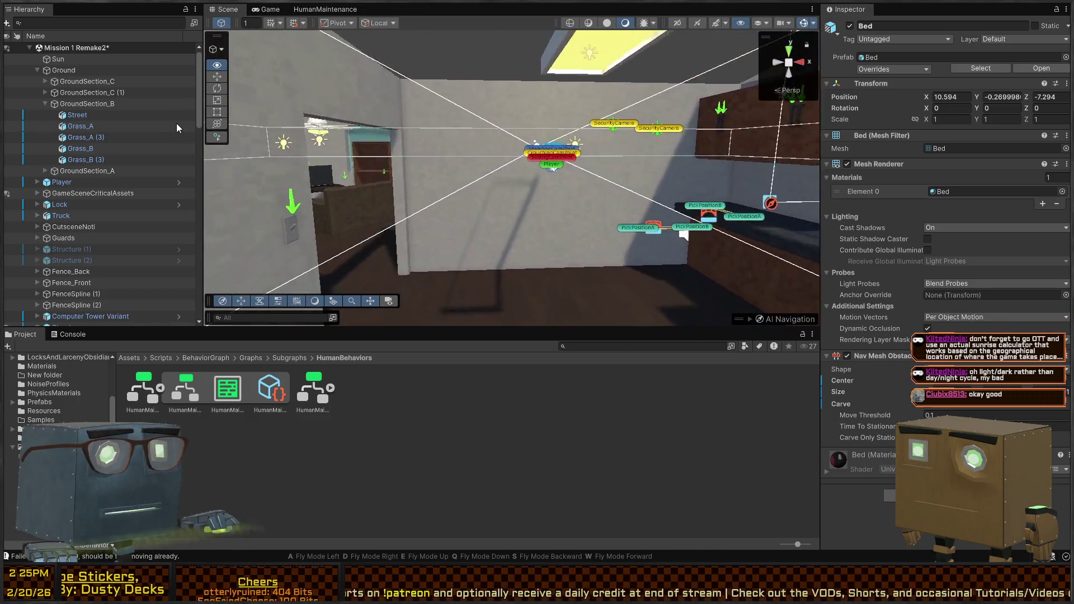
pyautogui.press('s')
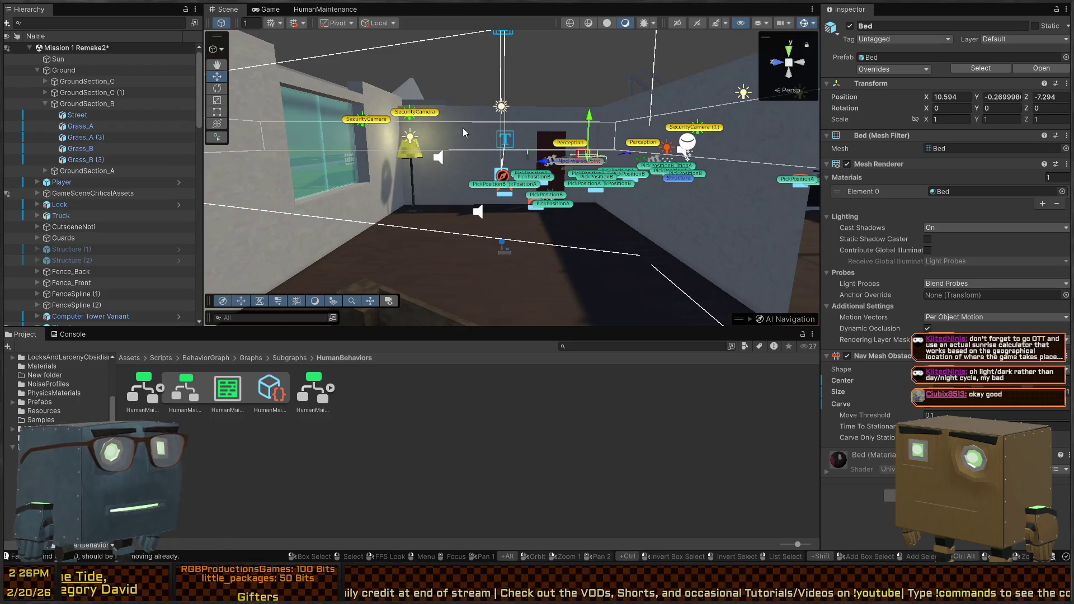
pyautogui.press('w')
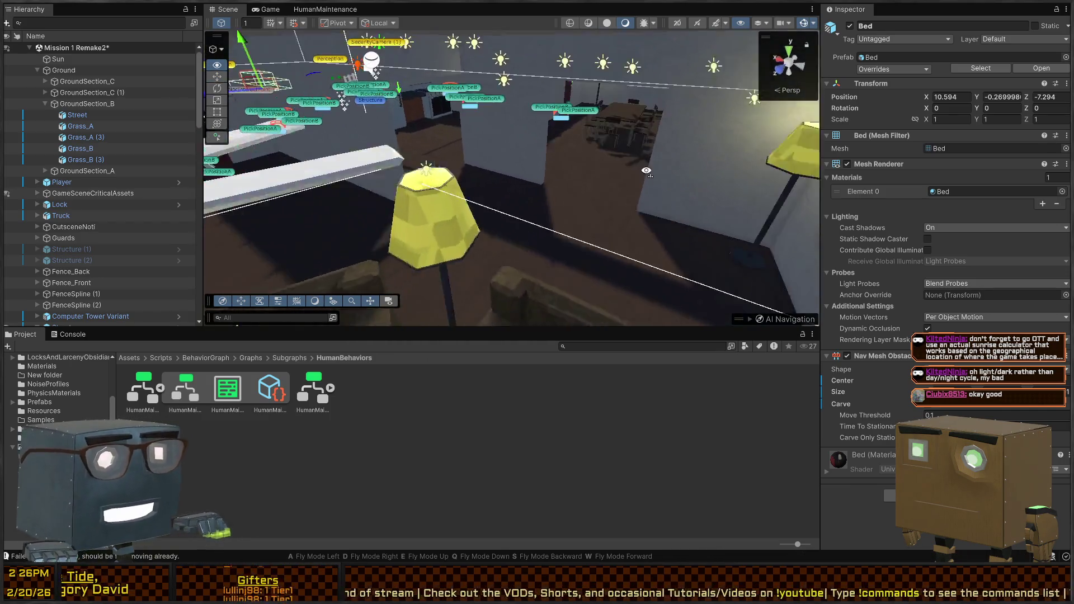
pyautogui.press('s')
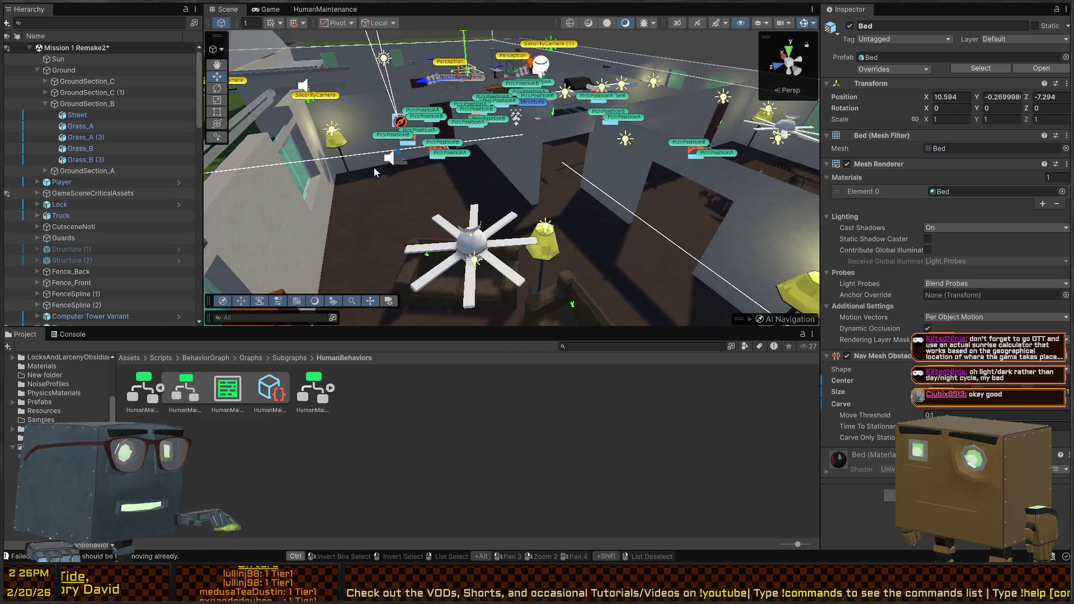
# Orbit around the house's rooms, approach the bedroom door, then fly down to the bed.
pyautogui.moveTo(494, 134); pyautogui.dragTo(481, 113)
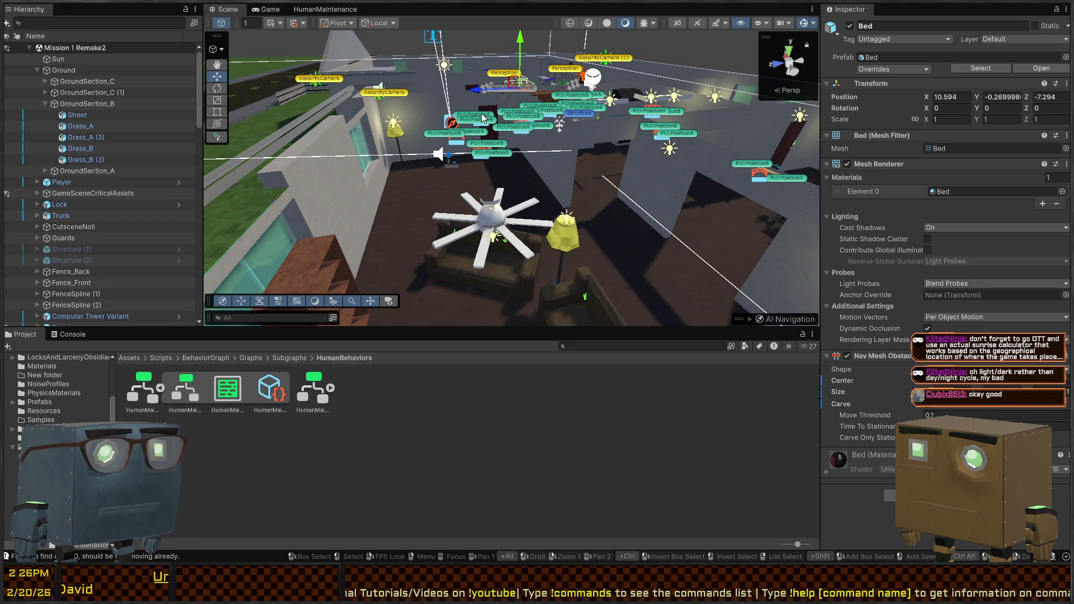
pyautogui.moveTo(481, 113)
pyautogui.mouseDown()
pyautogui.moveTo(580, 158)
pyautogui.moveTo(546, 191)
pyautogui.moveTo(561, 166)
pyautogui.mouseUp()
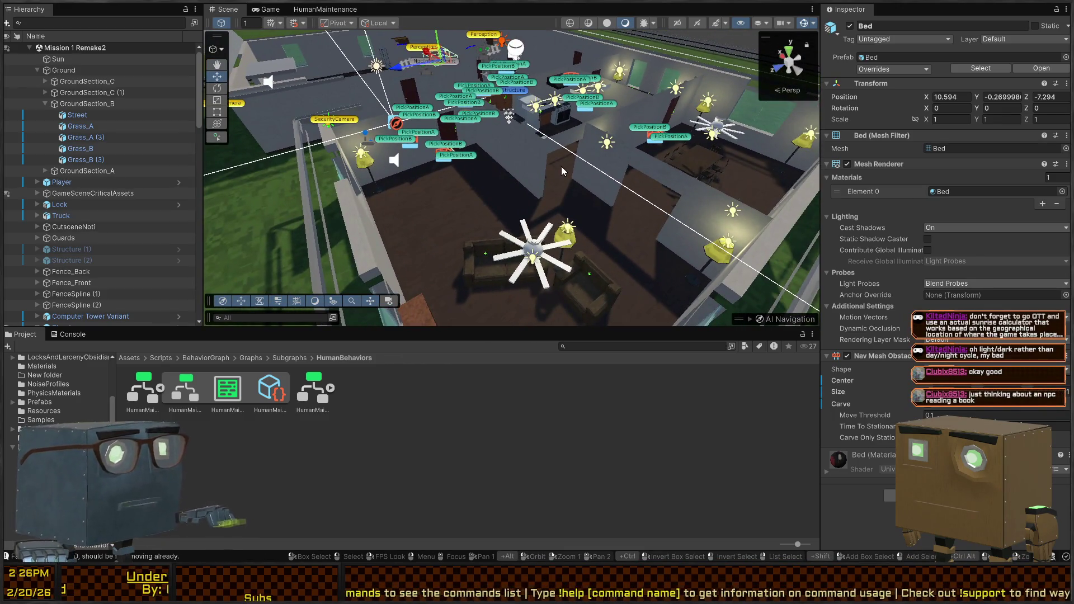
pyautogui.moveTo(495, 151)
pyautogui.mouseDown()
pyautogui.moveTo(451, 137)
pyautogui.moveTo(509, 137)
pyautogui.mouseUp()
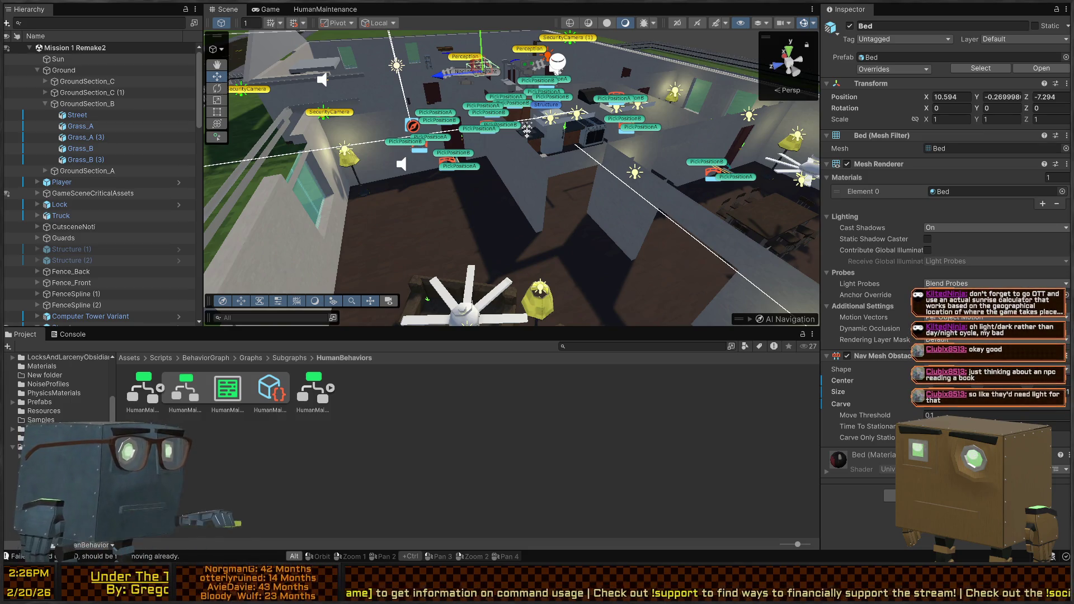
pyautogui.moveTo(667, 169)
pyautogui.mouseDown()
pyautogui.moveTo(394, 97)
pyautogui.moveTo(479, 106)
pyautogui.mouseUp()
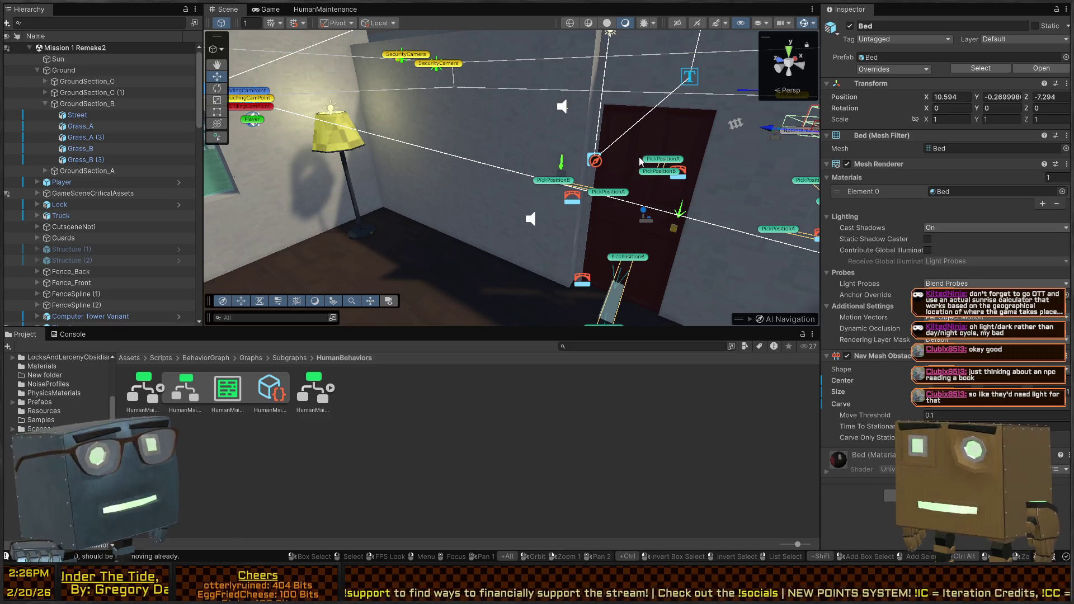
pyautogui.moveTo(579, 139); pyautogui.dragTo(537, 155)
pyautogui.moveTo(761, 176)
pyautogui.mouseDown()
pyautogui.moveTo(712, 135)
pyautogui.moveTo(707, 149)
pyautogui.mouseUp()
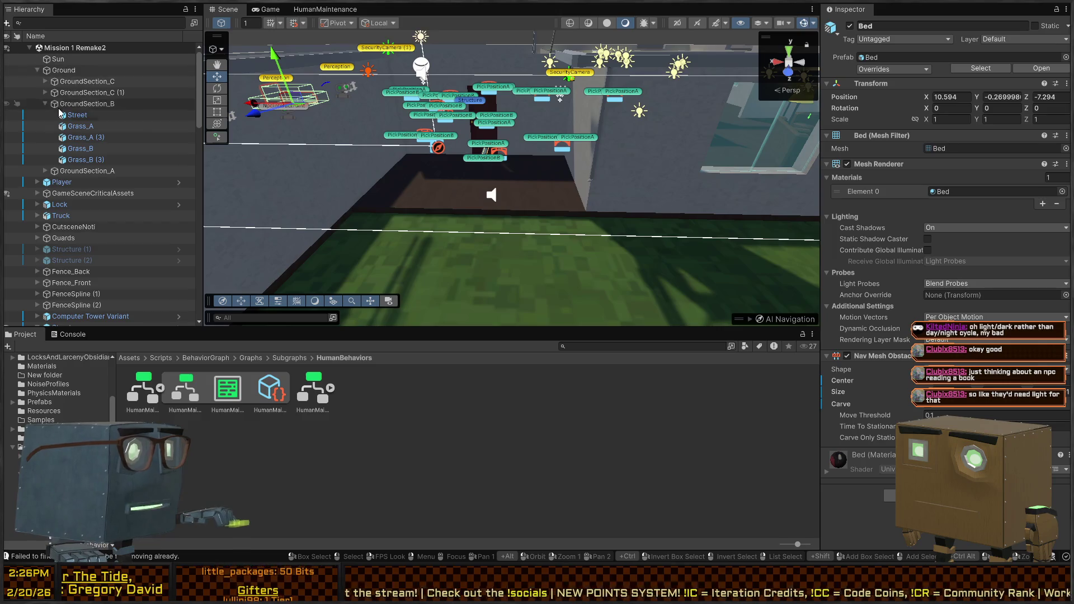
pyautogui.moveTo(478, 186)
pyautogui.mouseDown()
pyautogui.moveTo(309, 197)
pyautogui.moveTo(189, 236)
pyautogui.mouseUp()
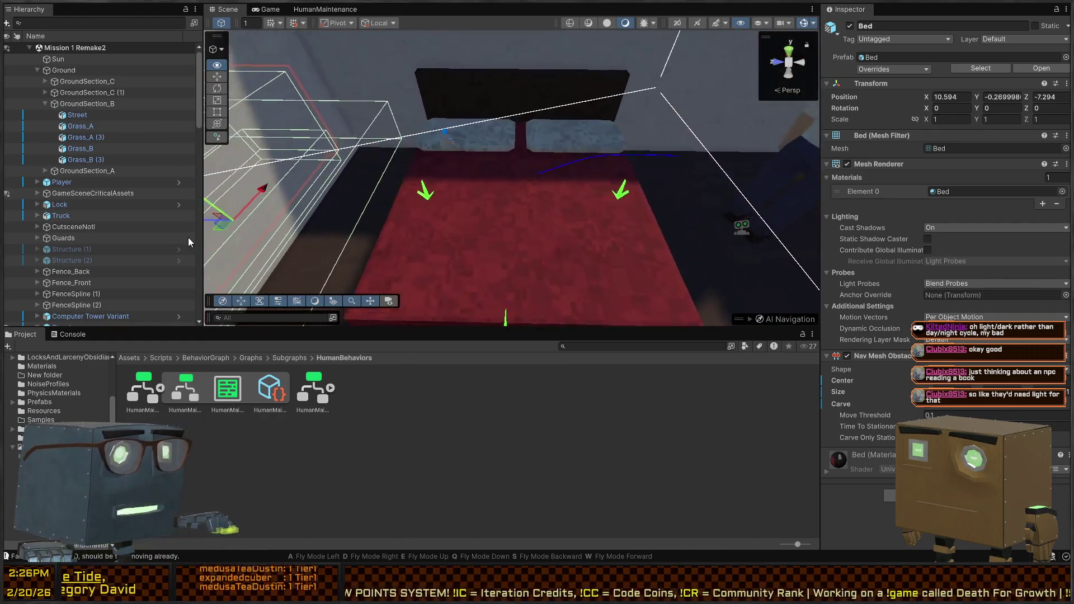
# Select the double bed in the scene and open the Bed_Double prefab.
pyautogui.click(502, 203)
pyautogui.click(177, 310)
pyautogui.press('w')
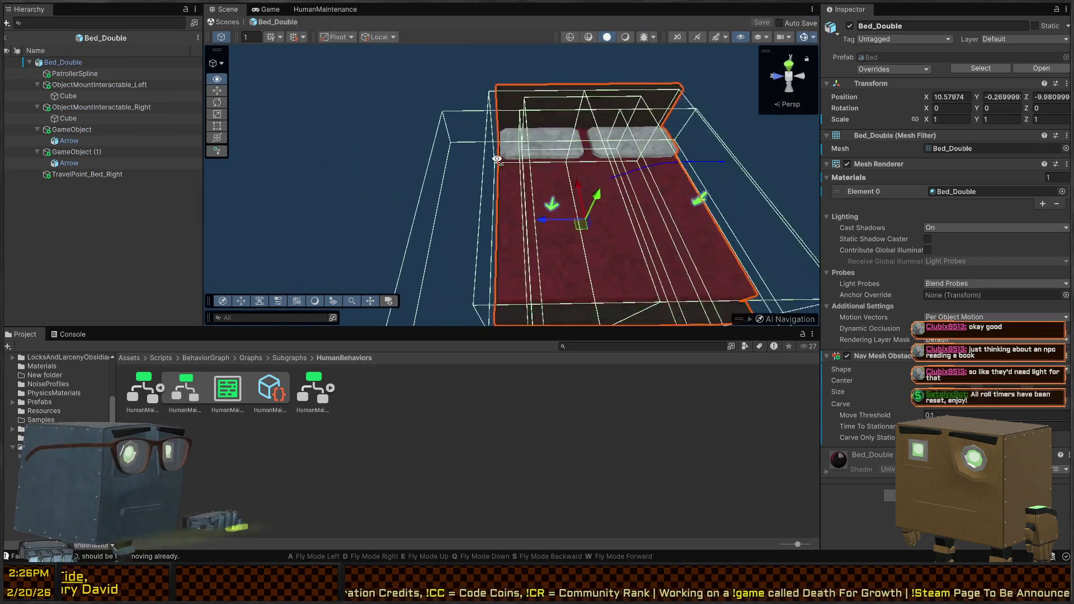
# Add an empty child under ObjectMountInteractable_Left and move it to Z 0.838.
pyautogui.click(84, 107)
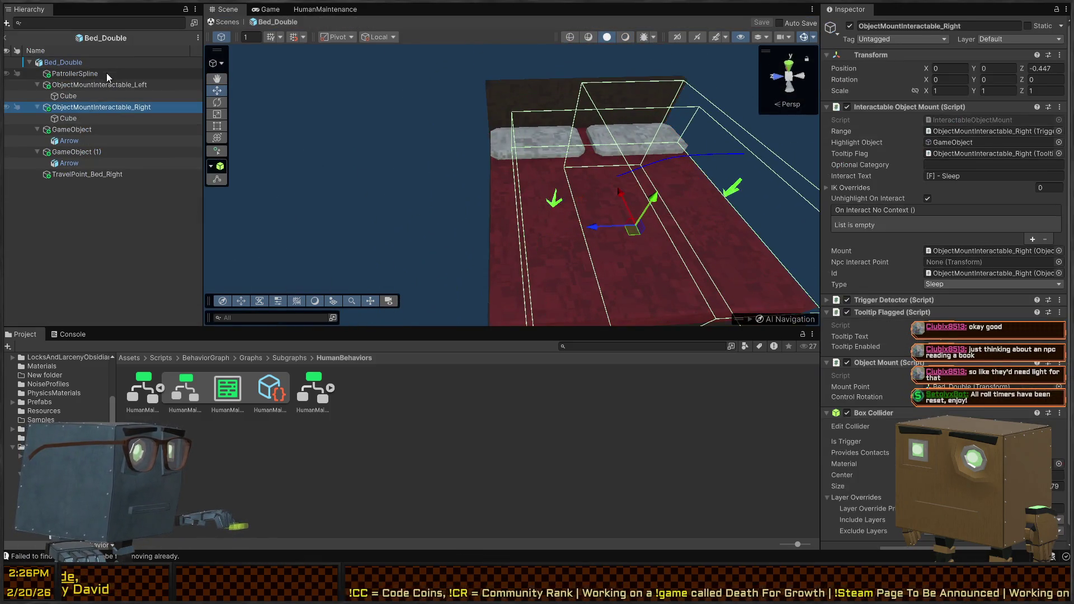
pyautogui.click(91, 85)
pyautogui.press('f')
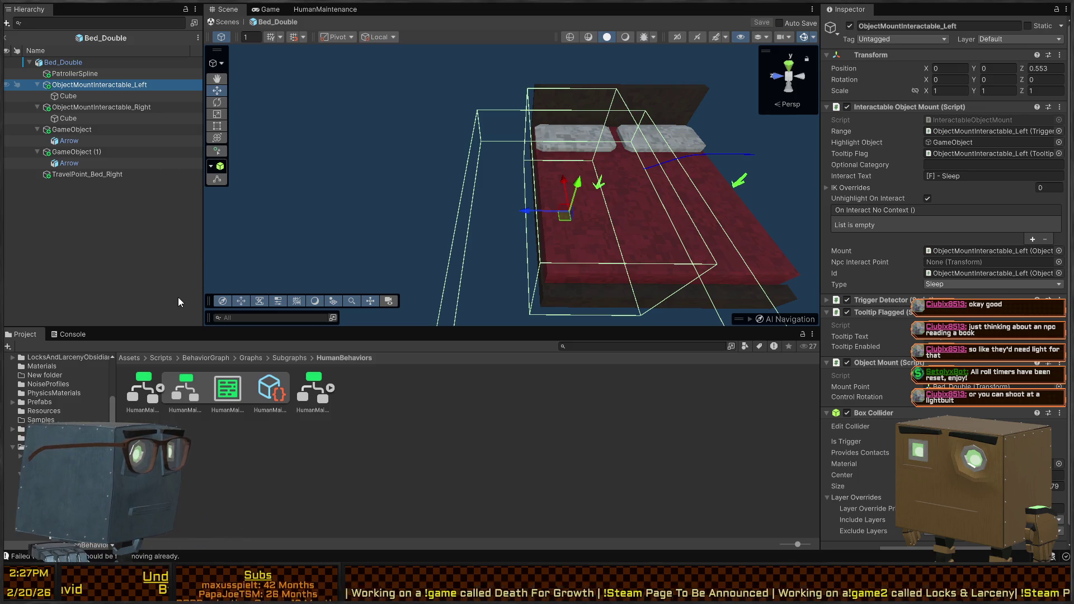
pyautogui.hotkey('alt', 'shift', 'n')
pyautogui.moveTo(521, 212); pyautogui.dragTo(467, 199)
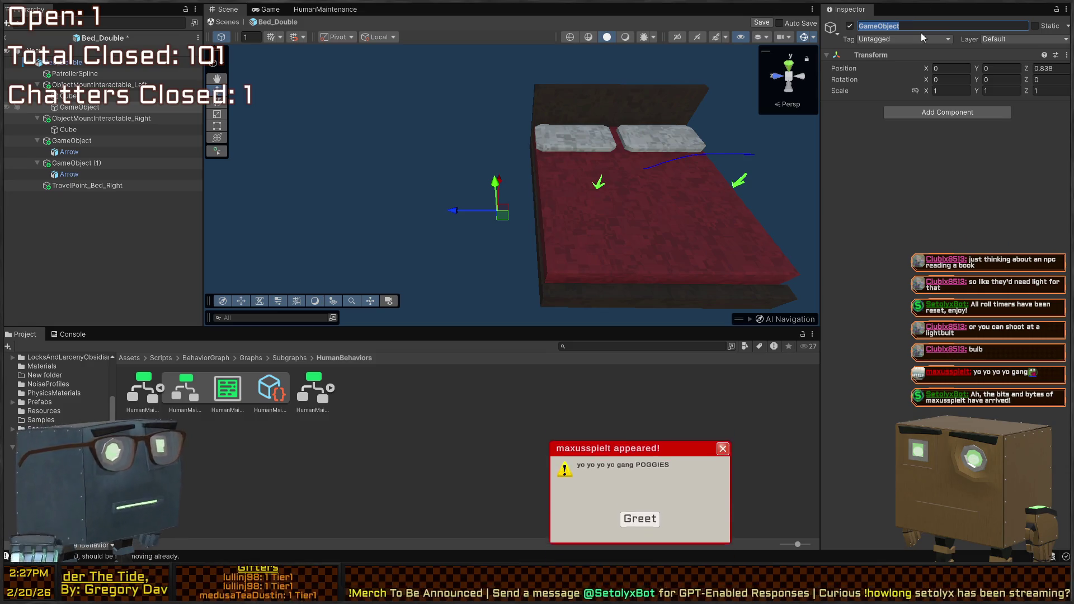
pyautogui.click(643, 523)
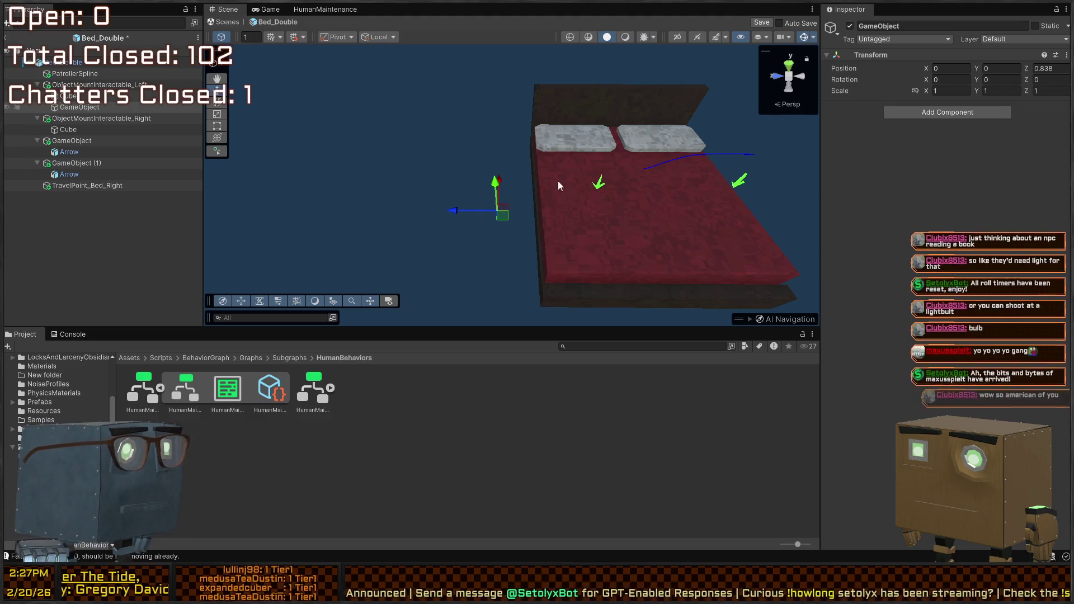
# Duplicate the empty child under ObjectMountInteractable_Right and move it to Z -0.958.
pyautogui.moveTo(563, 169)
pyautogui.mouseDown()
pyautogui.moveTo(587, 156)
pyautogui.moveTo(566, 148)
pyautogui.moveTo(573, 133)
pyautogui.moveTo(580, 149)
pyautogui.moveTo(625, 131)
pyautogui.moveTo(618, 165)
pyautogui.moveTo(632, 157)
pyautogui.mouseUp()
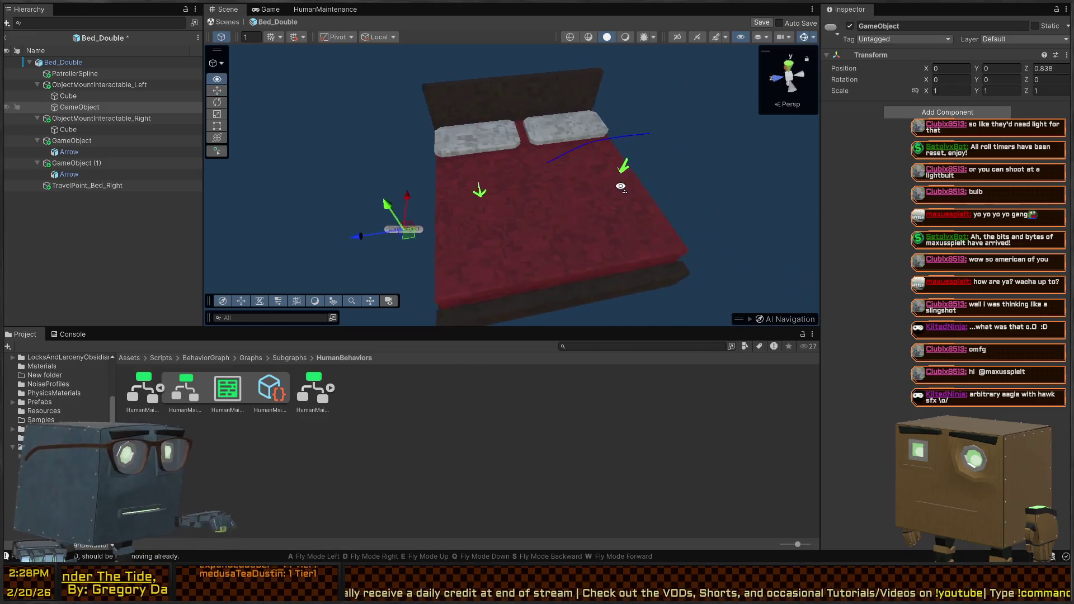
pyautogui.click(66, 96)
pyautogui.click(72, 108)
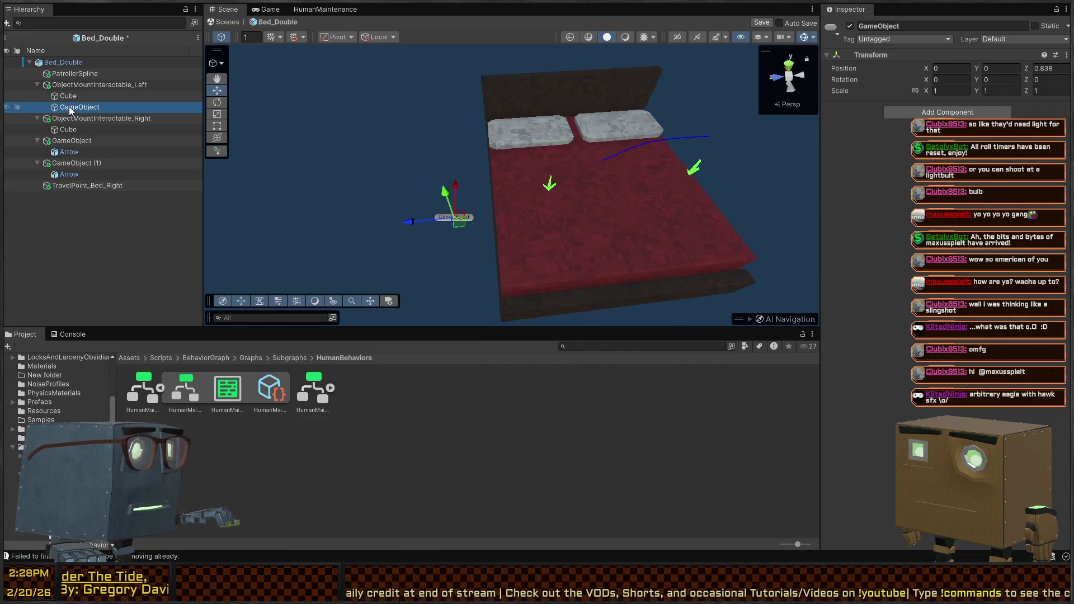
pyautogui.hotkey('ctrl', 'd')
pyautogui.moveTo(74, 134); pyautogui.dragTo(78, 130)
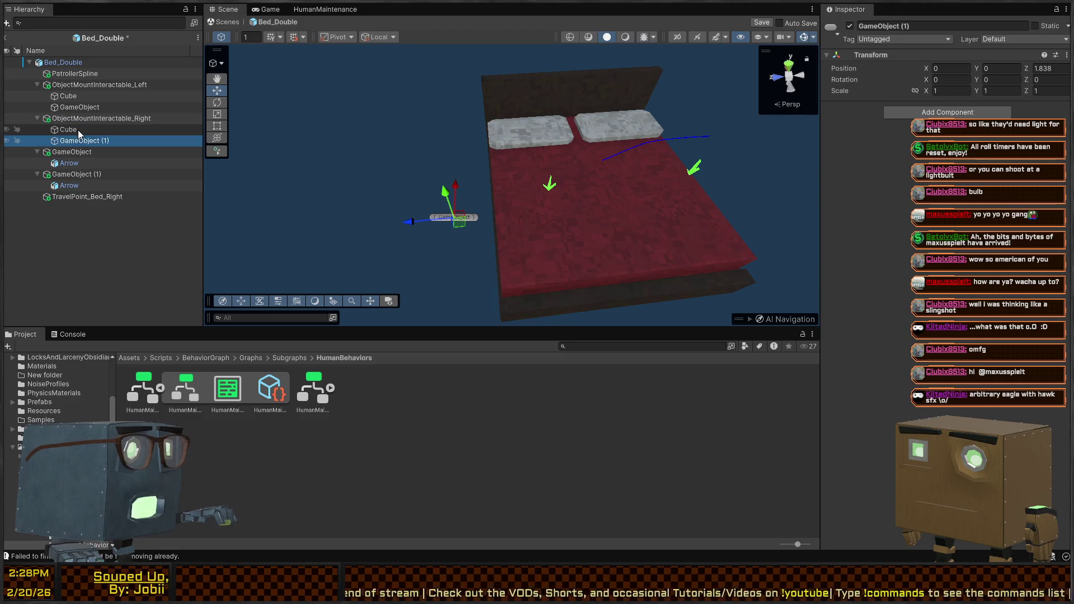
pyautogui.moveTo(408, 223); pyautogui.dragTo(673, 180)
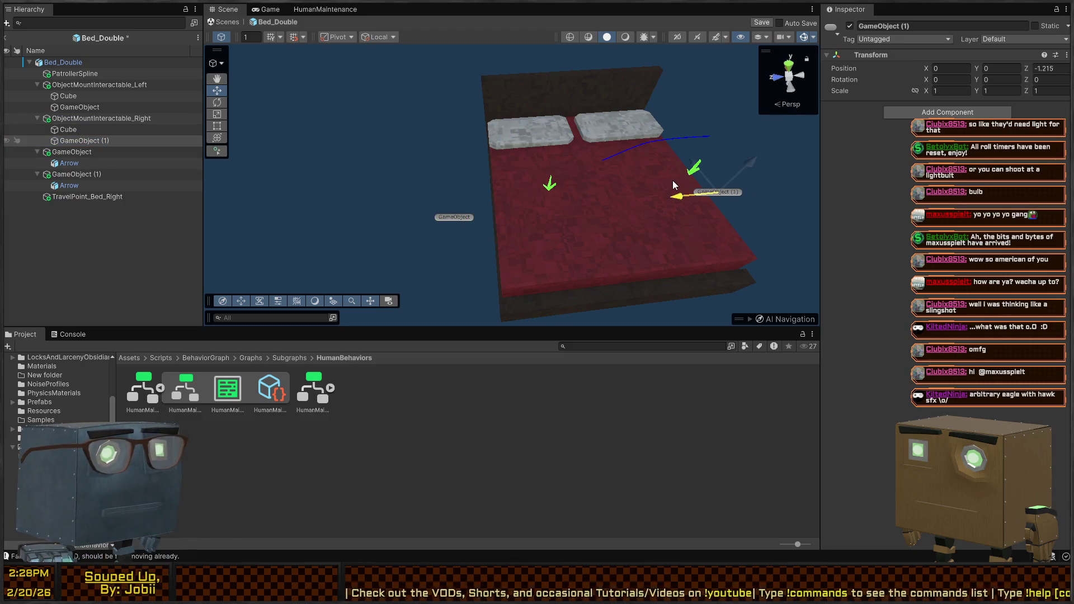
pyautogui.scroll(-5, 641, 185)
pyautogui.scroll(5, 641, 185)
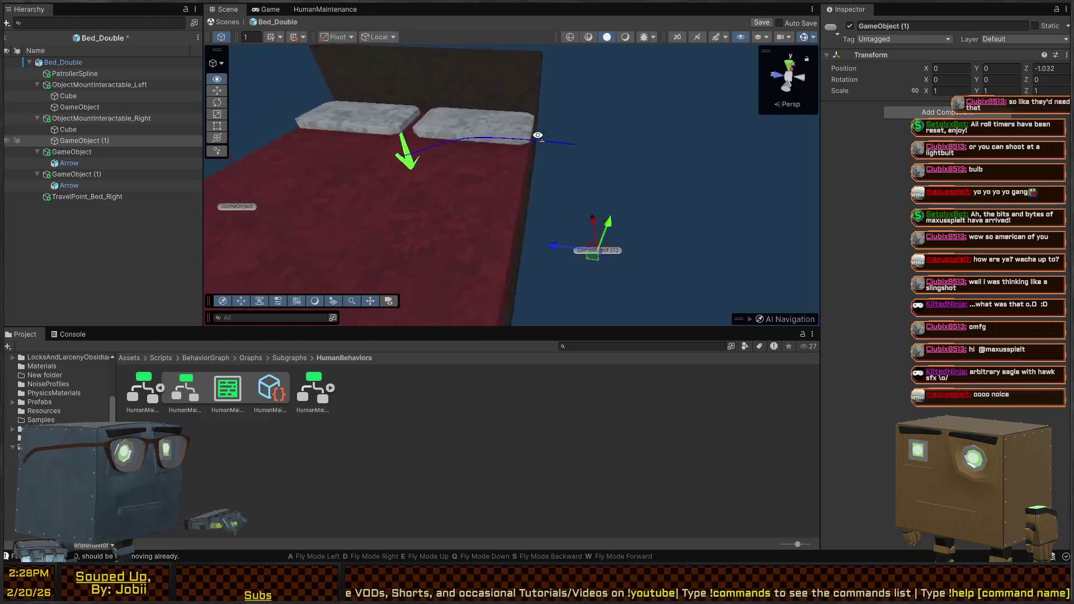
pyautogui.moveTo(542, 199)
pyautogui.mouseDown()
pyautogui.moveTo(522, 191)
pyautogui.moveTo(532, 193)
pyautogui.mouseUp()
# Rename the copy to NpcTravelPoint and the left mount's child to NpcInteractPoint.
pyautogui.click(96, 143)
pyautogui.write('Npc')
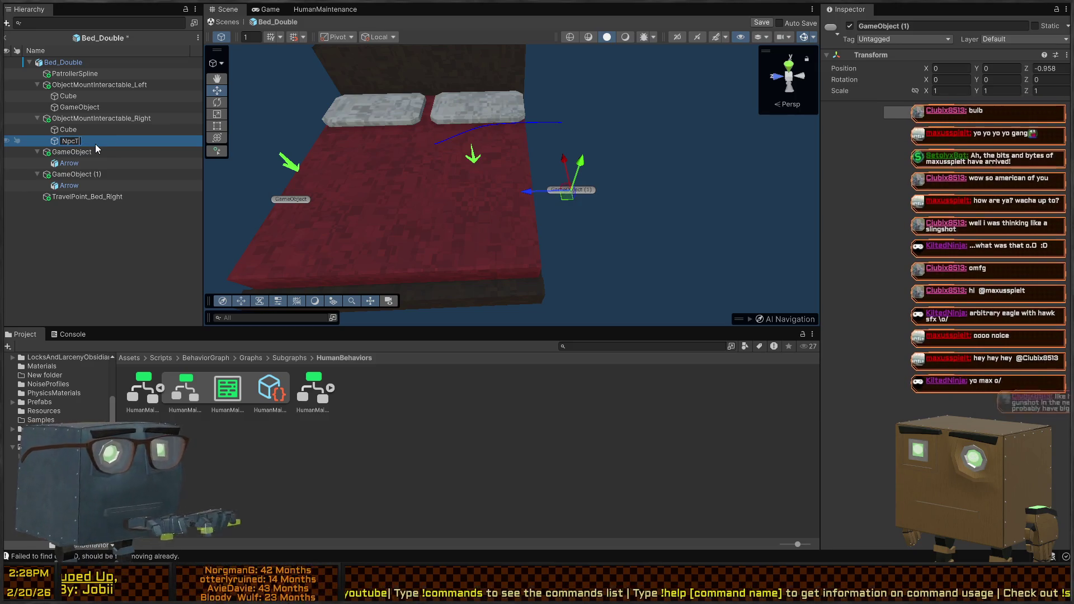
pyautogui.write('TravelPoint')
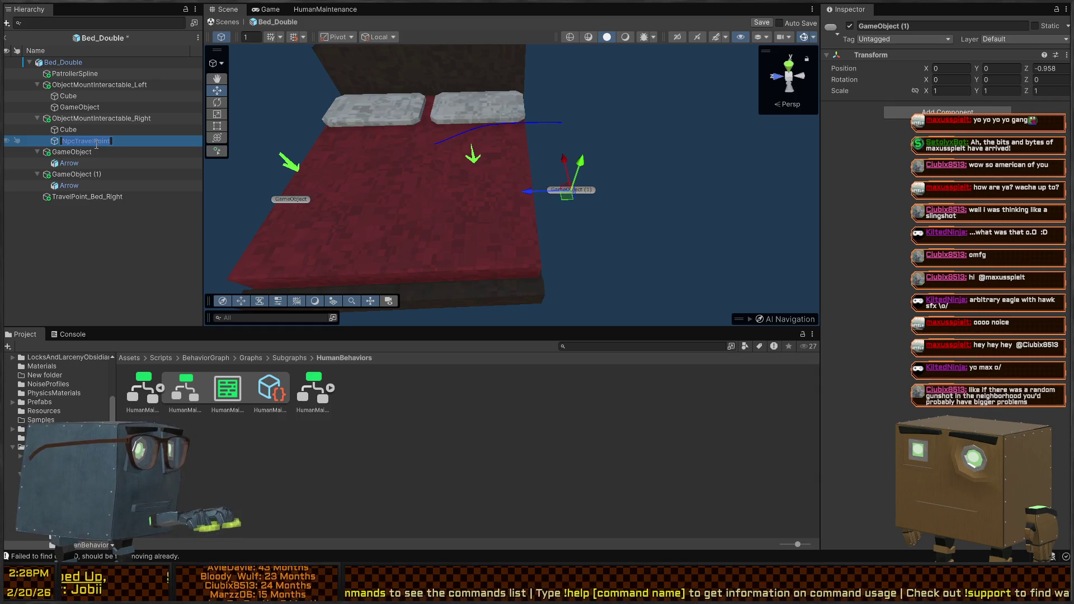
pyautogui.click(104, 108)
pyautogui.press('F2')
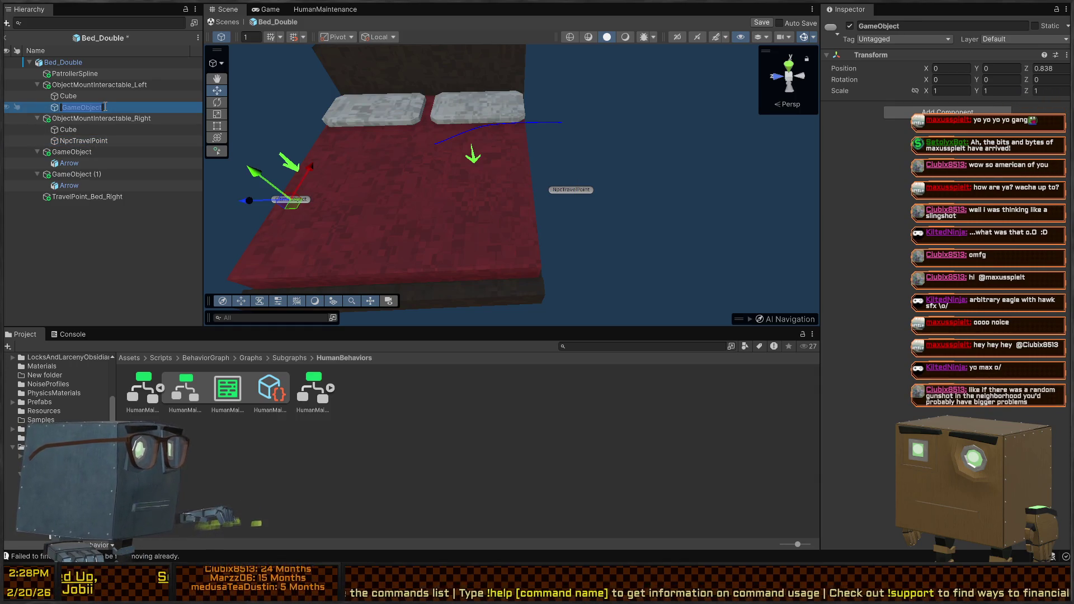
pyautogui.write('NpcI')
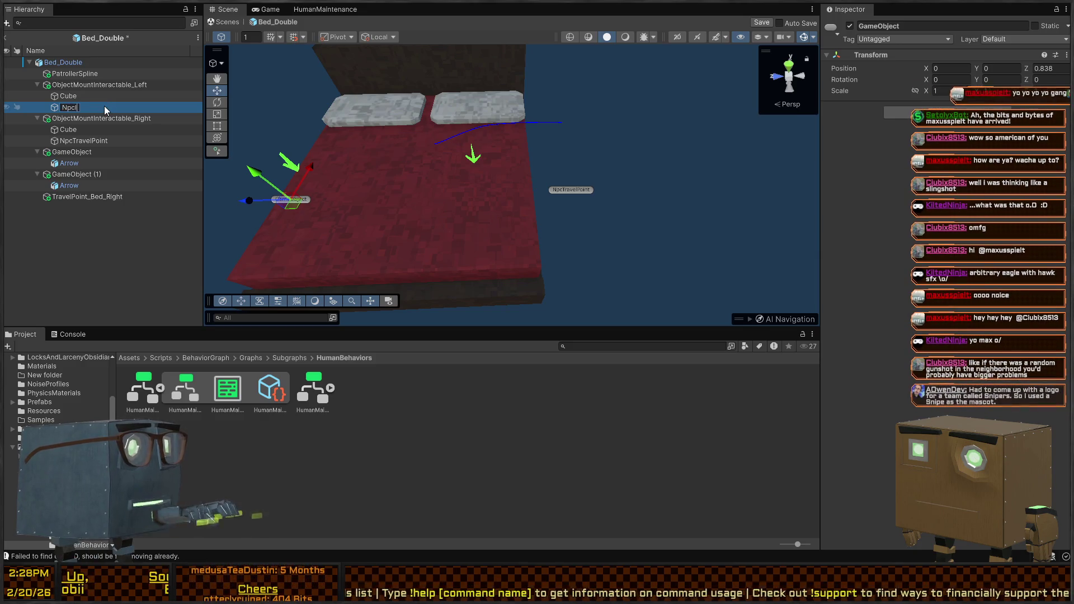
pyautogui.write('nteractPoint')
pyautogui.press('Return')
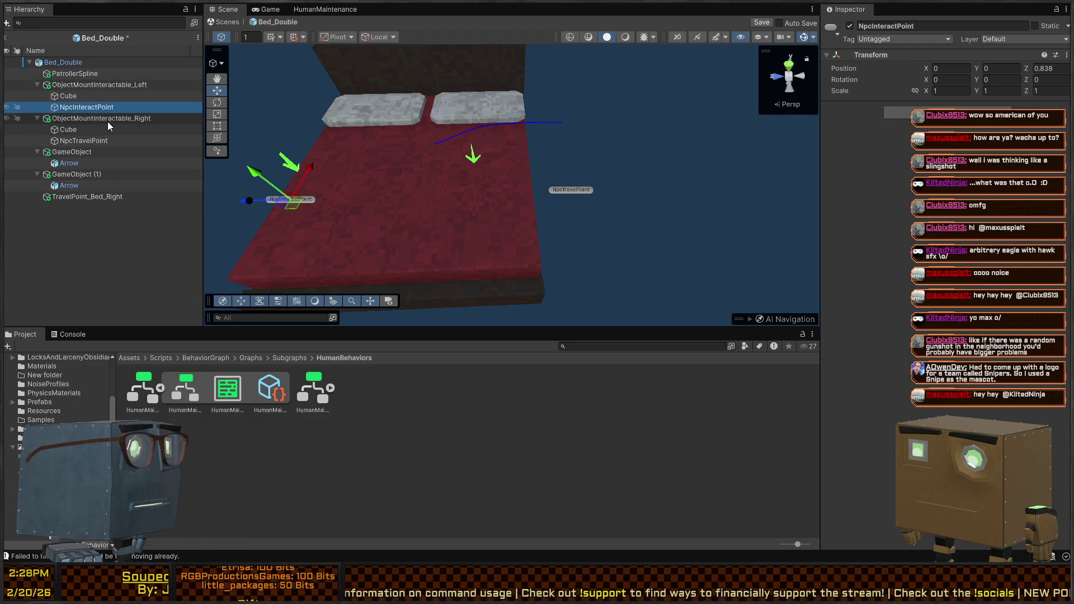
pyautogui.click(108, 141)
pyautogui.click(108, 141)
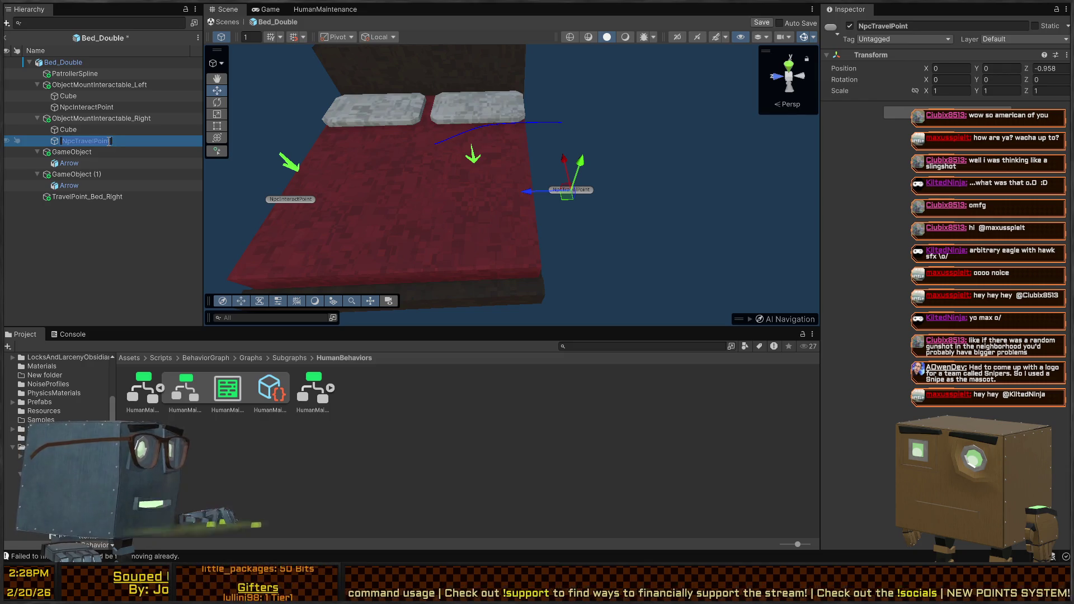
# Orbit around the bed to check its points, then exit Bed_Double to Mission 1 Remake2.
pyautogui.moveTo(633, 98)
pyautogui.mouseDown()
pyautogui.moveTo(714, 103)
pyautogui.moveTo(559, 112)
pyautogui.mouseUp()
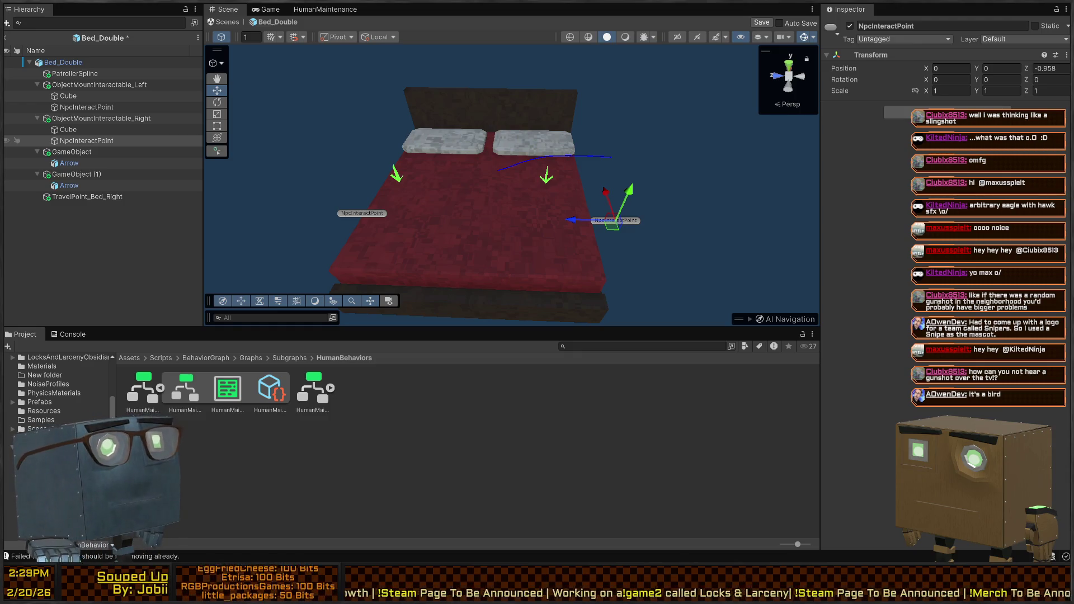
pyautogui.moveTo(553, 153)
pyautogui.mouseDown()
pyautogui.moveTo(635, 126)
pyautogui.moveTo(575, 131)
pyautogui.mouseUp()
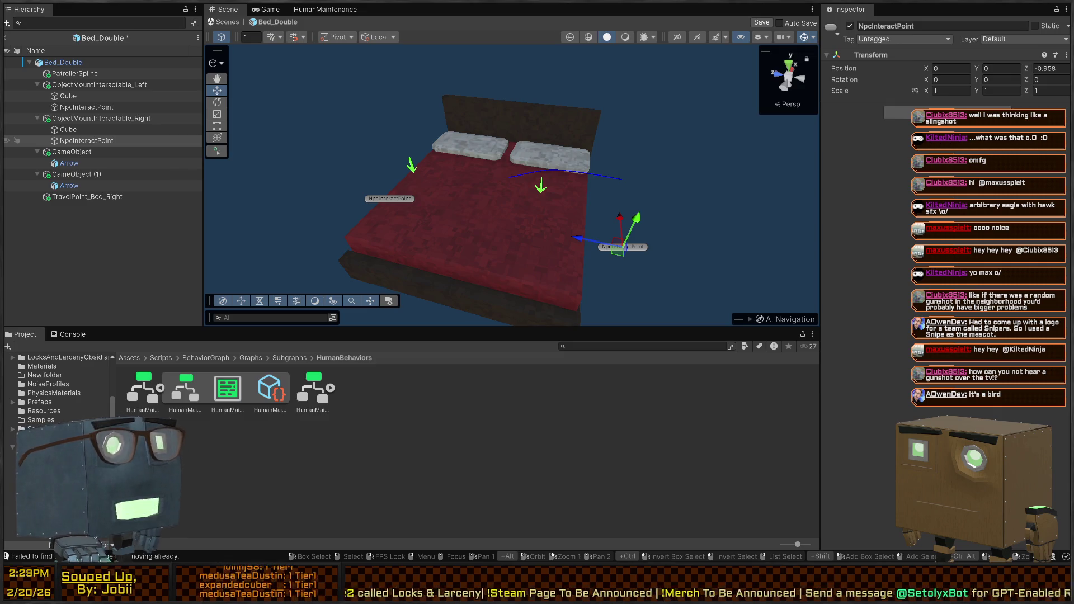
pyautogui.moveTo(671, 190)
pyautogui.mouseDown()
pyautogui.moveTo(695, 204)
pyautogui.moveTo(666, 173)
pyautogui.moveTo(661, 182)
pyautogui.moveTo(673, 180)
pyautogui.mouseUp()
pyautogui.moveTo(589, 165); pyautogui.dragTo(615, 170)
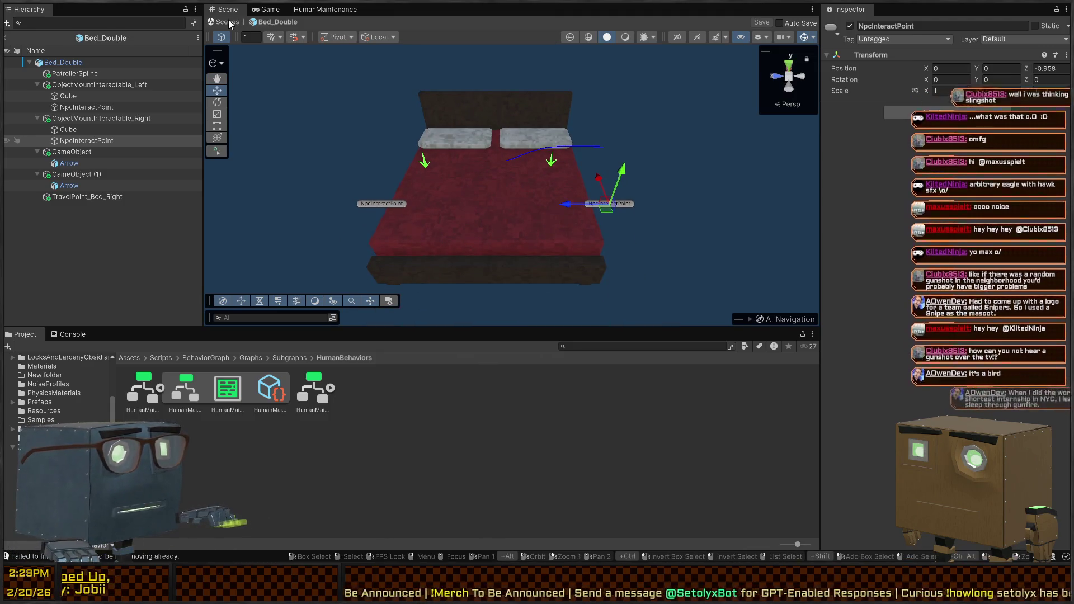
pyautogui.click(228, 22)
pyautogui.moveTo(483, 179); pyautogui.dragTo(490, 135)
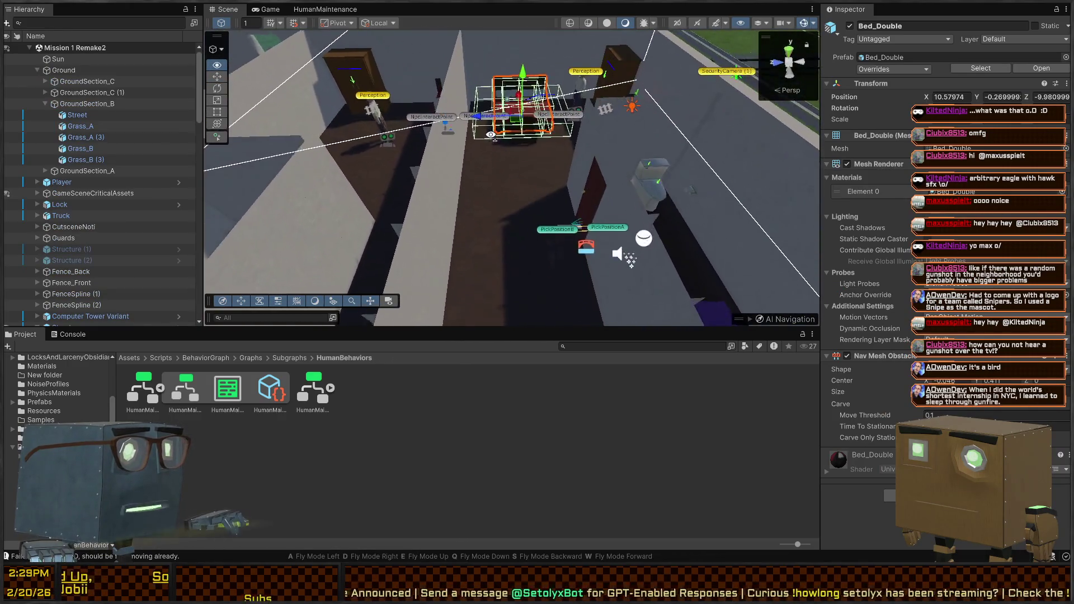
pyautogui.scroll(3, 491, 135)
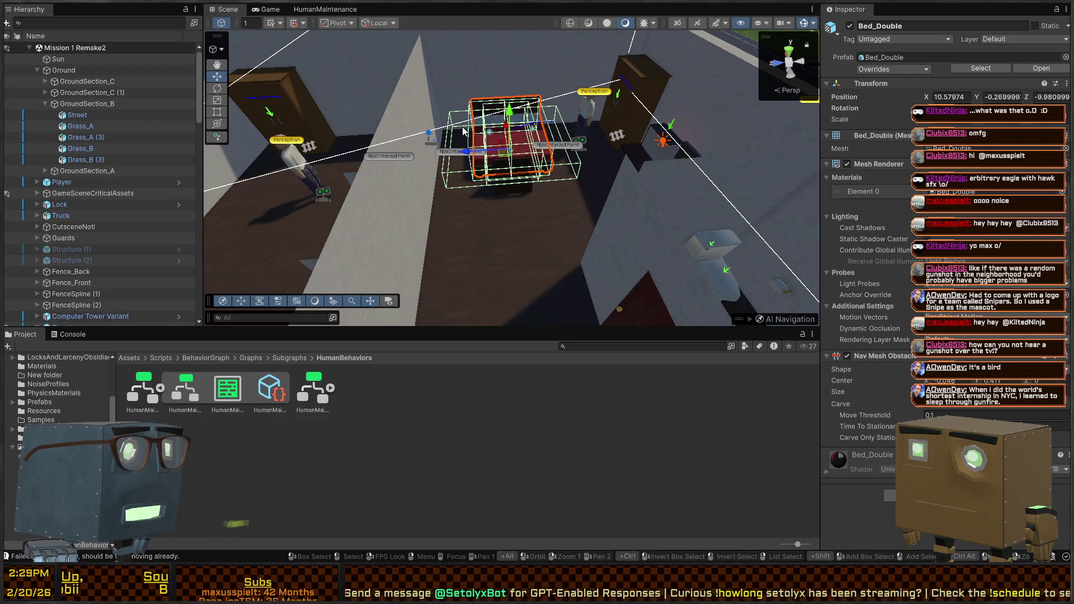
pyautogui.moveTo(516, 147); pyautogui.dragTo(525, 160)
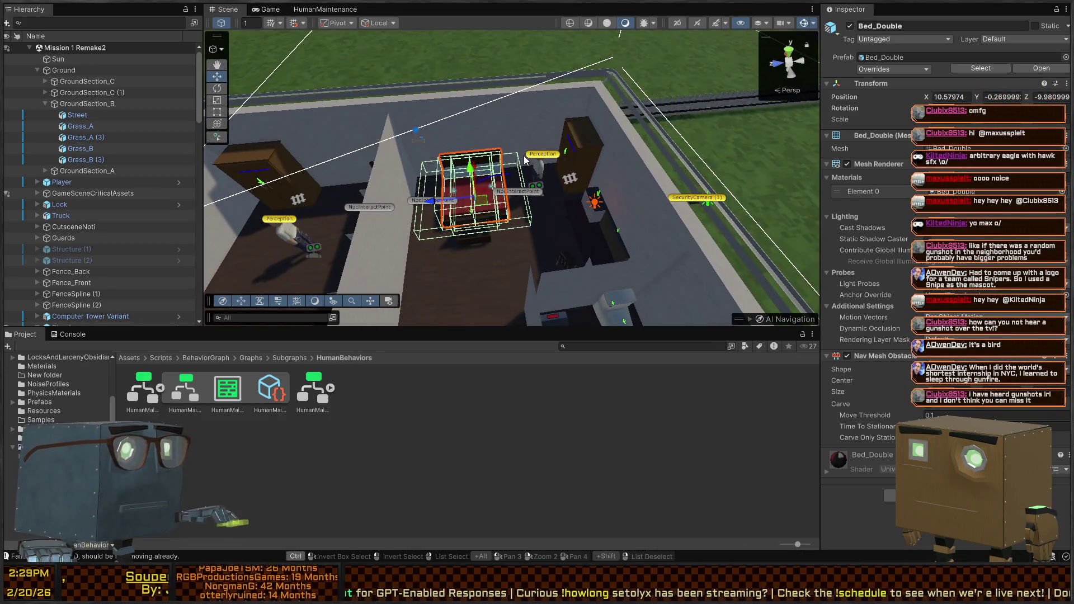
pyautogui.moveTo(595, 155)
pyautogui.mouseDown()
pyautogui.moveTo(442, 134)
pyautogui.moveTo(632, 102)
pyautogui.moveTo(540, 93)
pyautogui.mouseUp()
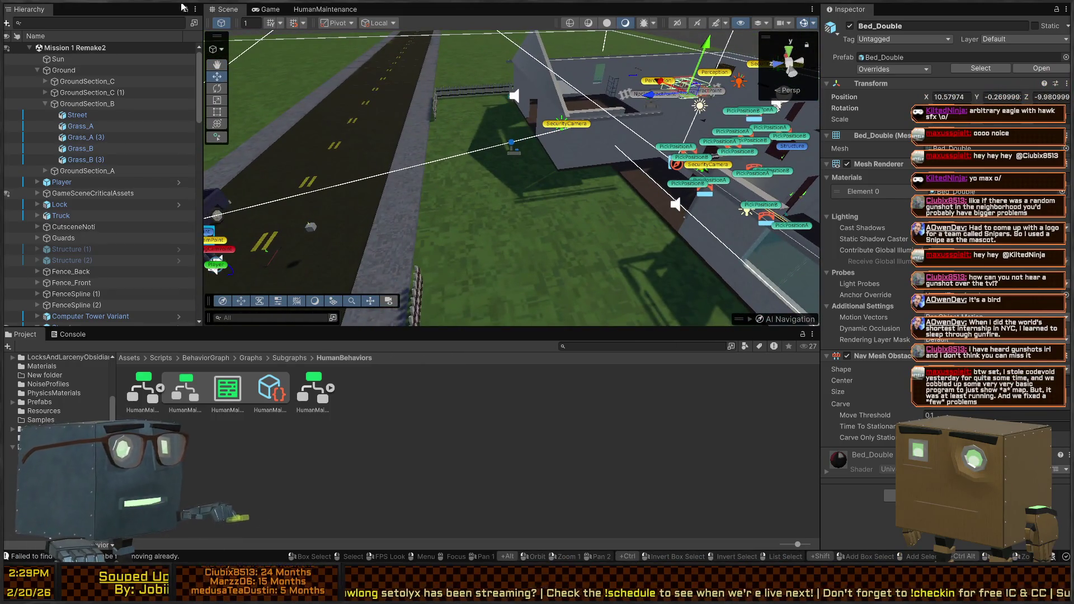
pyautogui.click(263, 10)
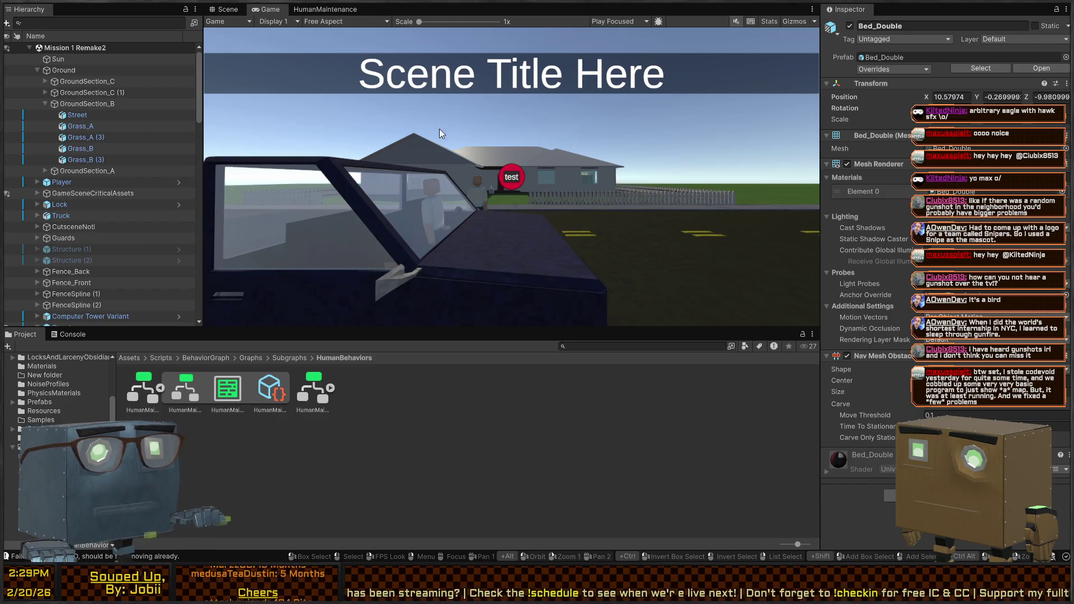
# Play the mission, walk the player through the front door with F, and approach the inner red door.
pyautogui.hotkey('ctrl', 'p')
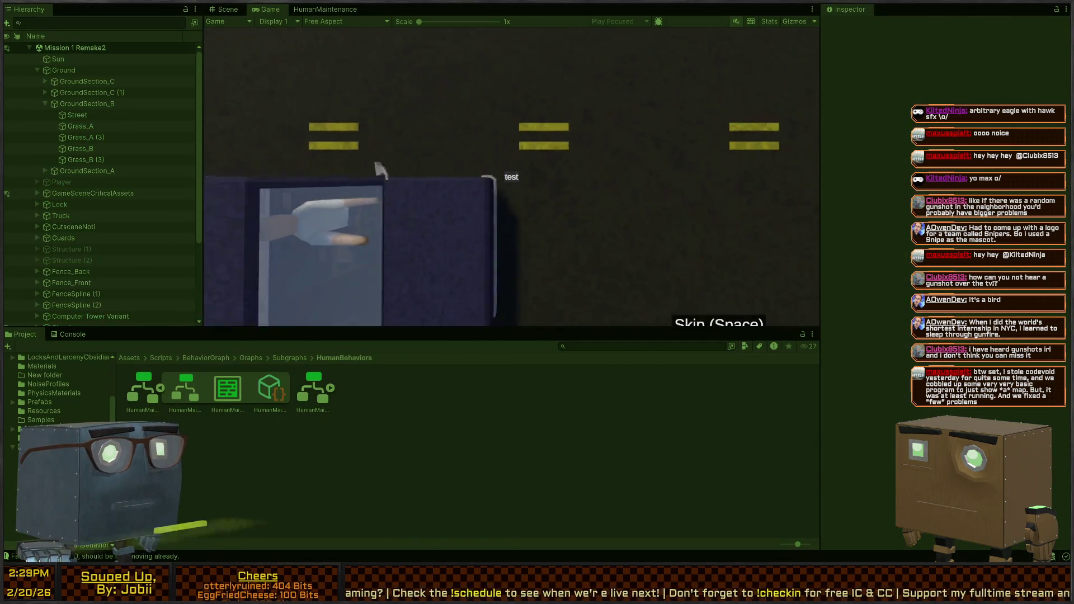
pyautogui.press('w')
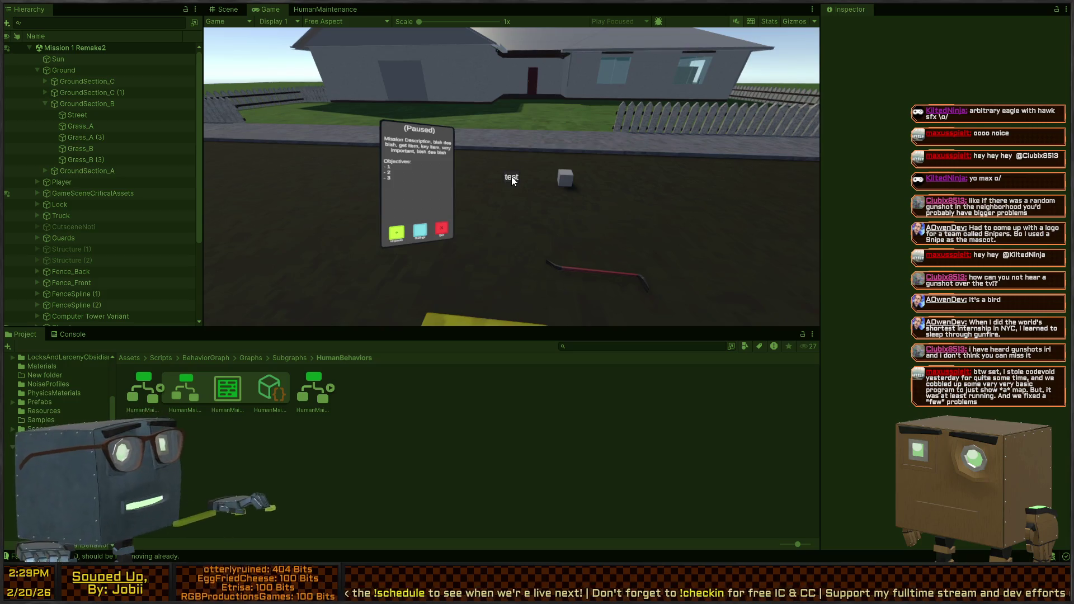
pyautogui.click(576, 133)
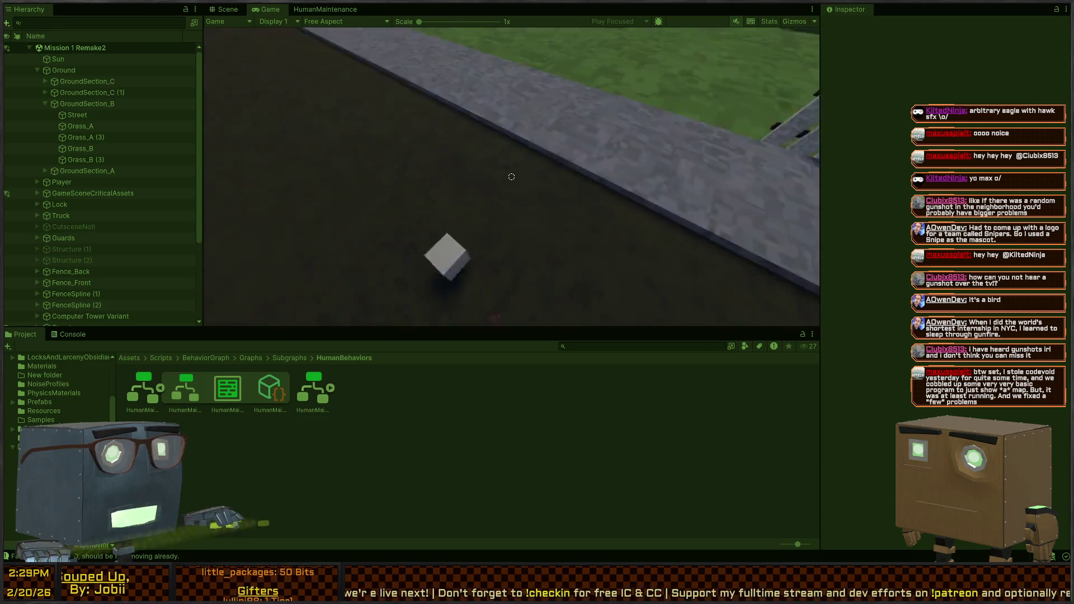
pyautogui.press('w')
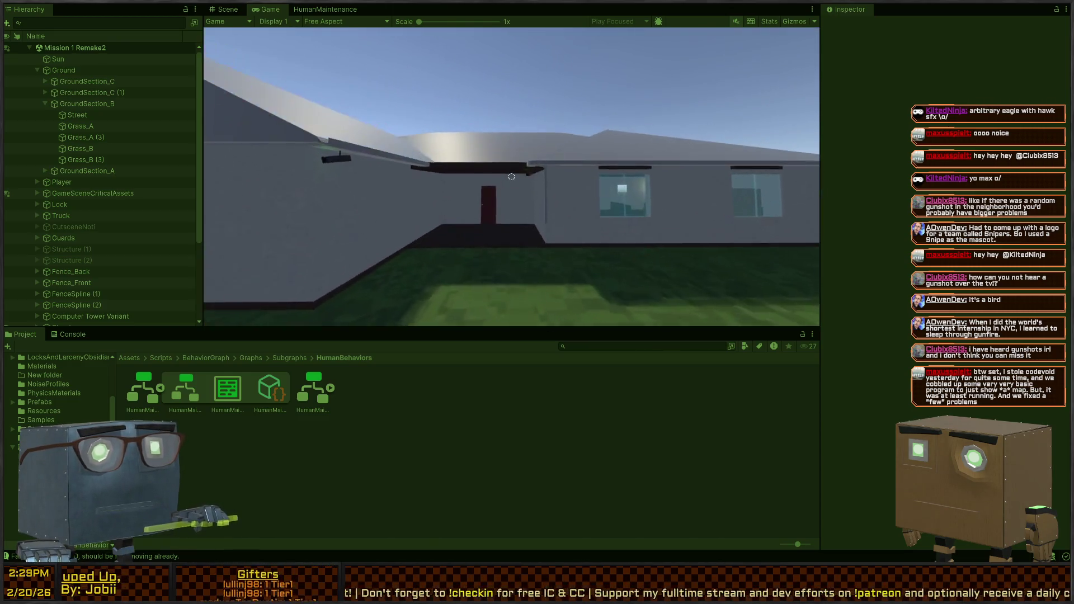
pyautogui.press('w')
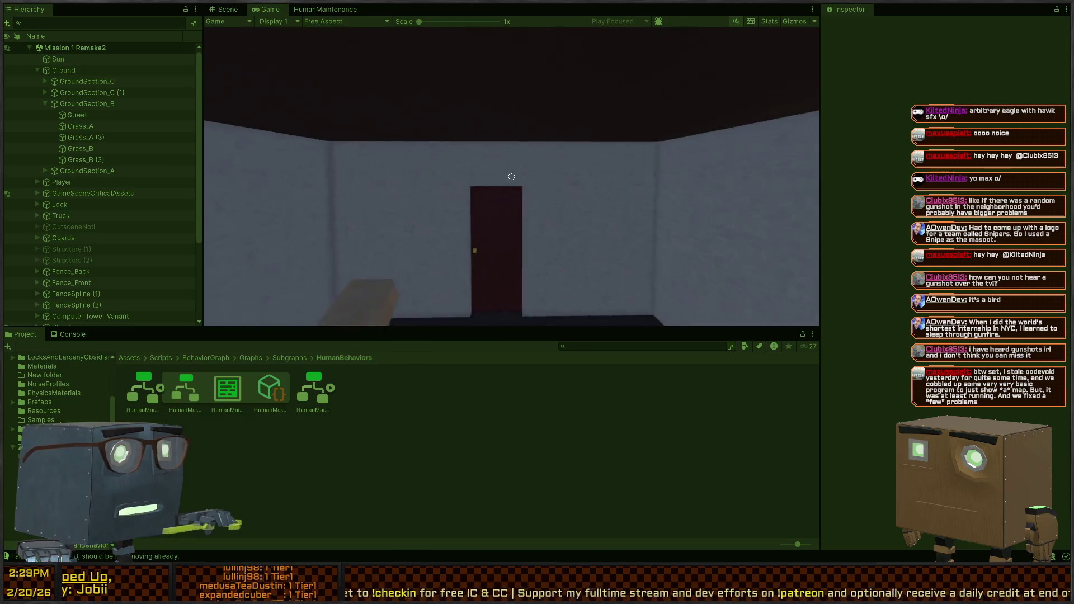
pyautogui.press('f')
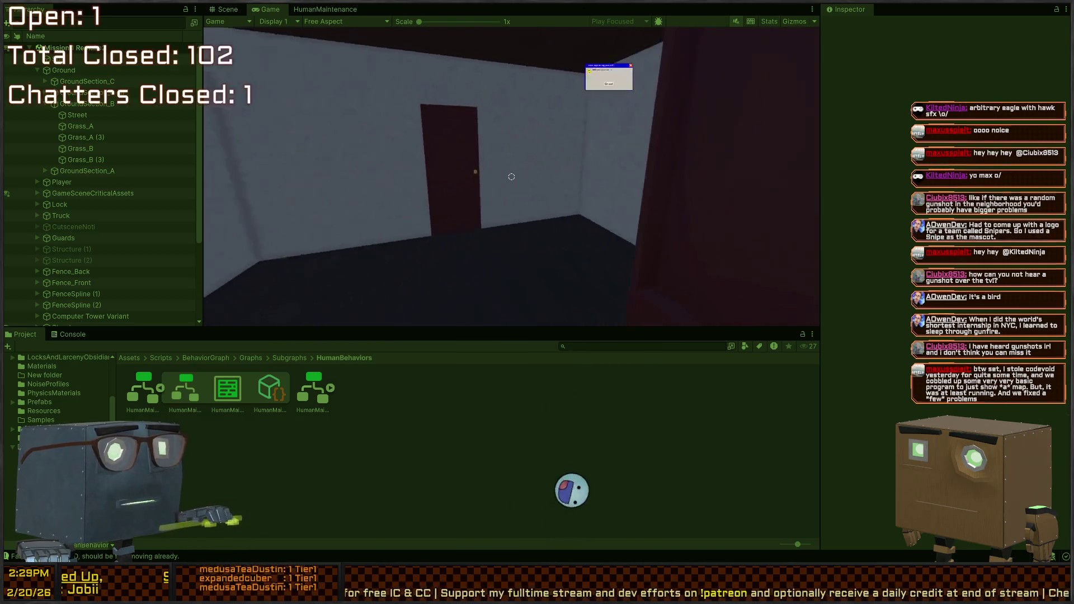
pyautogui.press('w')
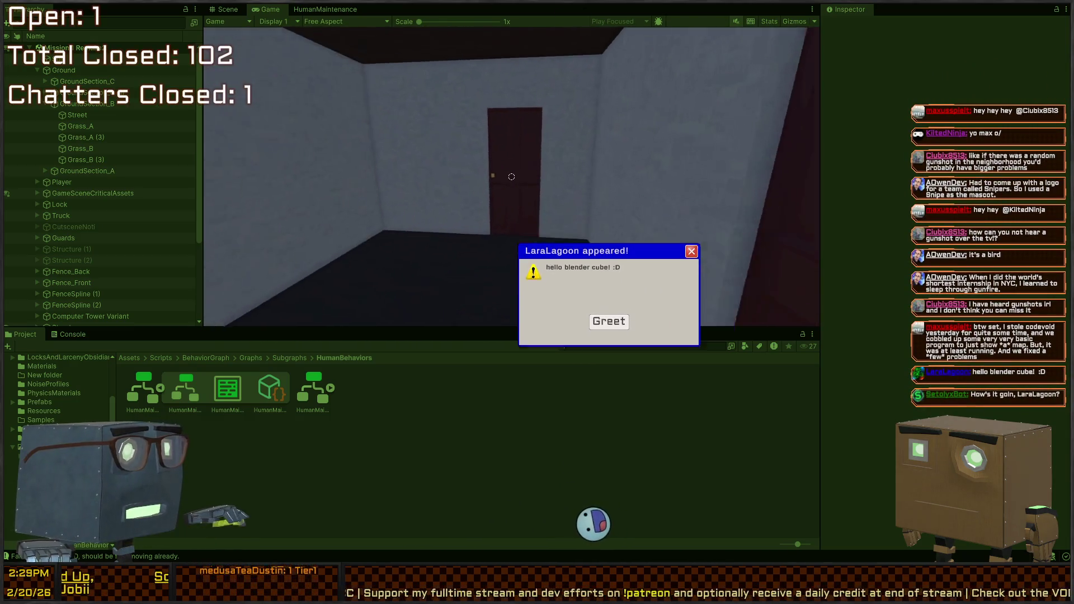
pyautogui.press('a')
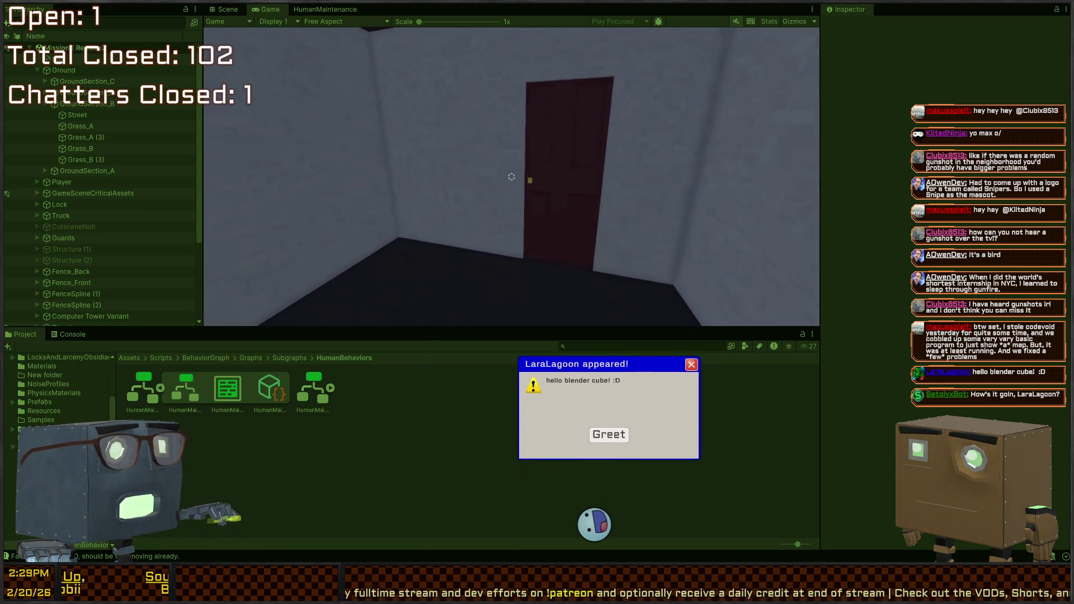
pyautogui.press('w')
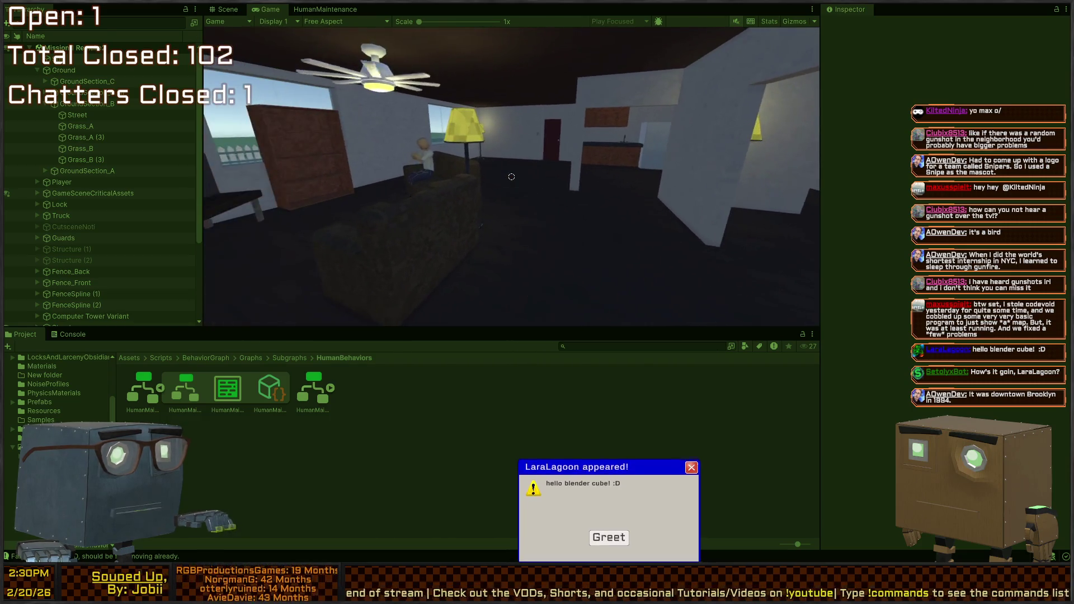
# Close the in-game chat popup and view the running room interior in the Scene view.
pyautogui.click(230, 9)
pyautogui.click(268, 9)
pyautogui.click(578, 139)
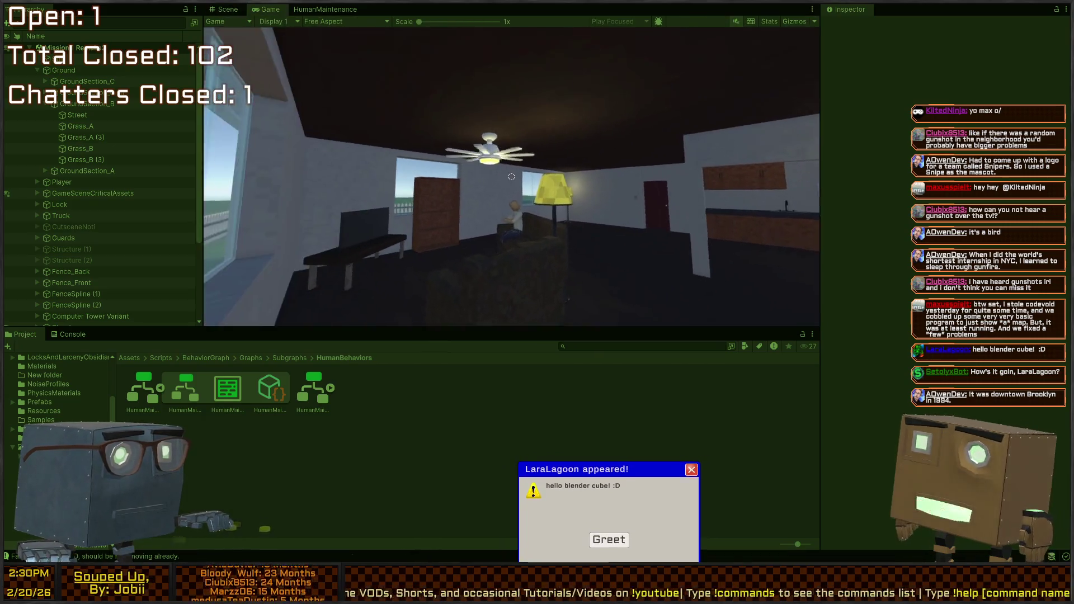
pyautogui.click(609, 539)
pyautogui.click(225, 9)
pyautogui.moveTo(598, 183); pyautogui.dragTo(560, 234)
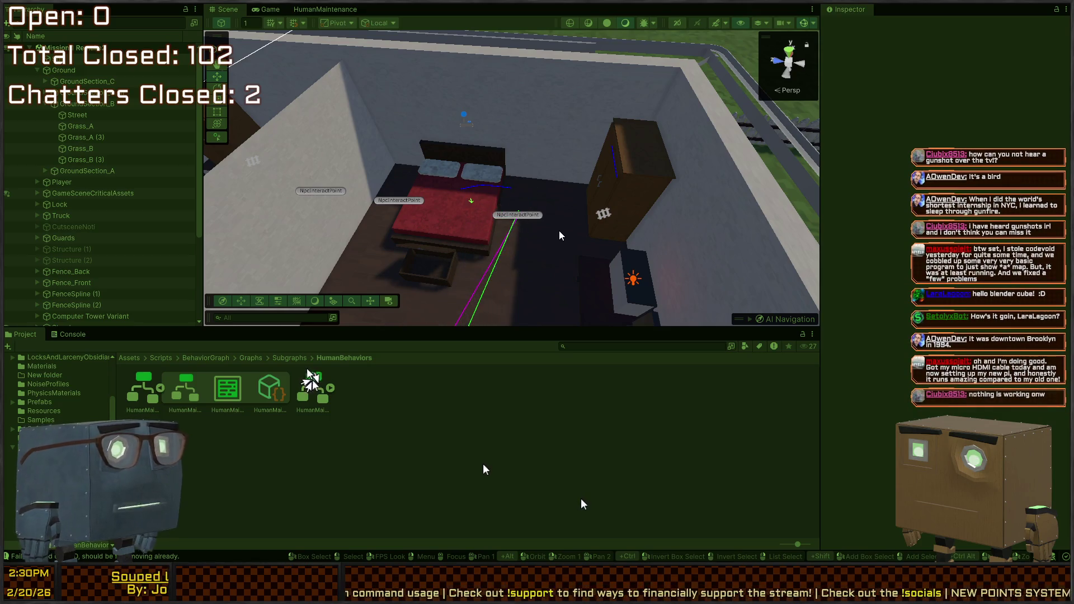
pyautogui.rightClick(561, 234)
pyautogui.press('w')
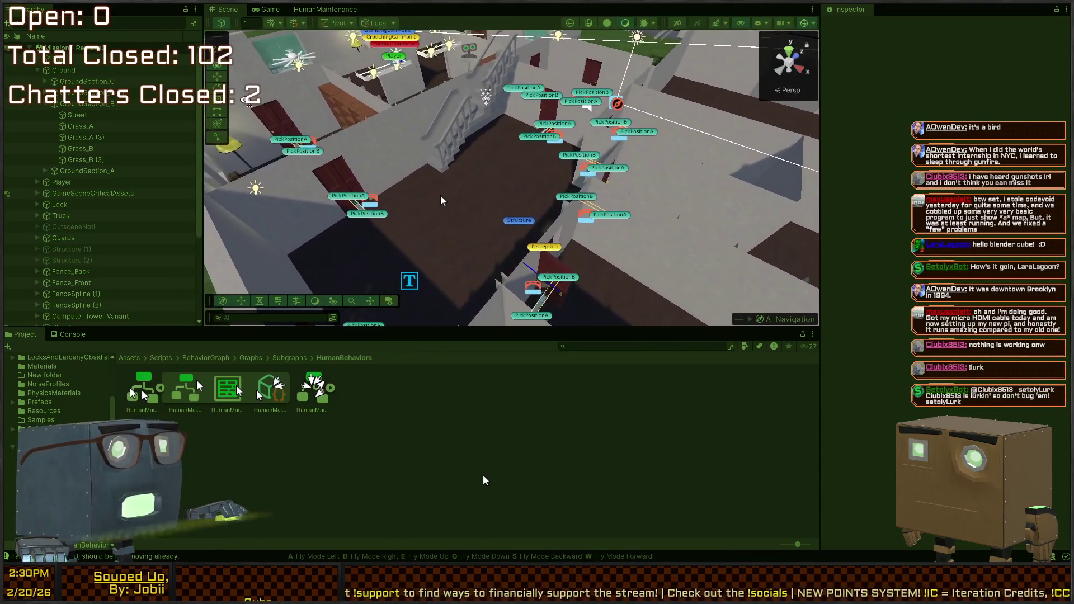
pyautogui.press('w')
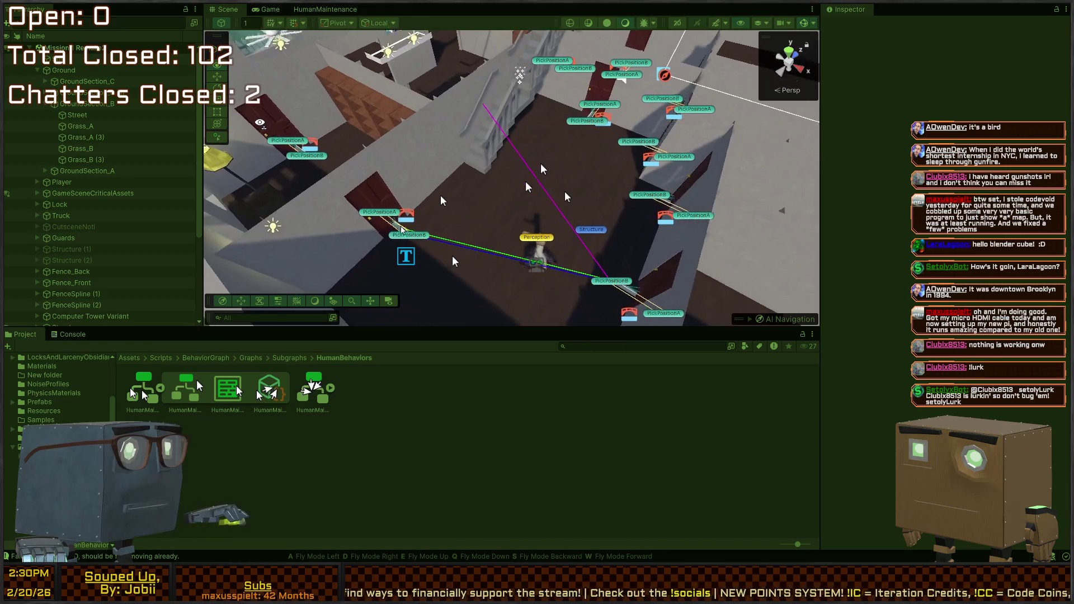
pyautogui.press('w')
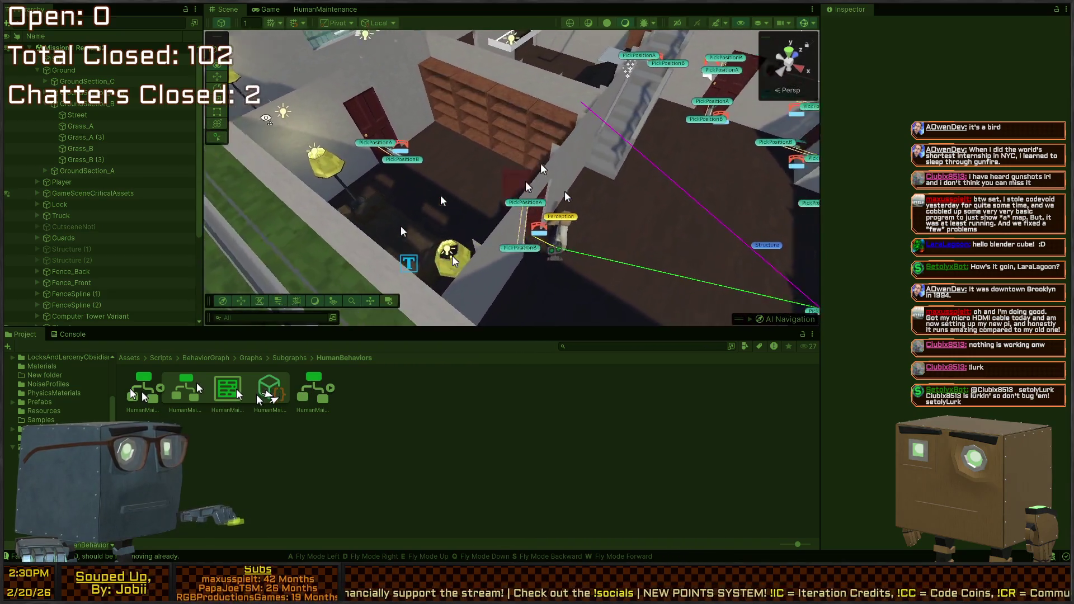
pyautogui.press('w')
pyautogui.press('w')
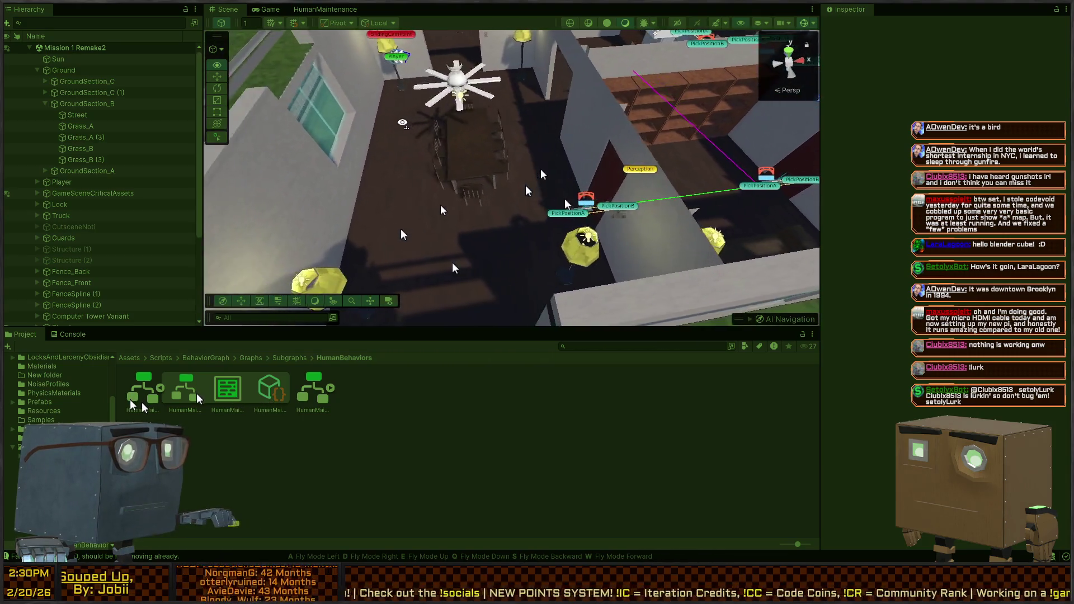
pyautogui.press('w')
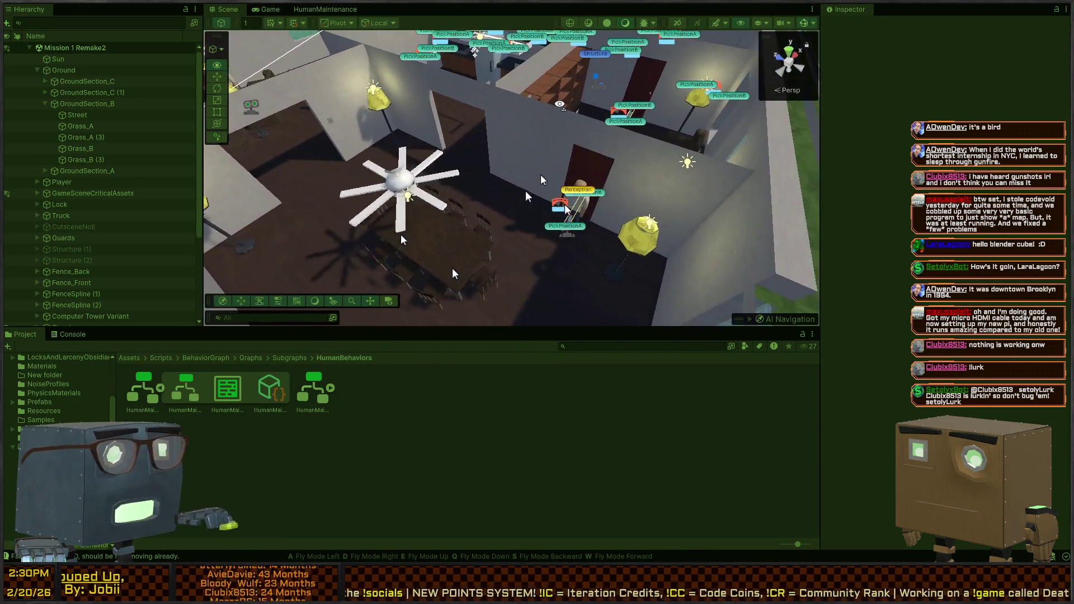
pyautogui.press('w')
pyautogui.press('w')
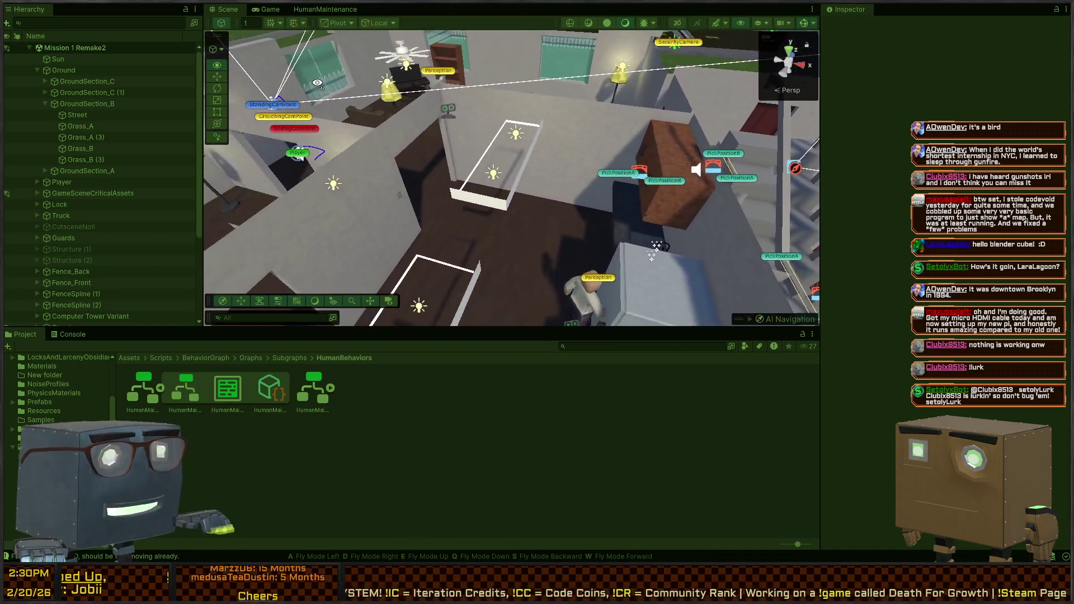
pyautogui.press('w')
pyautogui.press('w')
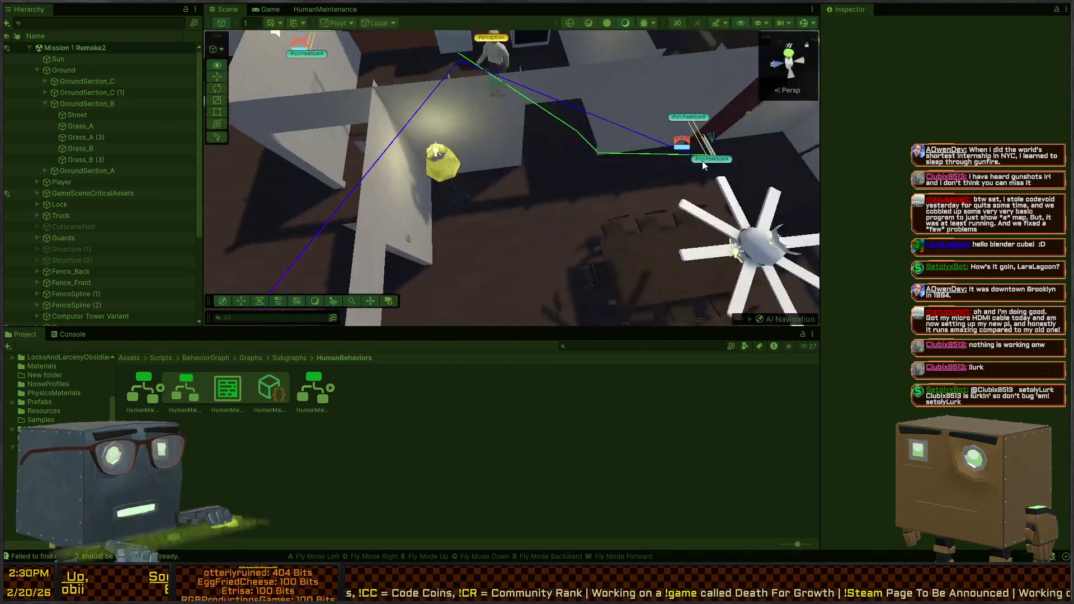
pyautogui.press('w')
pyautogui.press('w')
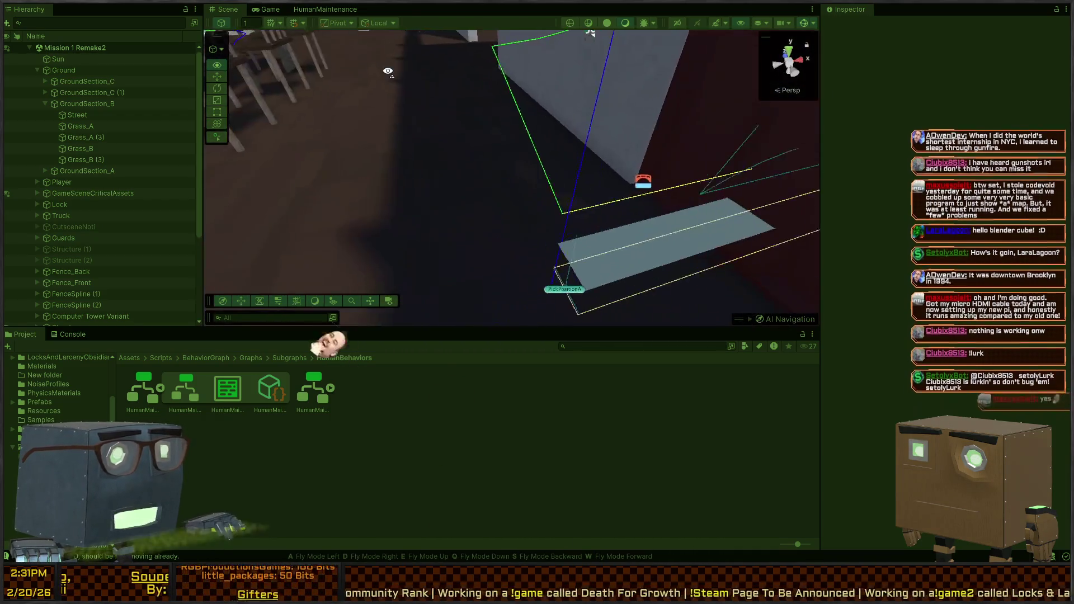
pyautogui.press('w')
pyautogui.press('w')
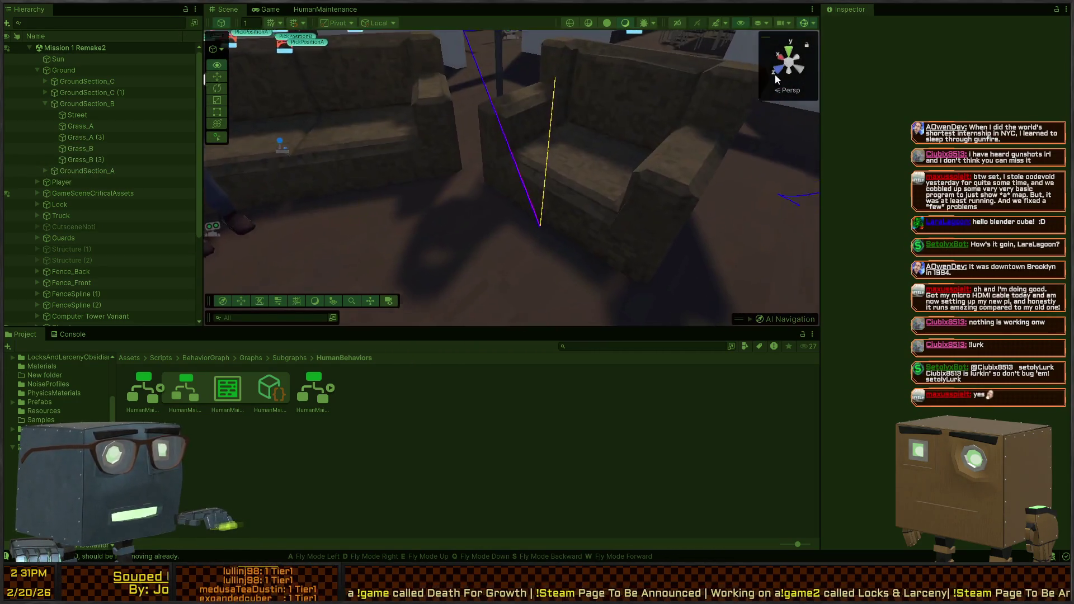
pyautogui.press('w')
pyautogui.press('w')
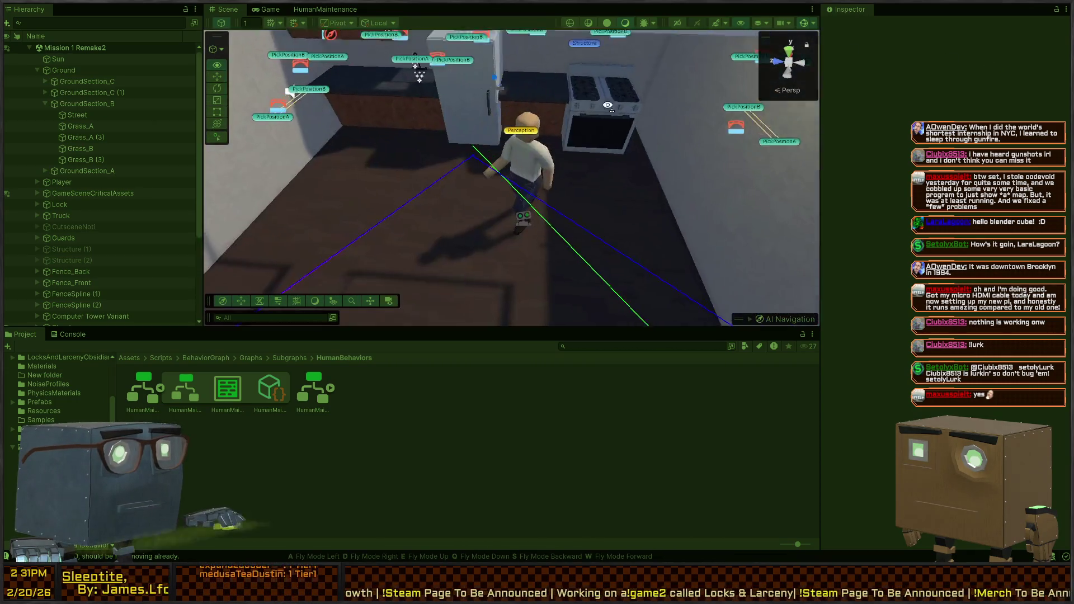
pyautogui.press('w')
pyautogui.click(347, 12)
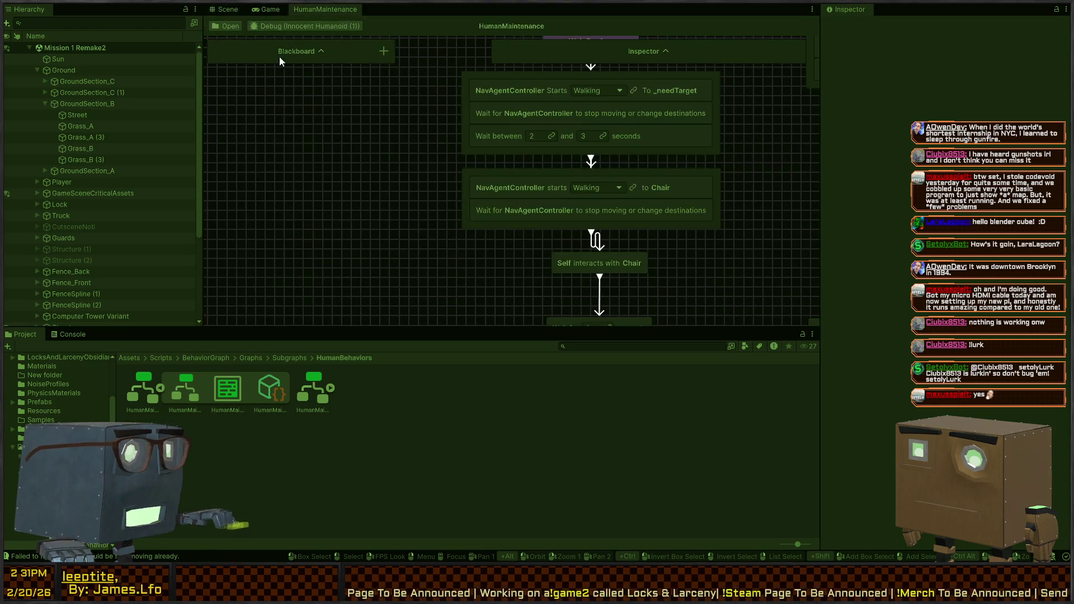
# Select the walking NPC and debug the HumanMaintenance graph on Innocent Humanoid.
pyautogui.click(225, 10)
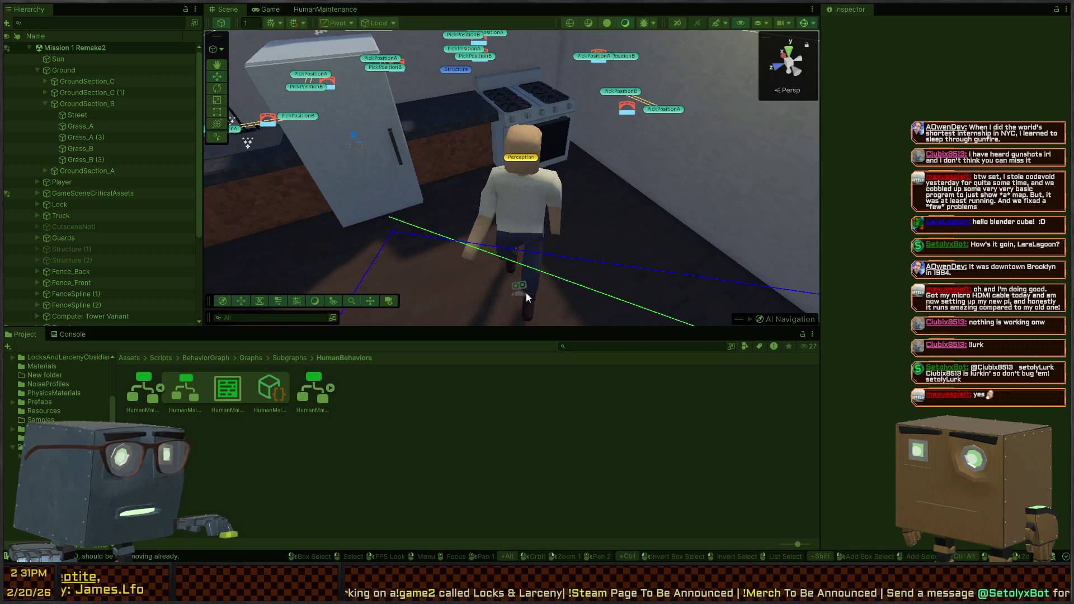
pyautogui.click(525, 293)
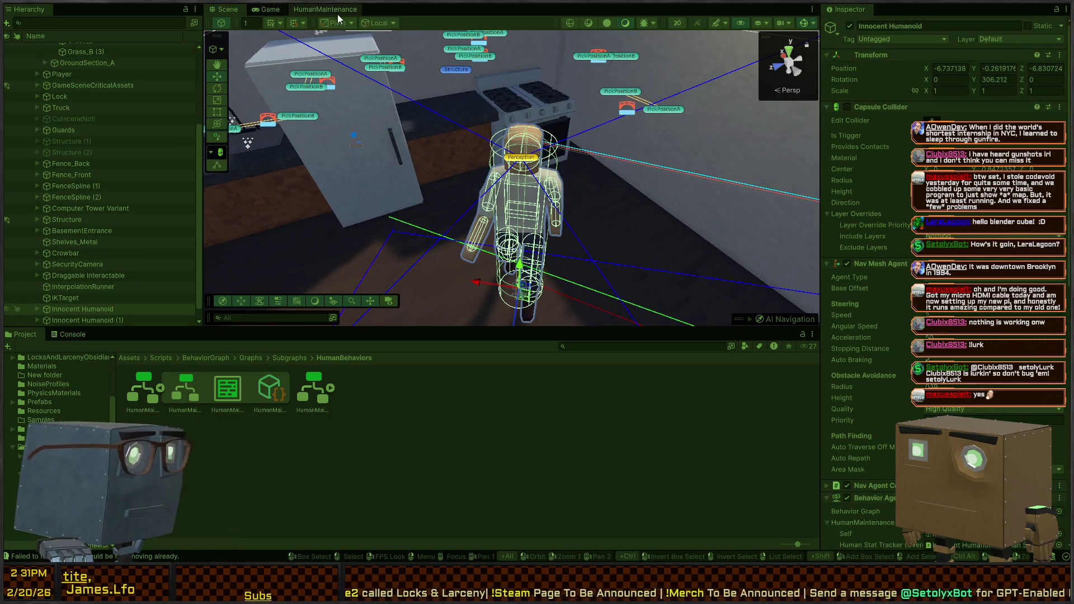
pyautogui.click(337, 12)
pyautogui.click(295, 25)
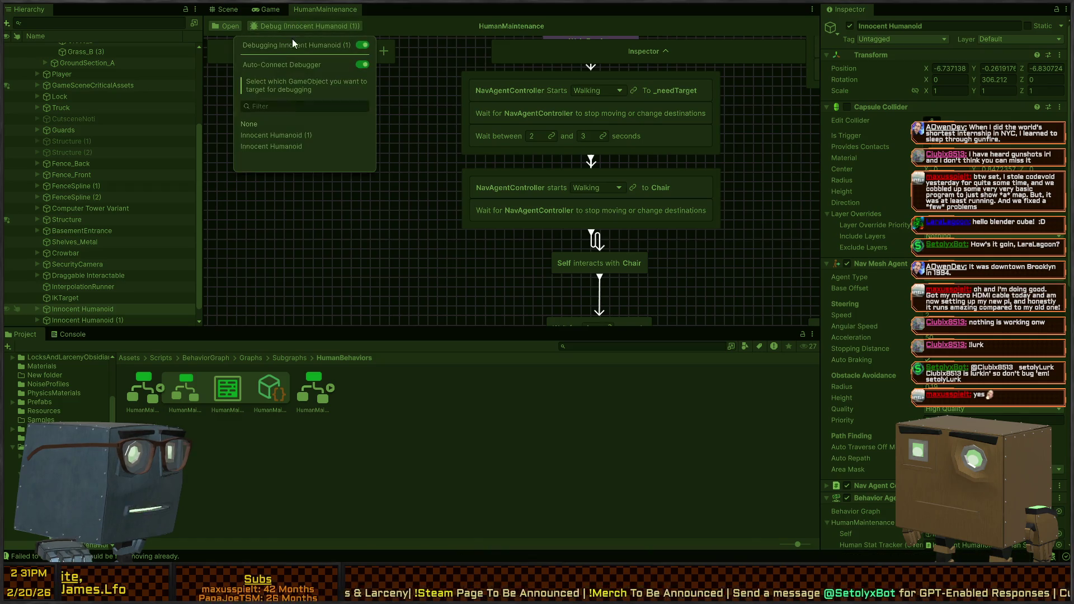
pyautogui.click(274, 145)
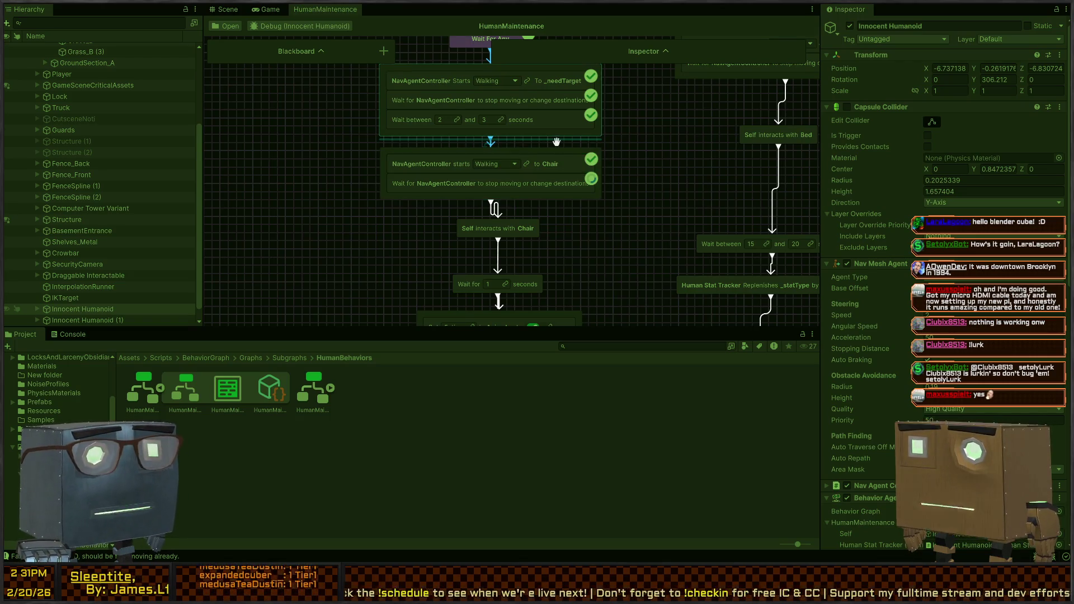
# Return to the Scene view, look down on the Perception agent, and briefly check the Game view.
pyautogui.hotkey('ctrl', '1')
pyautogui.moveTo(608, 127)
pyautogui.mouseDown()
pyautogui.moveTo(146, 210)
pyautogui.moveTo(258, 127)
pyautogui.moveTo(313, 120)
pyautogui.moveTo(244, 128)
pyautogui.moveTo(148, 102)
pyautogui.moveTo(166, 121)
pyautogui.moveTo(201, 122)
pyautogui.moveTo(86, 122)
pyautogui.moveTo(470, 116)
pyautogui.moveTo(716, 173)
pyautogui.moveTo(548, 136)
pyautogui.mouseUp()
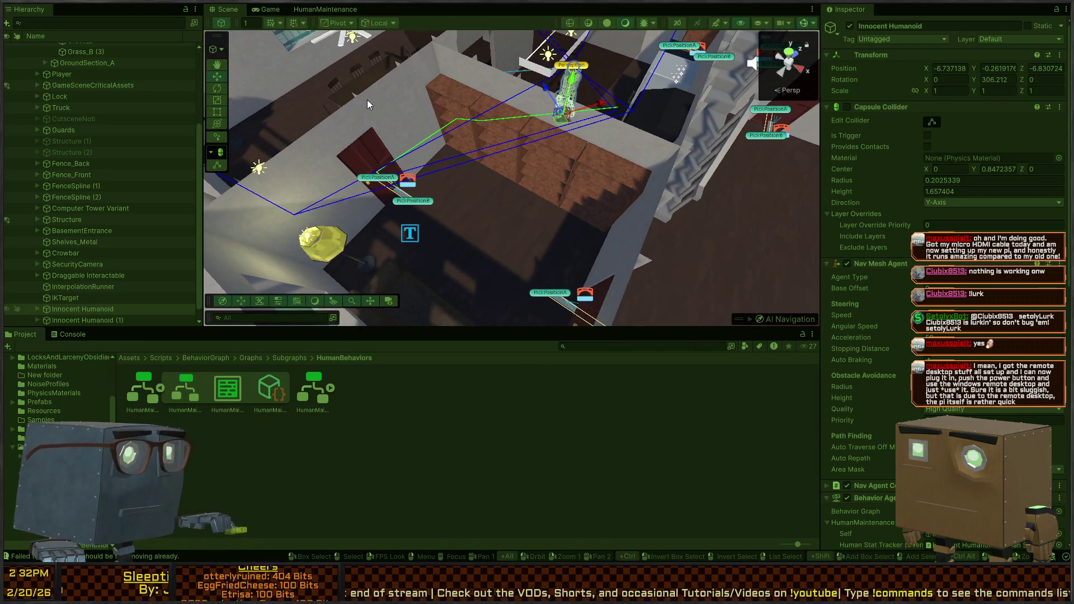
pyautogui.moveTo(387, 93)
pyautogui.mouseDown()
pyautogui.moveTo(459, 102)
pyautogui.moveTo(383, 90)
pyautogui.moveTo(360, 162)
pyautogui.mouseUp()
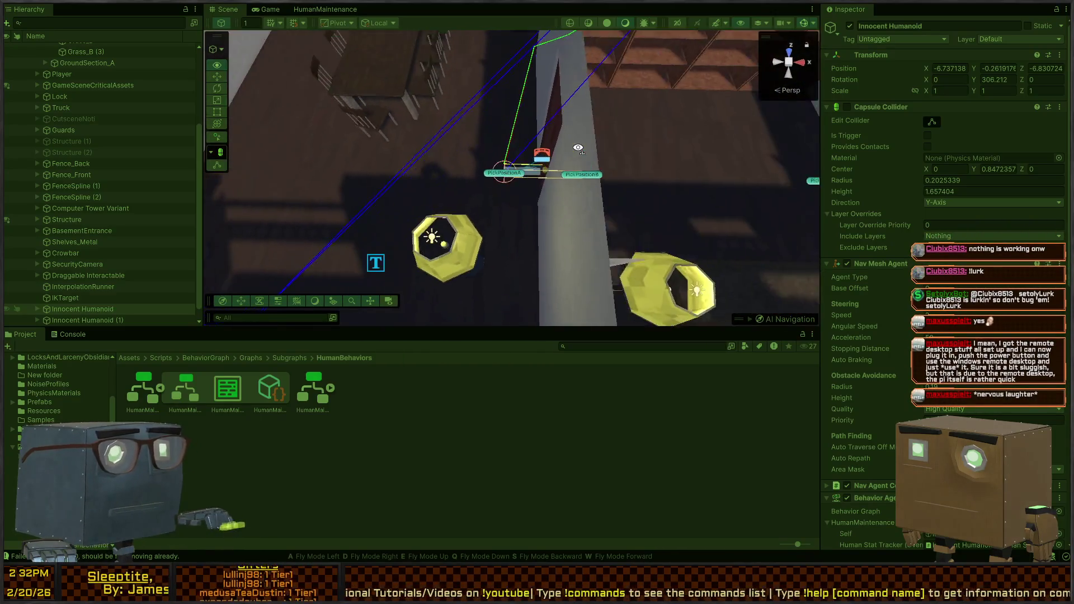
pyautogui.click(266, 9)
pyautogui.click(228, 10)
# Fly over the house roof down to the humanoid by the couch and the kitchen.
pyautogui.moveTo(503, 112)
pyautogui.mouseDown()
pyautogui.moveTo(656, 136)
pyautogui.moveTo(556, 115)
pyautogui.moveTo(560, 101)
pyautogui.moveTo(526, 108)
pyautogui.moveTo(569, 32)
pyautogui.moveTo(492, 98)
pyautogui.moveTo(79, 90)
pyautogui.mouseUp()
pyautogui.moveTo(447, 168); pyautogui.dragTo(498, 151)
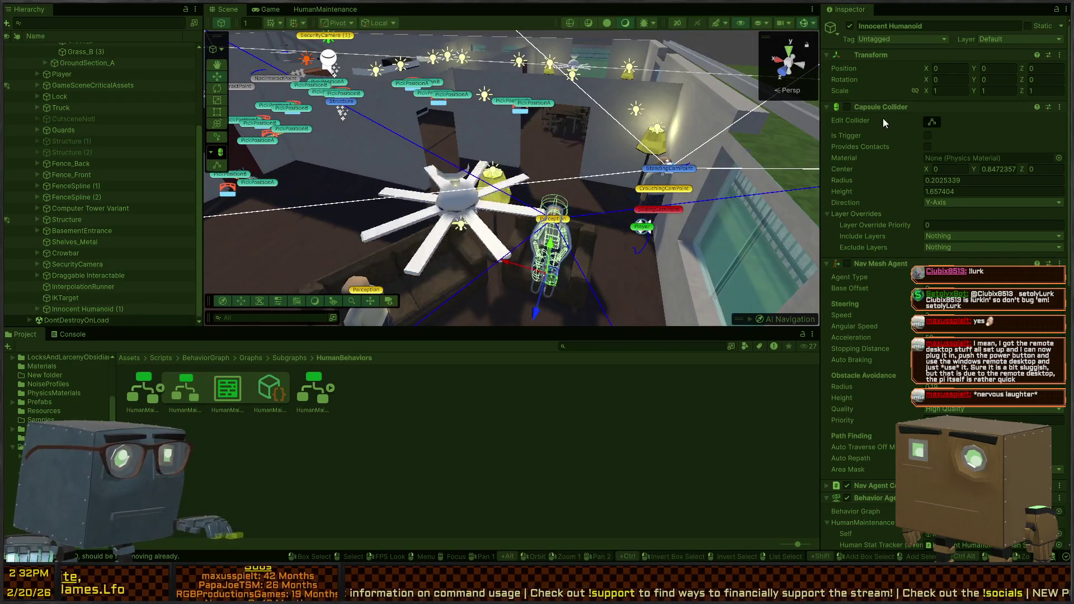
pyautogui.moveTo(665, 124); pyautogui.dragTo(522, 132)
pyautogui.moveTo(537, 95); pyautogui.dragTo(405, 81)
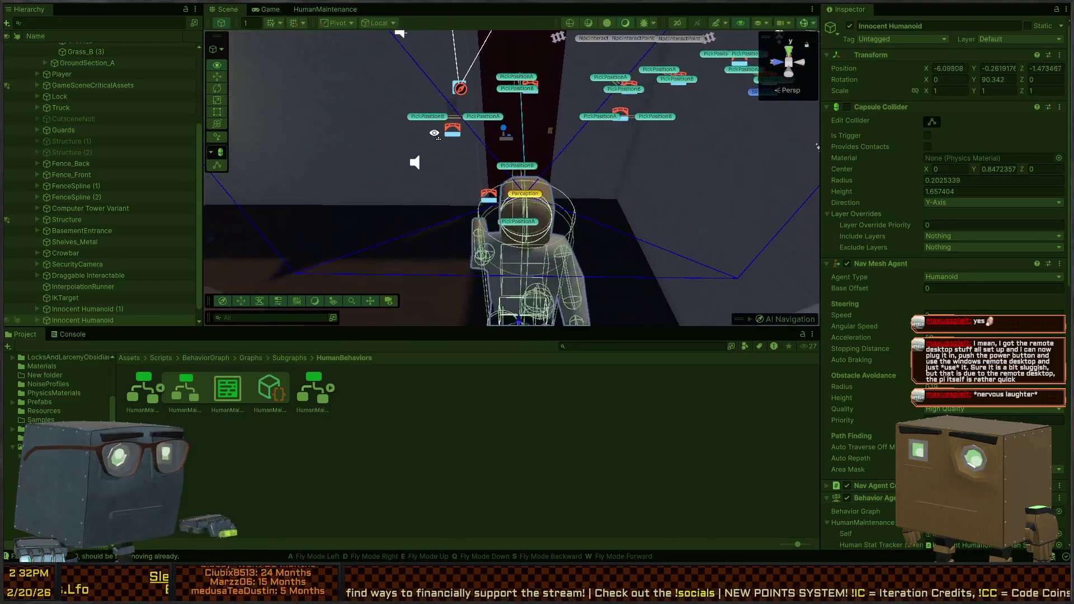
pyautogui.moveTo(434, 134); pyautogui.dragTo(432, 163)
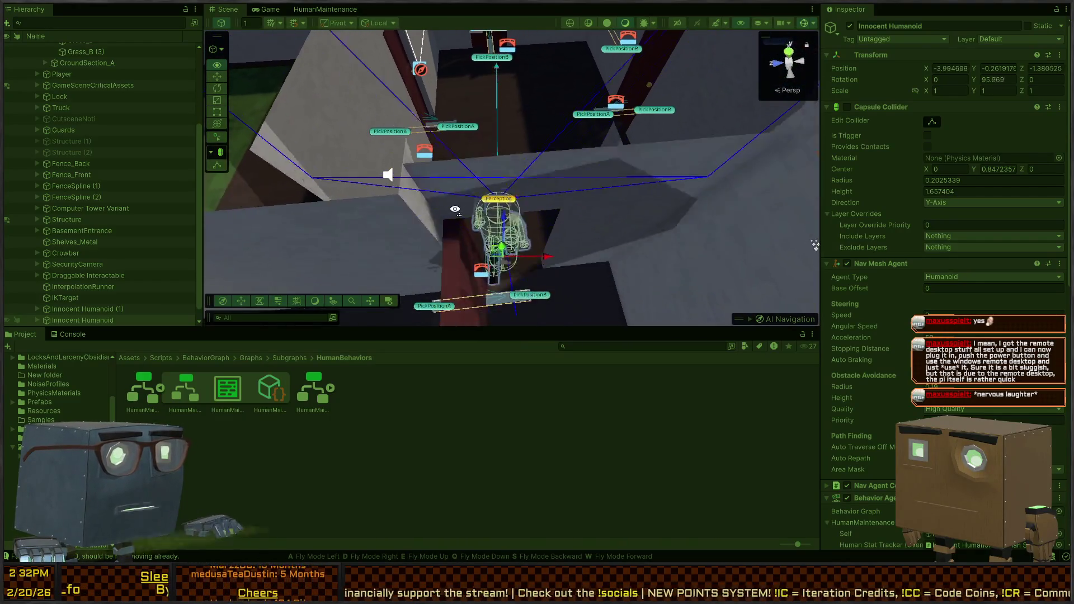
pyautogui.moveTo(460, 209); pyautogui.dragTo(597, 178)
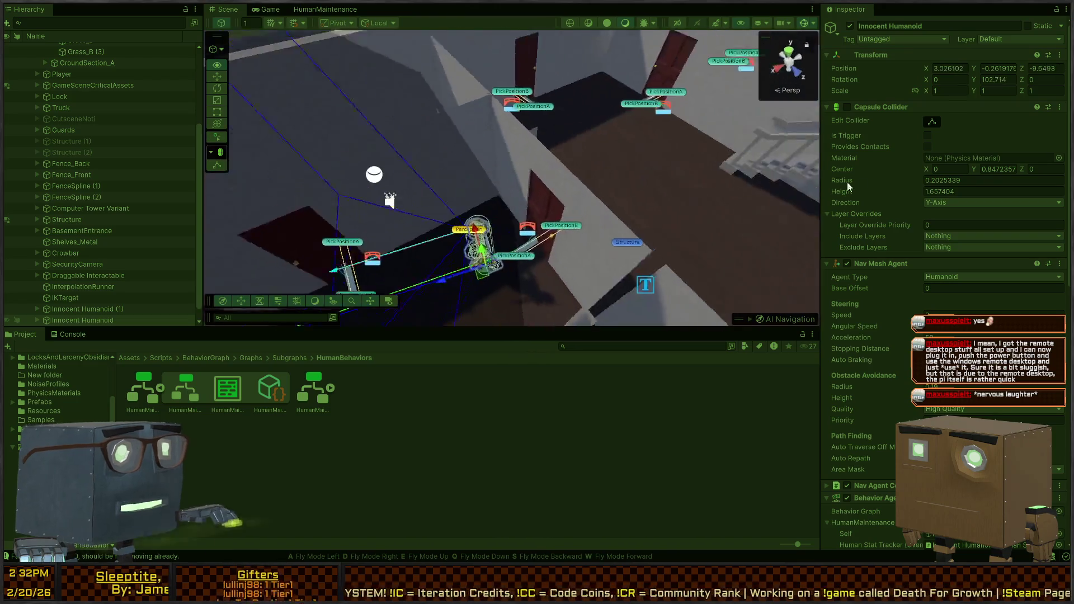
pyautogui.moveTo(798, 122)
pyautogui.mouseDown()
pyautogui.moveTo(725, 222)
pyautogui.moveTo(531, 128)
pyautogui.moveTo(508, 129)
pyautogui.moveTo(557, 168)
pyautogui.moveTo(645, 140)
pyautogui.moveTo(897, 98)
pyautogui.moveTo(845, 110)
pyautogui.moveTo(486, 116)
pyautogui.mouseUp()
pyautogui.moveTo(568, 137)
pyautogui.mouseDown()
pyautogui.moveTo(486, 68)
pyautogui.moveTo(531, 77)
pyautogui.moveTo(503, 132)
pyautogui.moveTo(375, 123)
pyautogui.moveTo(590, 136)
pyautogui.moveTo(136, 185)
pyautogui.mouseUp()
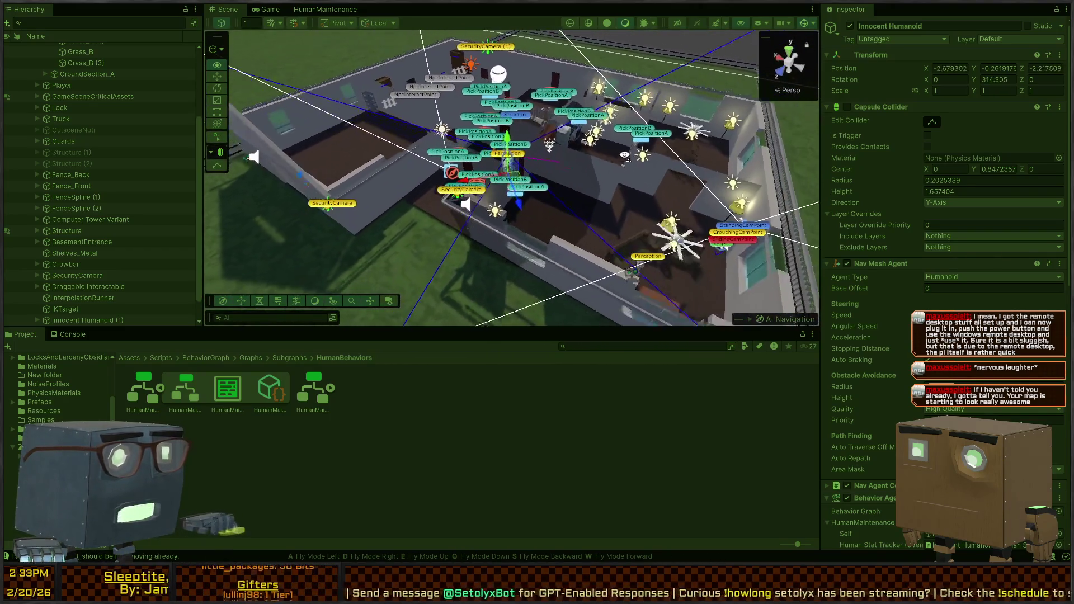
pyautogui.moveTo(562, 131); pyautogui.dragTo(479, 98)
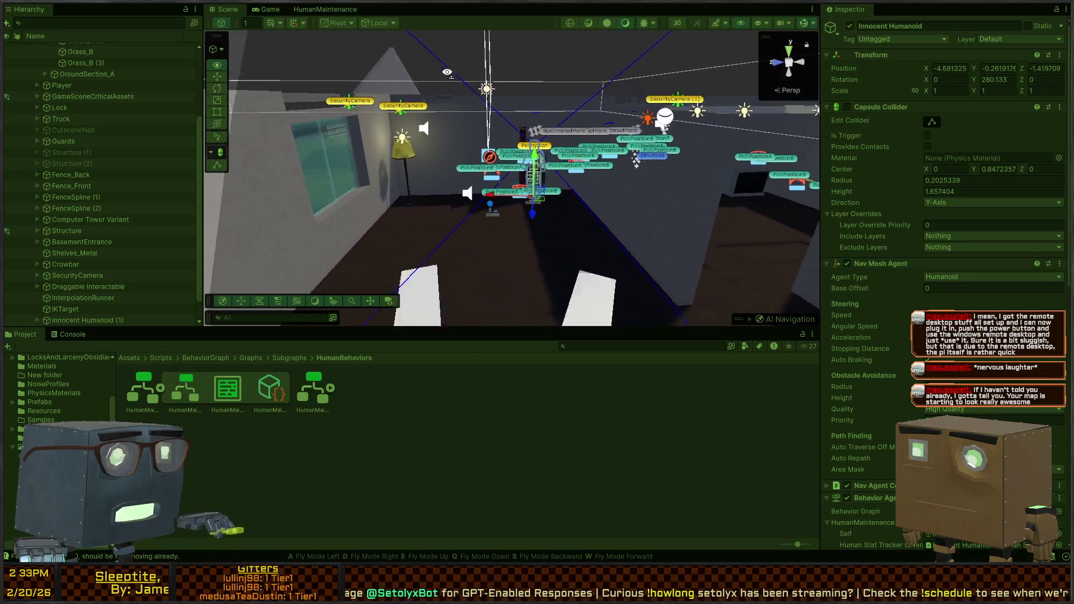
pyautogui.moveTo(256, 85); pyautogui.dragTo(1037, 100)
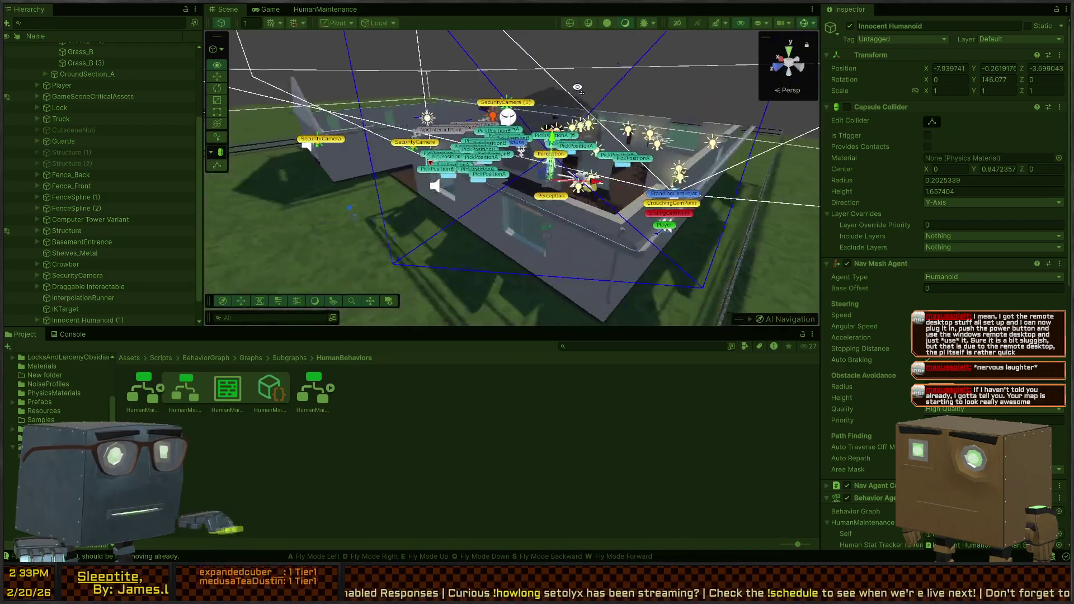
pyautogui.moveTo(581, 87); pyautogui.dragTo(281, 136)
pyautogui.moveTo(254, 171); pyautogui.dragTo(258, 90)
pyautogui.moveTo(337, 93); pyautogui.dragTo(686, 87)
pyautogui.moveTo(814, 73)
pyautogui.mouseDown()
pyautogui.moveTo(843, 57)
pyautogui.moveTo(269, 64)
pyautogui.moveTo(799, 96)
pyautogui.moveTo(482, 105)
pyautogui.moveTo(562, 212)
pyautogui.moveTo(671, 196)
pyautogui.moveTo(77, 143)
pyautogui.moveTo(988, 116)
pyautogui.moveTo(1020, 135)
pyautogui.moveTo(961, 117)
pyautogui.moveTo(977, 93)
pyautogui.moveTo(297, 146)
pyautogui.moveTo(403, 148)
pyautogui.moveTo(324, 226)
pyautogui.mouseUp()
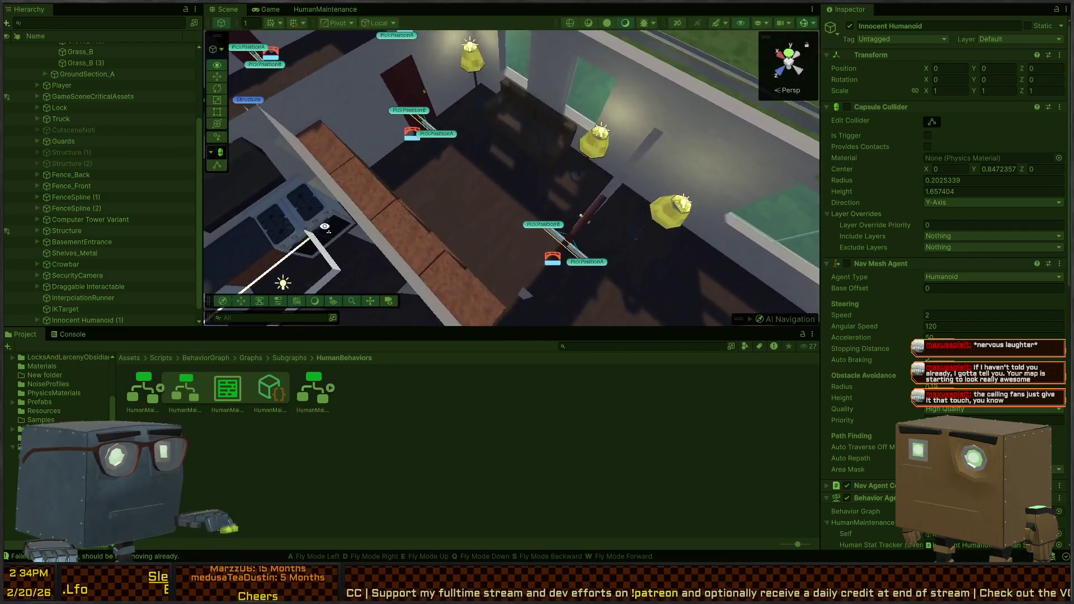
pyautogui.moveTo(542, 221); pyautogui.dragTo(777, 192)
pyautogui.moveTo(690, 203); pyautogui.dragTo(804, 169)
pyautogui.moveTo(464, 180)
pyautogui.mouseDown()
pyautogui.moveTo(443, 153)
pyautogui.moveTo(411, 176)
pyautogui.moveTo(427, 233)
pyautogui.moveTo(408, 227)
pyautogui.mouseUp()
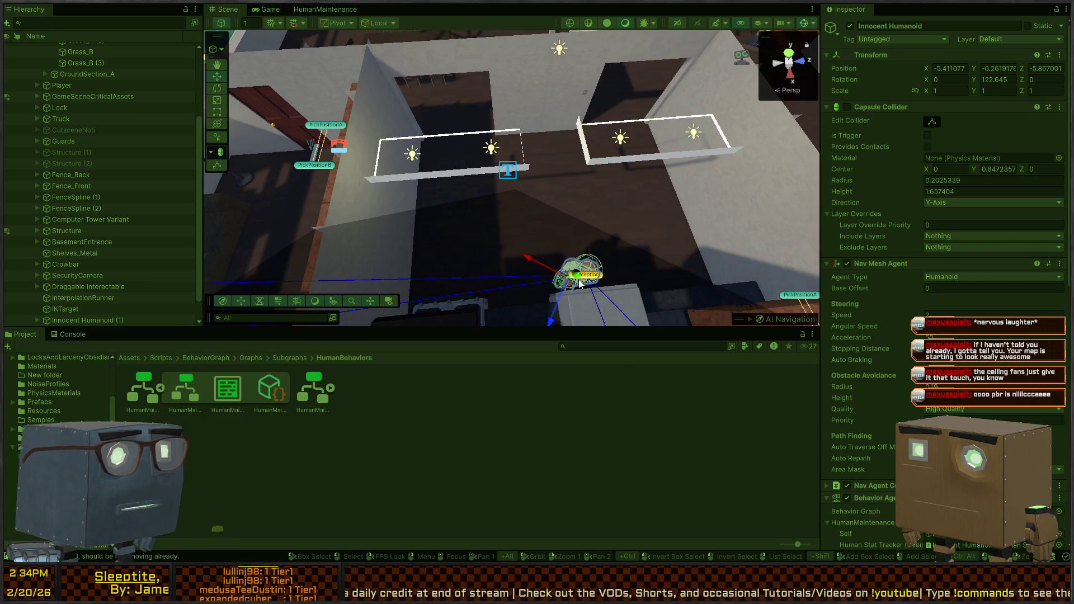
pyautogui.moveTo(517, 163)
pyautogui.mouseDown()
pyautogui.moveTo(429, 146)
pyautogui.moveTo(367, 235)
pyautogui.moveTo(408, 239)
pyautogui.moveTo(391, 223)
pyautogui.mouseUp()
pyautogui.moveTo(213, 68)
pyautogui.mouseDown()
pyautogui.moveTo(123, 36)
pyautogui.moveTo(135, 55)
pyautogui.moveTo(70, 49)
pyautogui.moveTo(96, 54)
pyautogui.moveTo(80, 56)
pyautogui.mouseUp()
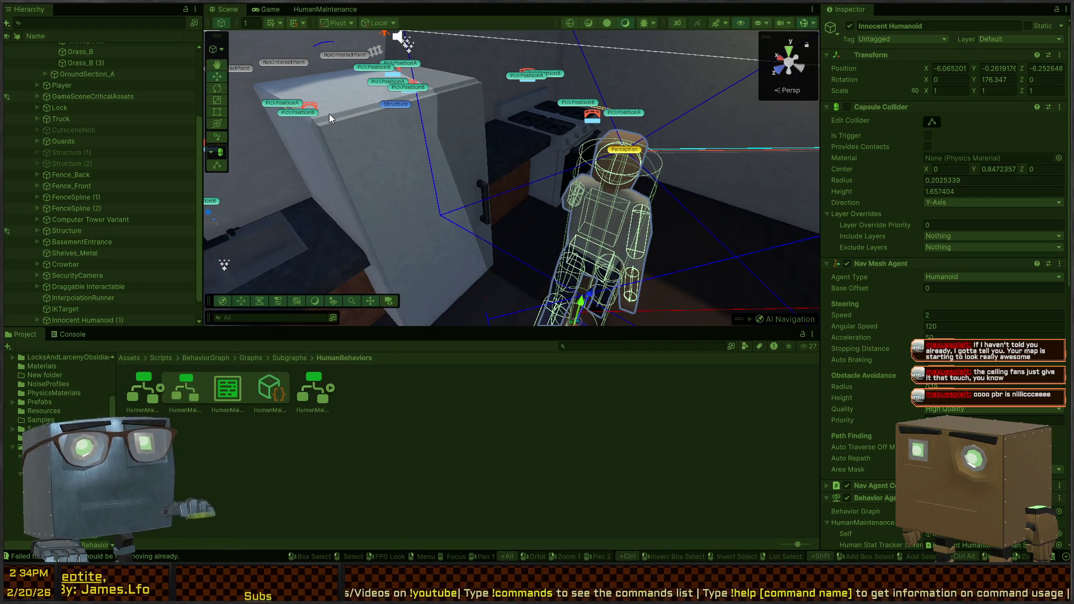
pyautogui.moveTo(524, 111)
pyautogui.mouseDown()
pyautogui.moveTo(242, 254)
pyautogui.moveTo(371, 220)
pyautogui.moveTo(477, 120)
pyautogui.mouseUp()
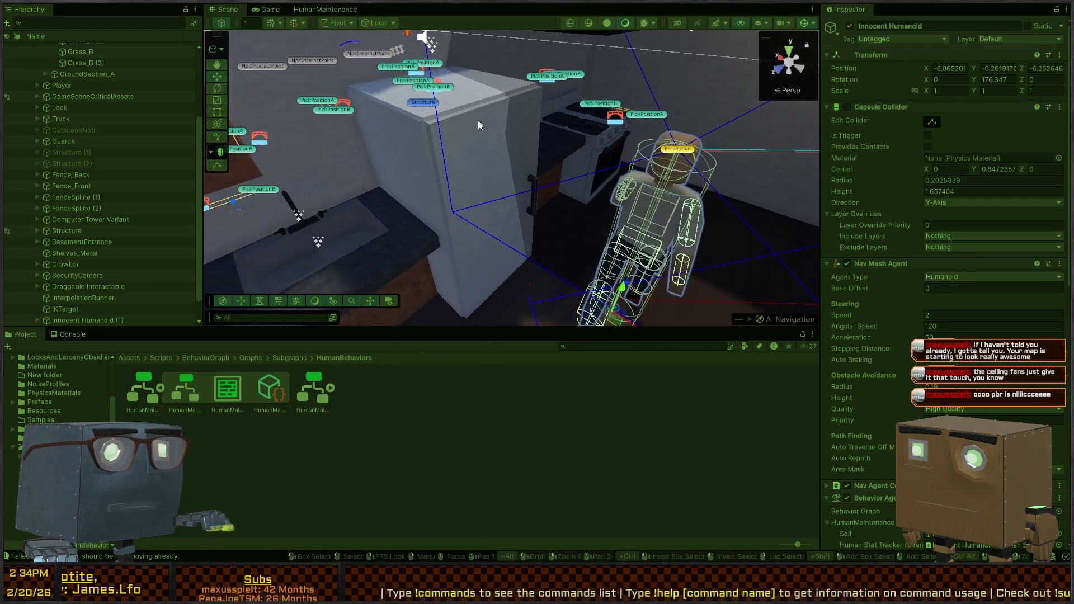
# Select Fridge_Door and review its Nav Mesh Obstacle settings in the Inspector.
pyautogui.click(478, 124)
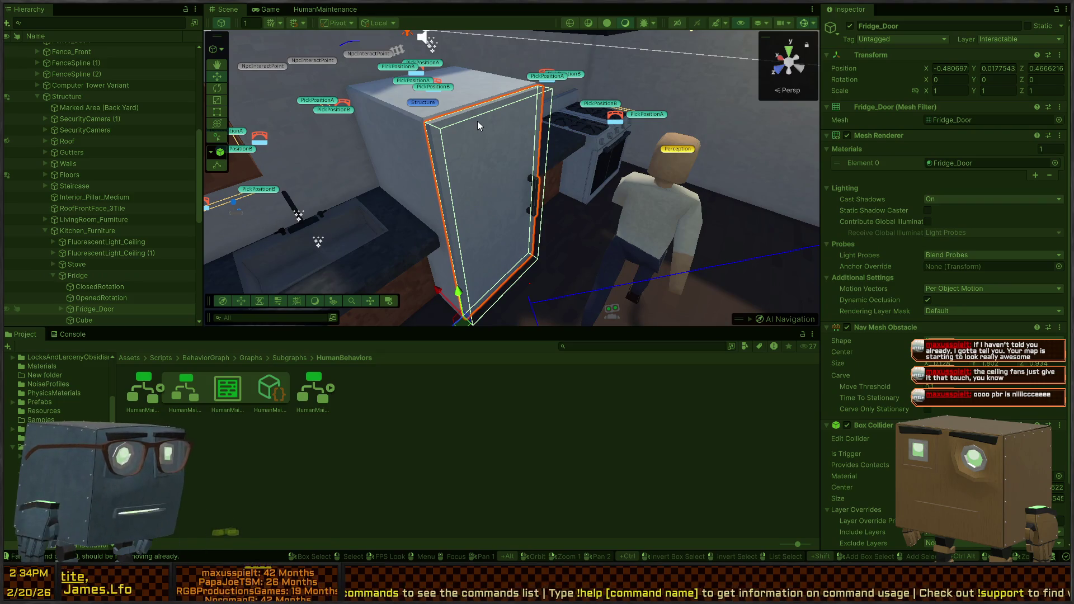
pyautogui.scroll(-3, 923, 178)
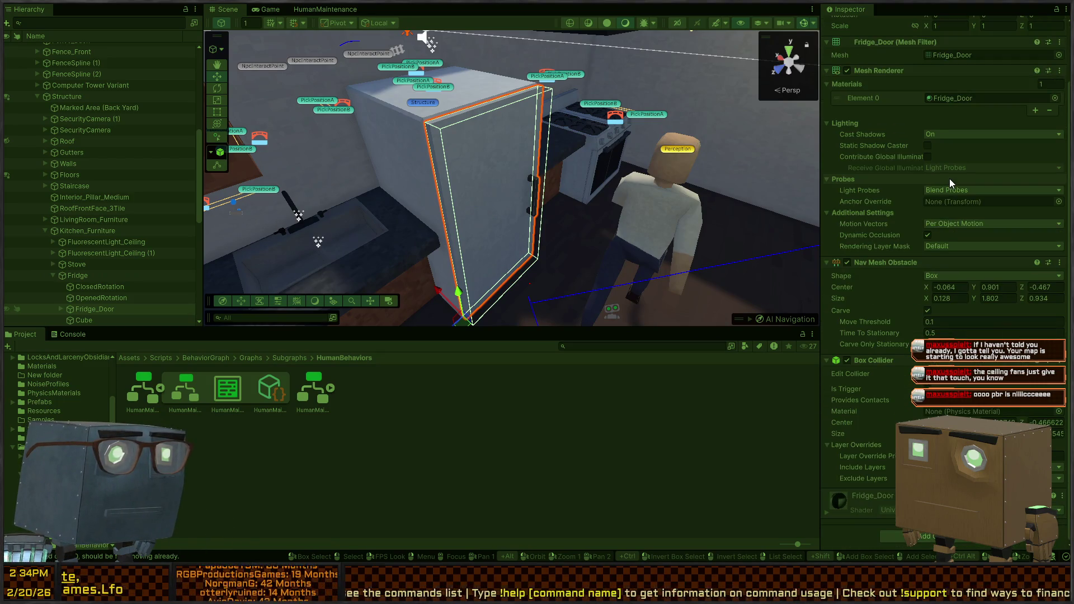
pyautogui.scroll(3, 948, 179)
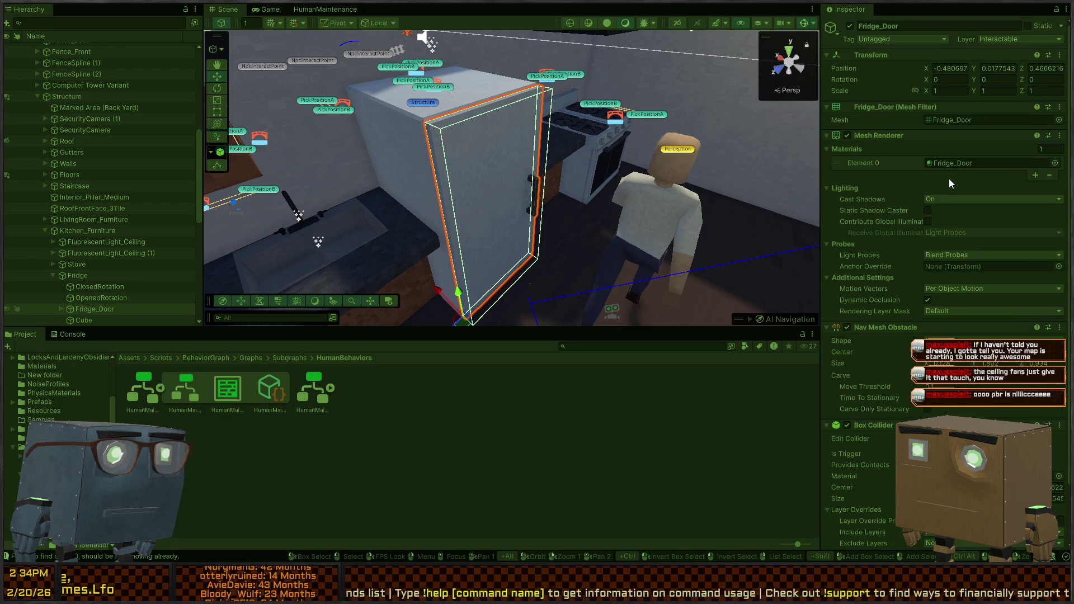
# Fly the Scene camera in close around the fridge door, stove and character.
pyautogui.rightClick(484, 147)
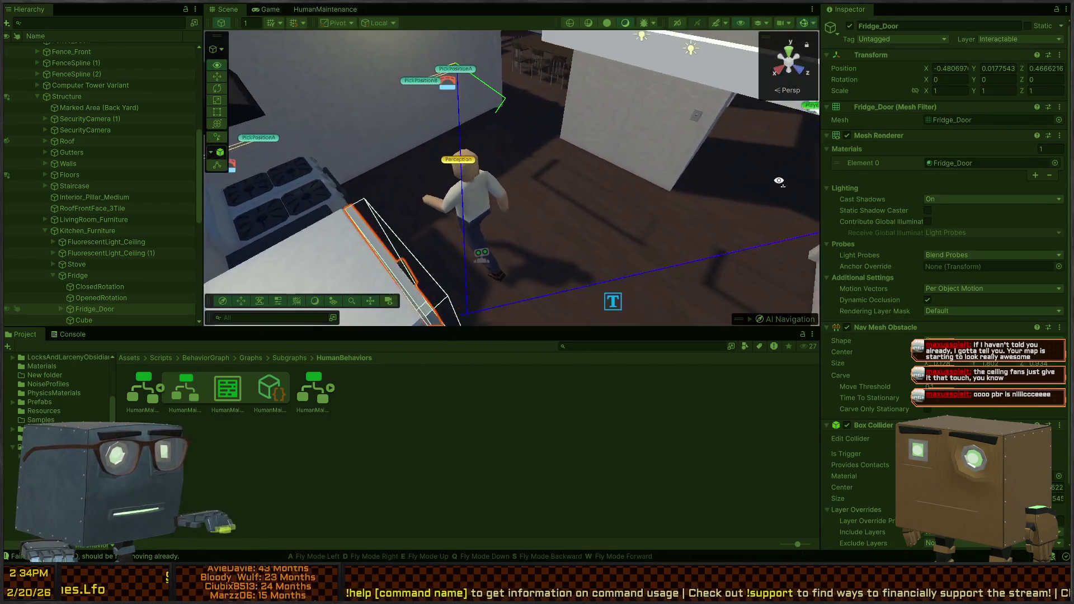
pyautogui.press('w')
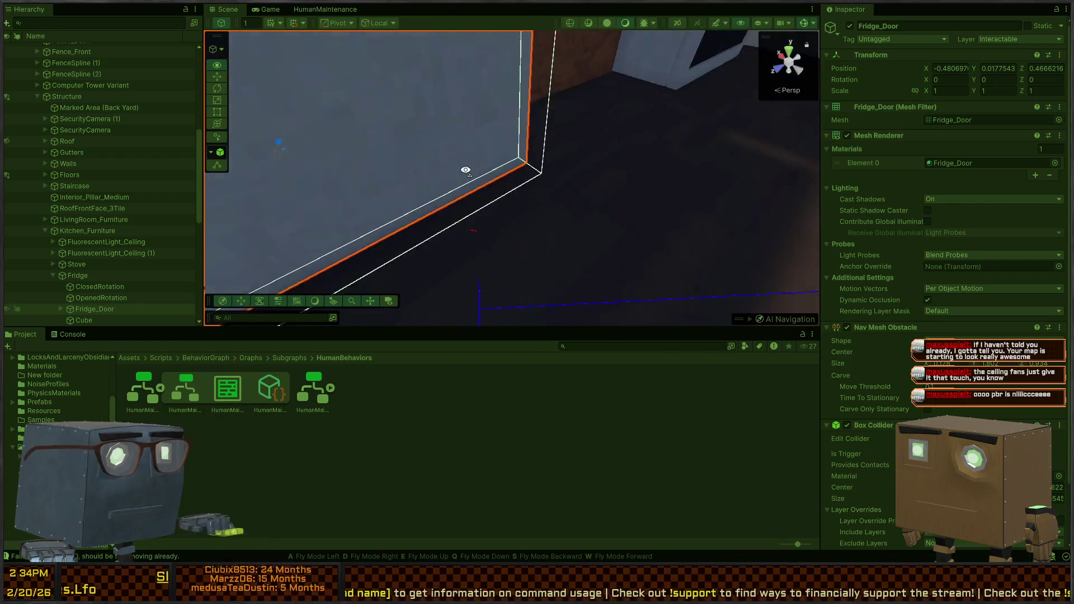
pyautogui.press('w')
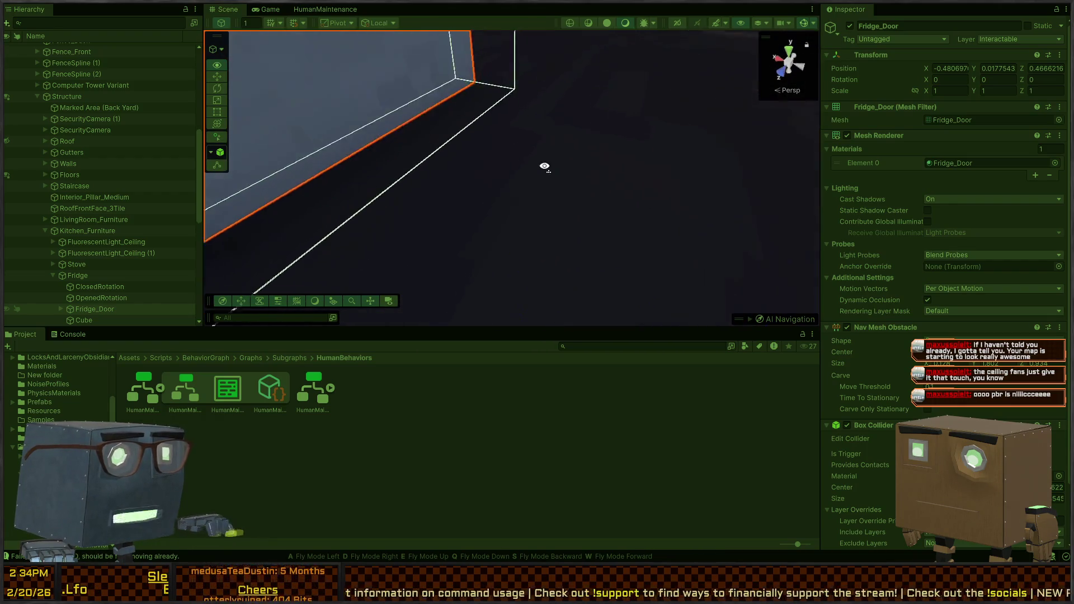
pyautogui.press('s')
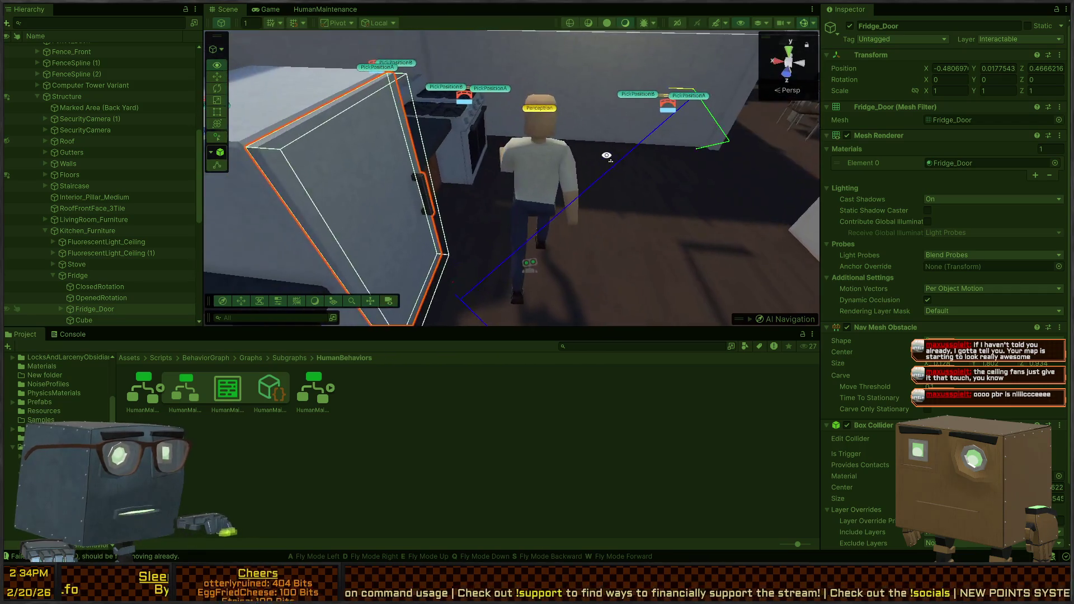
pyautogui.press('w')
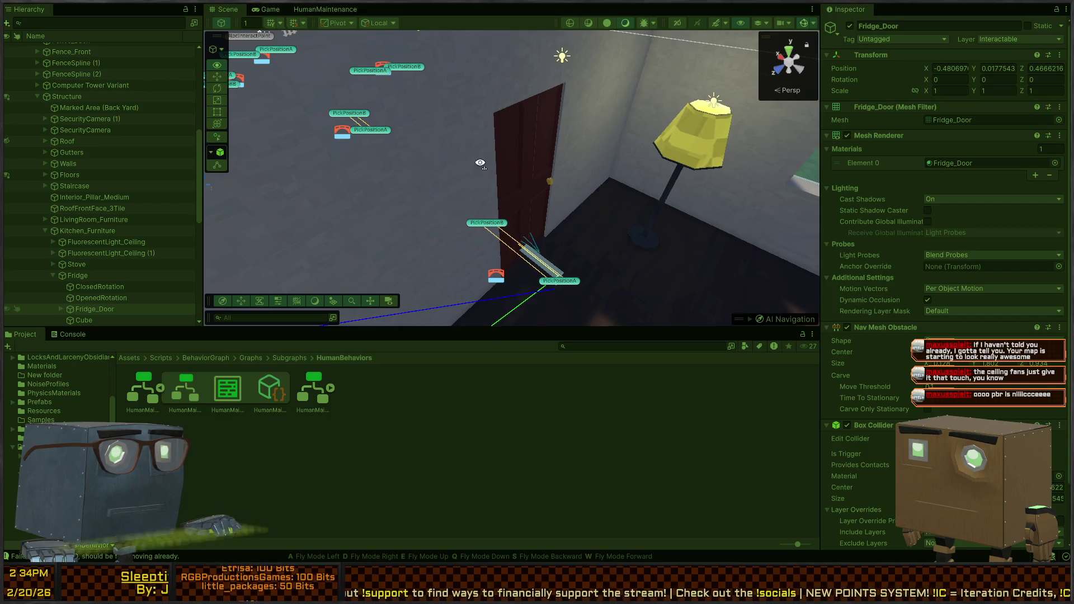
pyautogui.press('w')
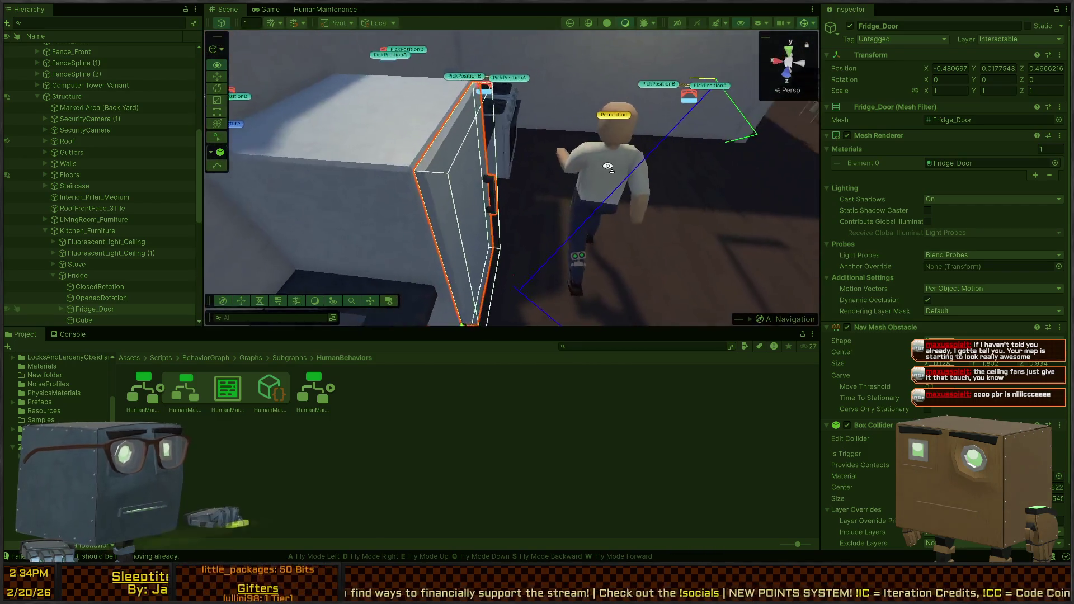
# Fly the Scene view up over the dining room and shelves, then return to the first-person Game view.
pyautogui.hotkey('ctrl', '2')
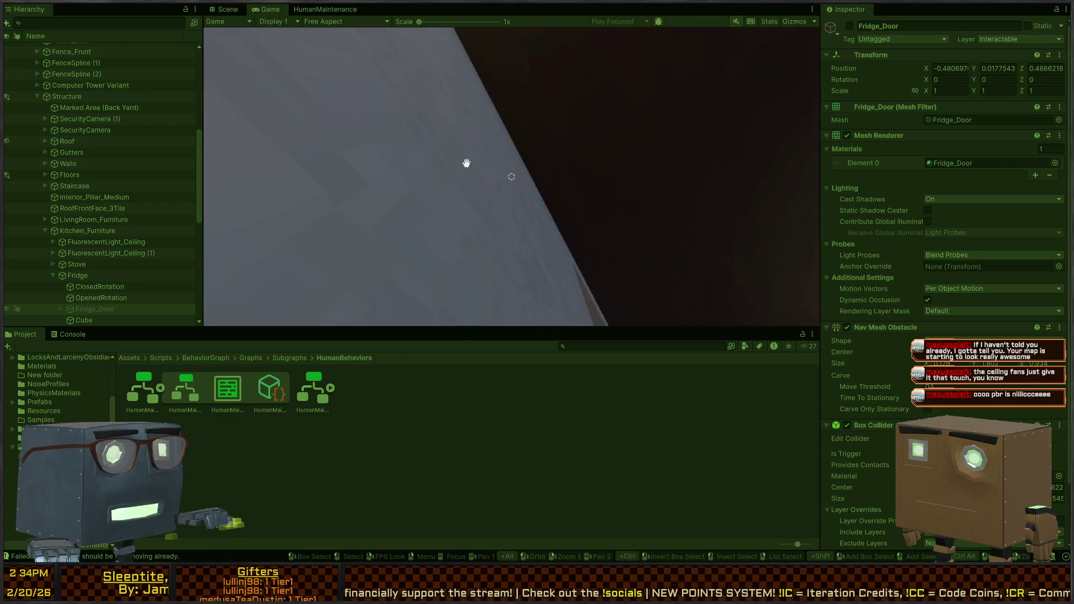
pyautogui.press('Escape')
pyautogui.click(219, 10)
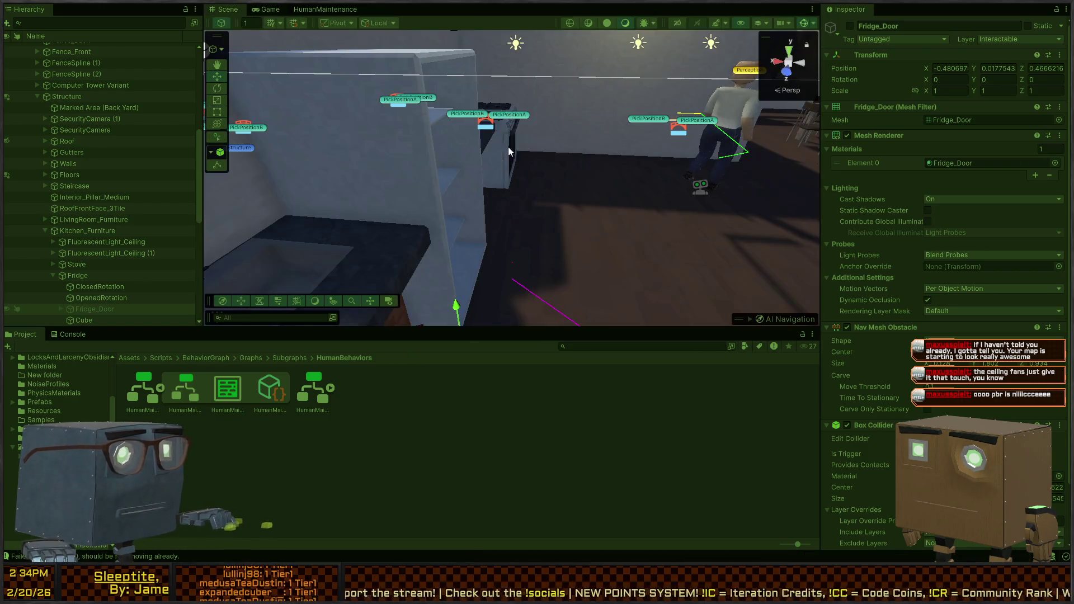
pyautogui.hotkey('ctrl', '2')
pyautogui.hotkey('ctrl', '1')
pyautogui.press('e')
pyautogui.moveTo(759, 150)
pyautogui.mouseDown()
pyautogui.moveTo(298, 194)
pyautogui.moveTo(276, 218)
pyautogui.moveTo(277, 242)
pyautogui.mouseUp()
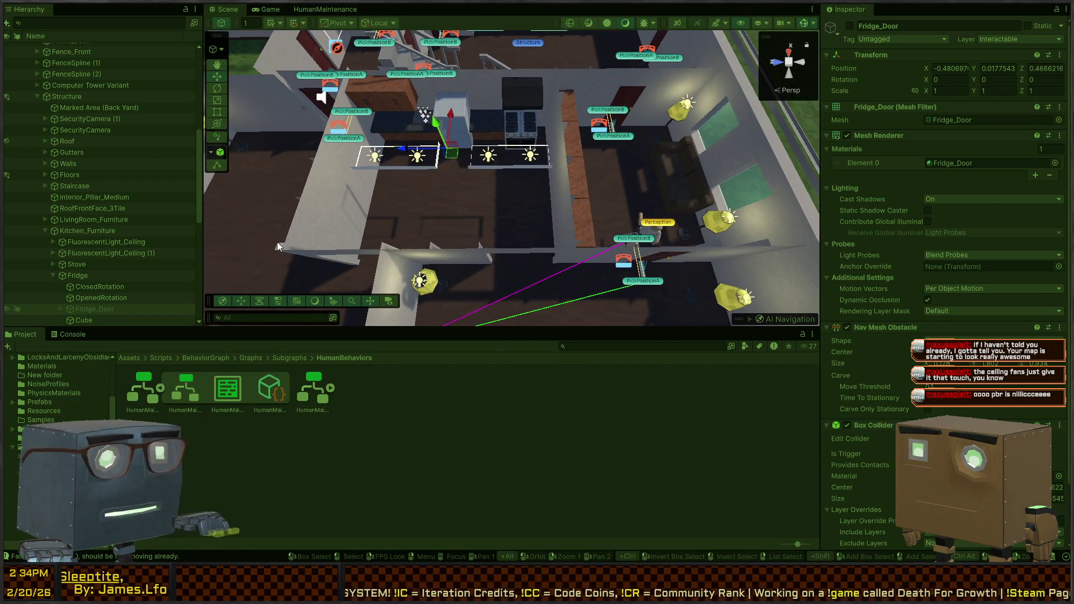
pyautogui.moveTo(615, 133)
pyautogui.mouseDown()
pyautogui.moveTo(259, 109)
pyautogui.moveTo(324, 132)
pyautogui.moveTo(336, 105)
pyautogui.moveTo(335, 116)
pyautogui.moveTo(447, 114)
pyautogui.moveTo(728, 15)
pyautogui.moveTo(541, 5)
pyautogui.moveTo(321, 76)
pyautogui.moveTo(520, 71)
pyautogui.mouseUp()
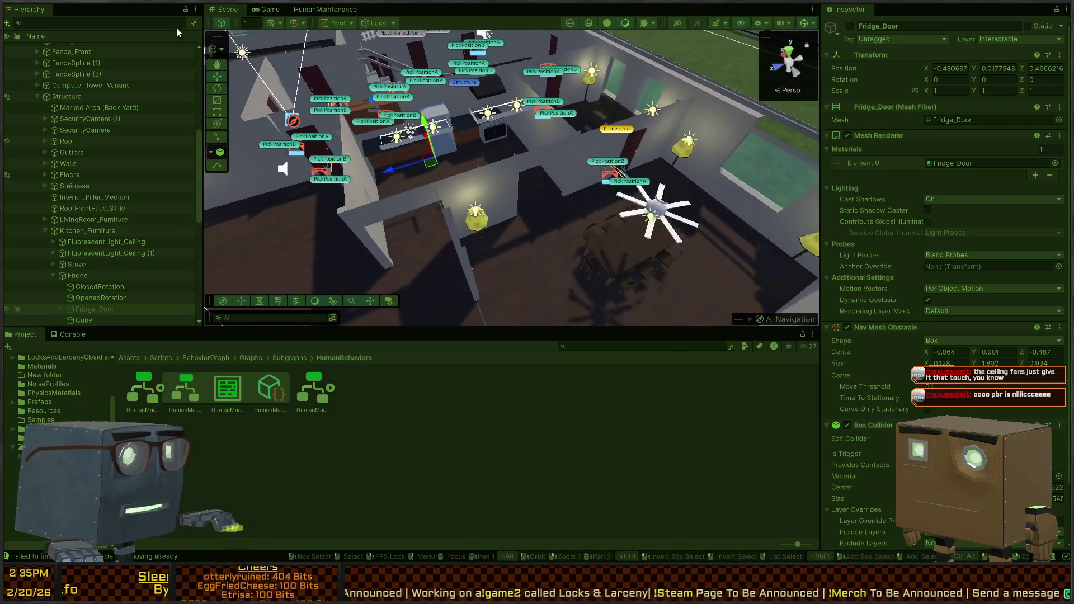
pyautogui.click(253, 10)
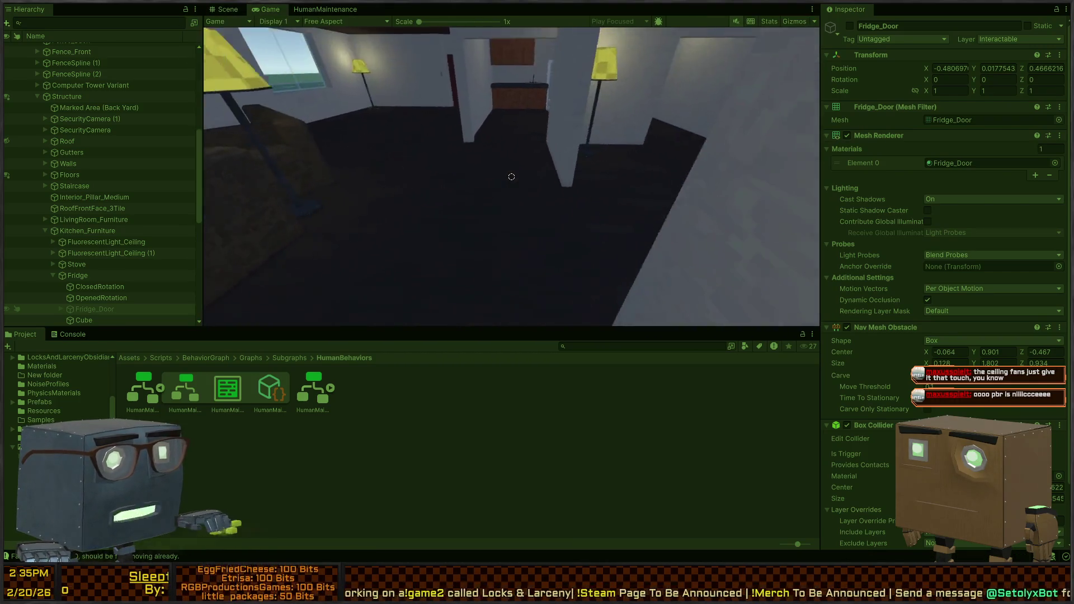
# Walk through the kitchen to the living room, flip the wall light switch, then exit Play mode.
pyautogui.press('w')
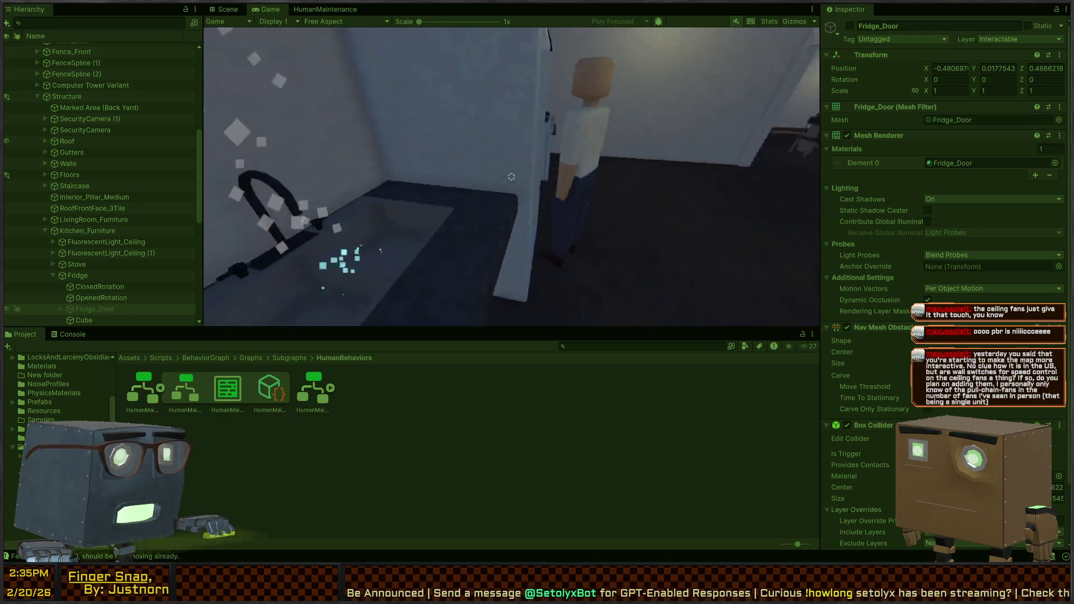
pyautogui.press('w')
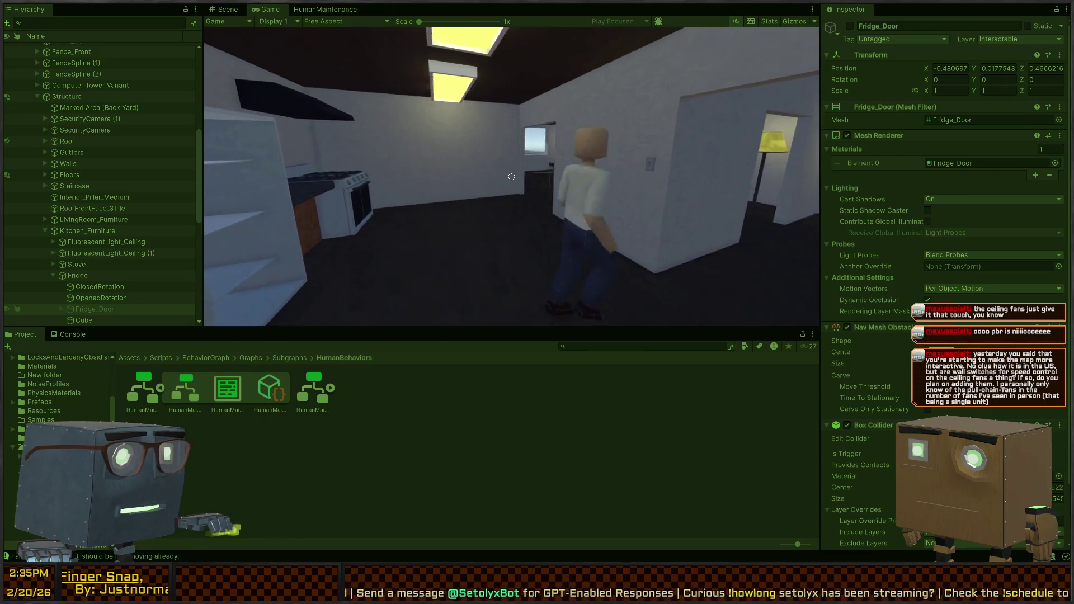
pyautogui.press('w')
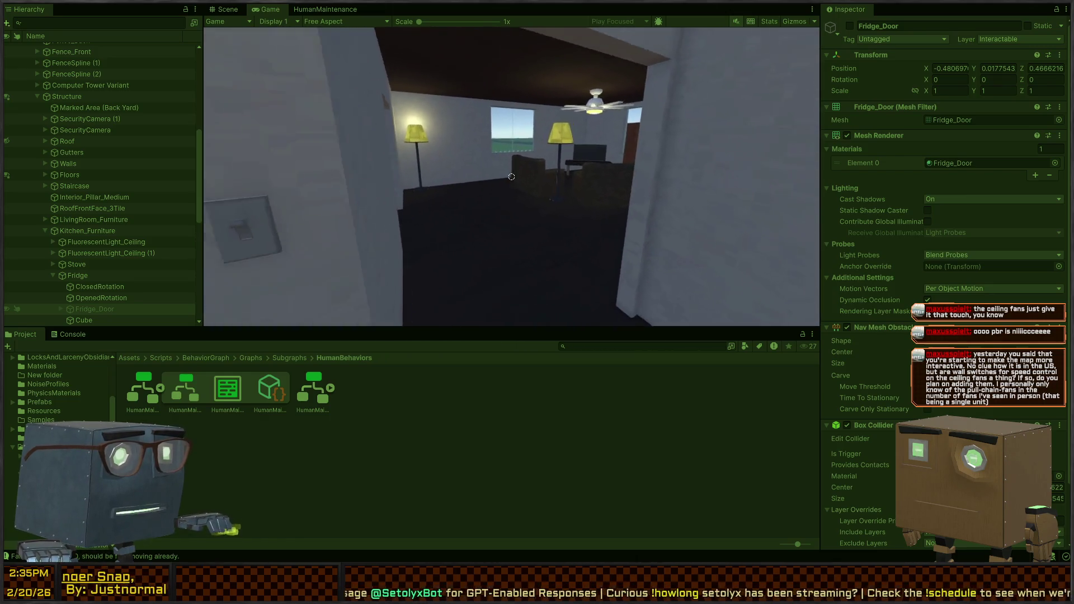
pyautogui.press('w')
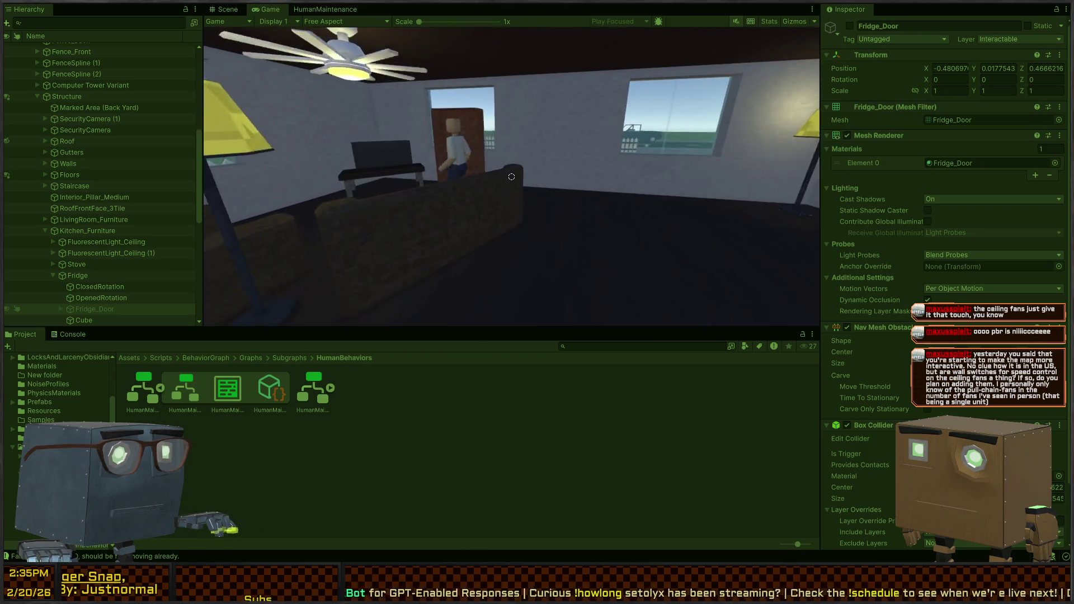
pyautogui.press('w')
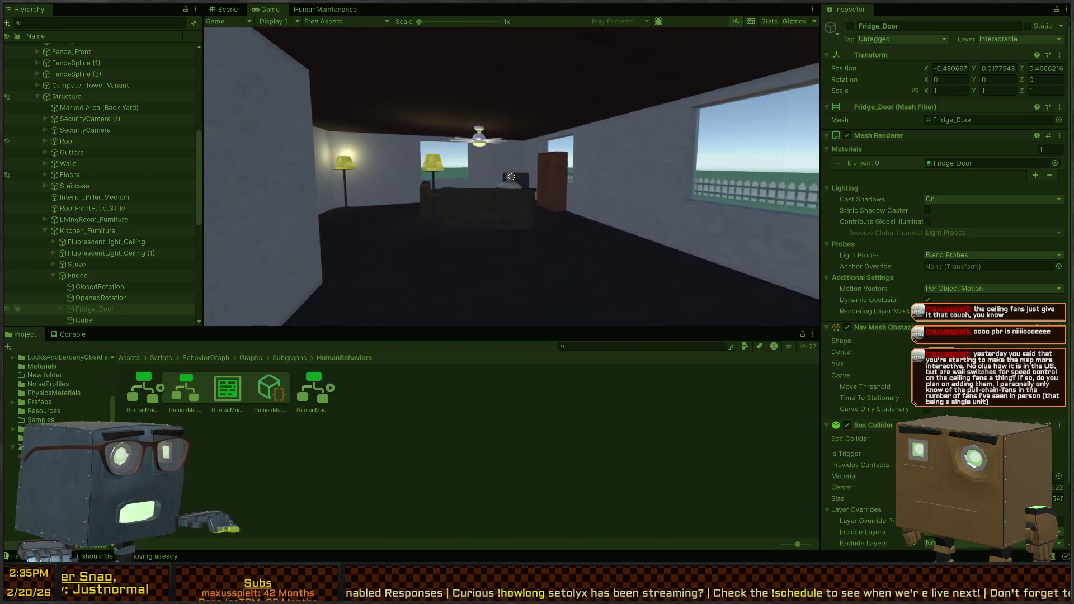
pyautogui.click(511, 177)
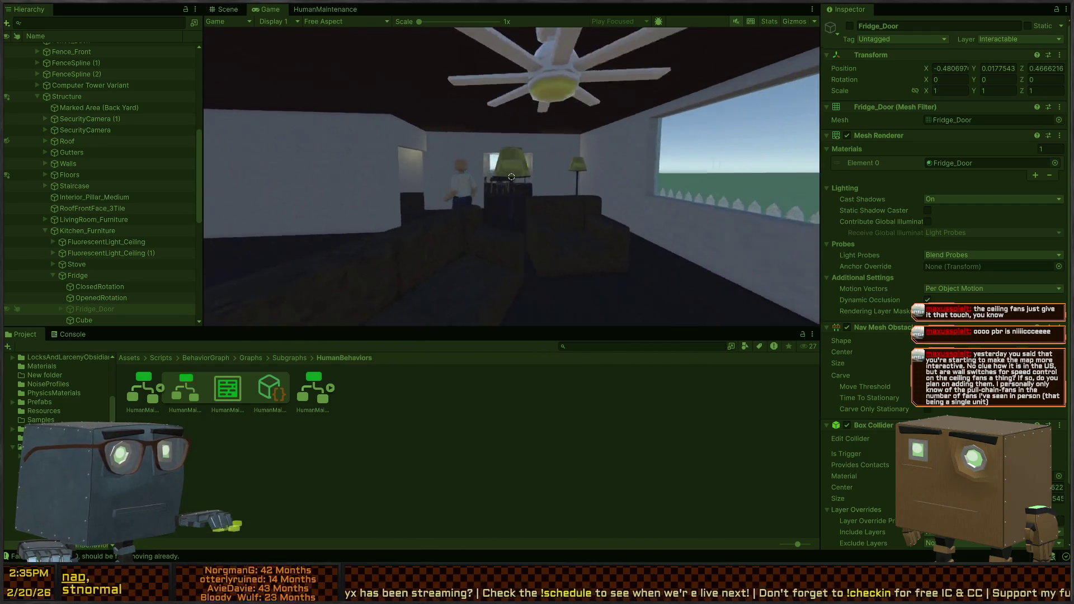
pyautogui.press('s')
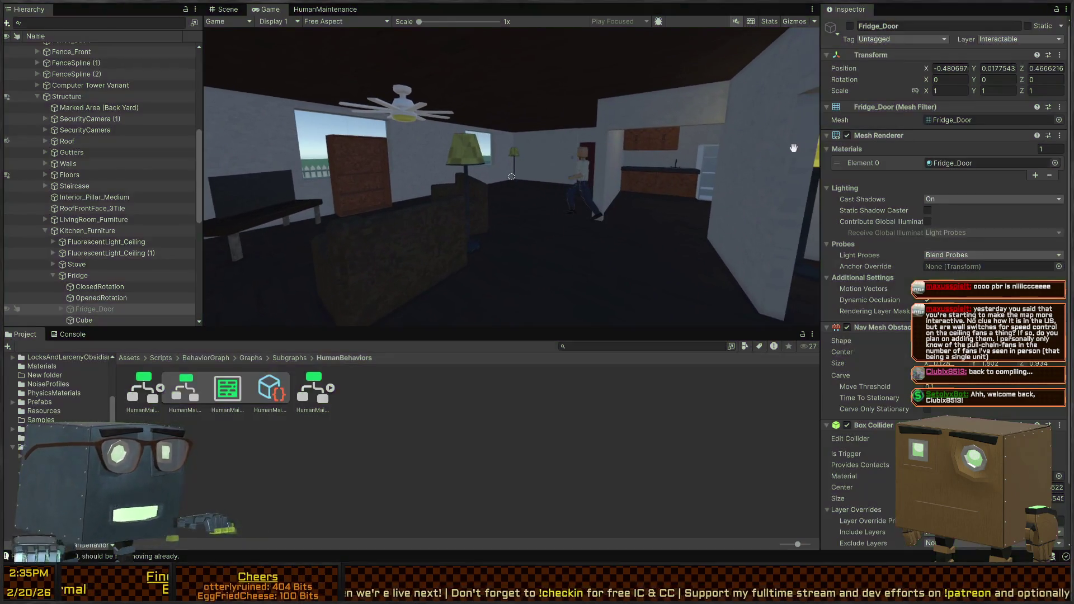
pyautogui.hotkey('ctrl', 'p')
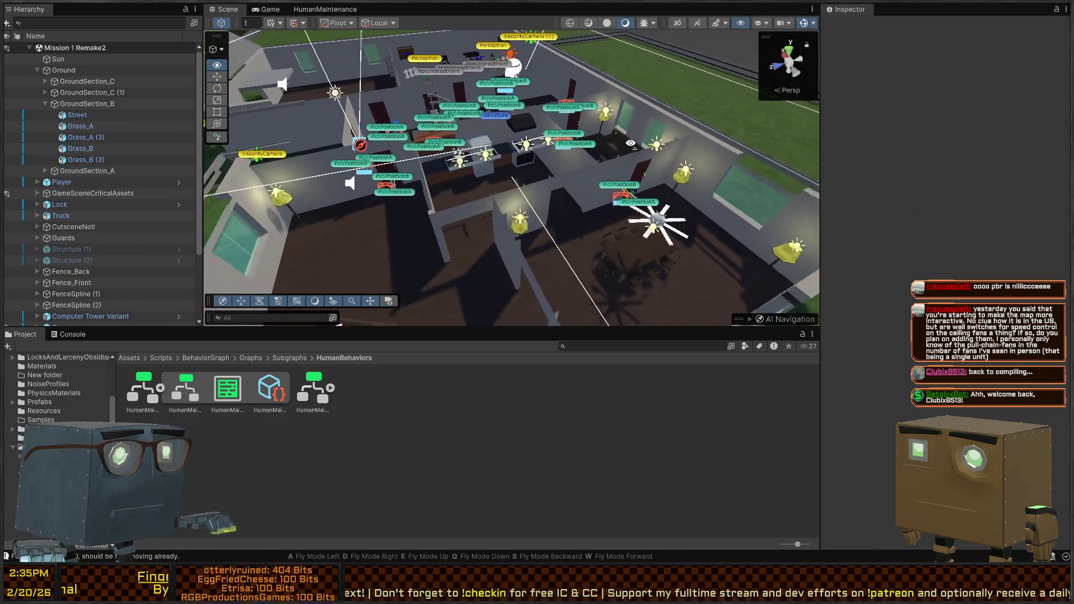
# Fly to the kitchen, deactivate the Fridge_Door with Alt+Shift+A, and enter Play mode.
pyautogui.press('w')
pyautogui.press('s')
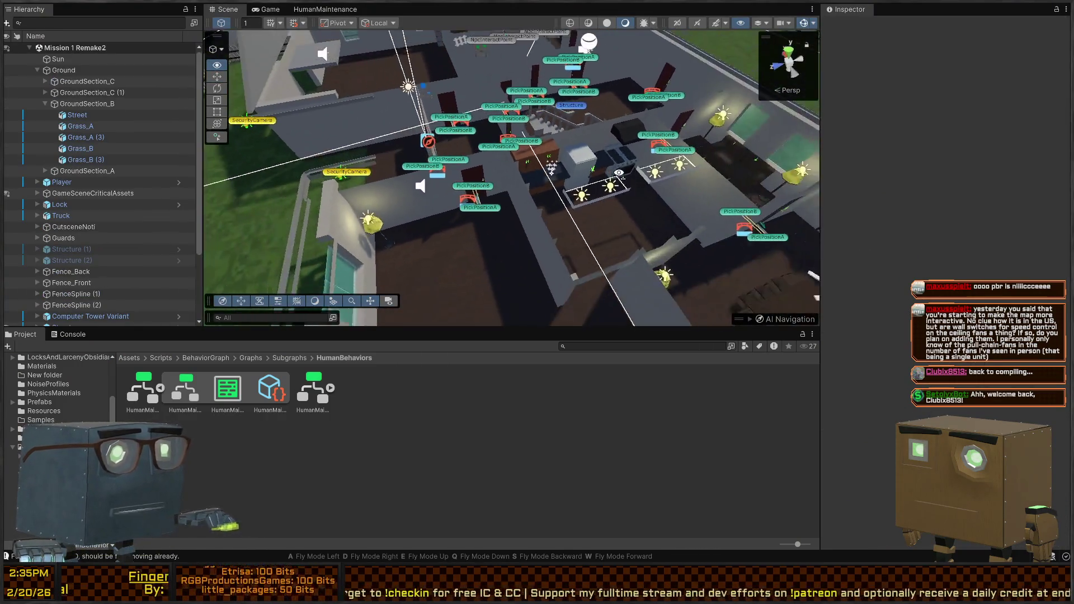
pyautogui.press('w')
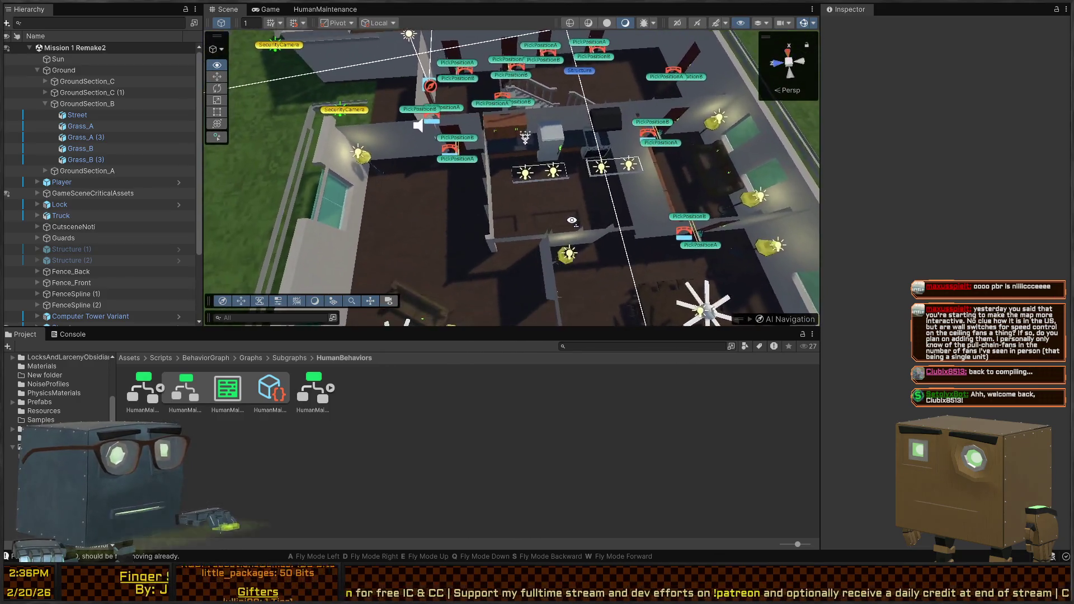
pyautogui.press('w')
pyautogui.click(529, 213)
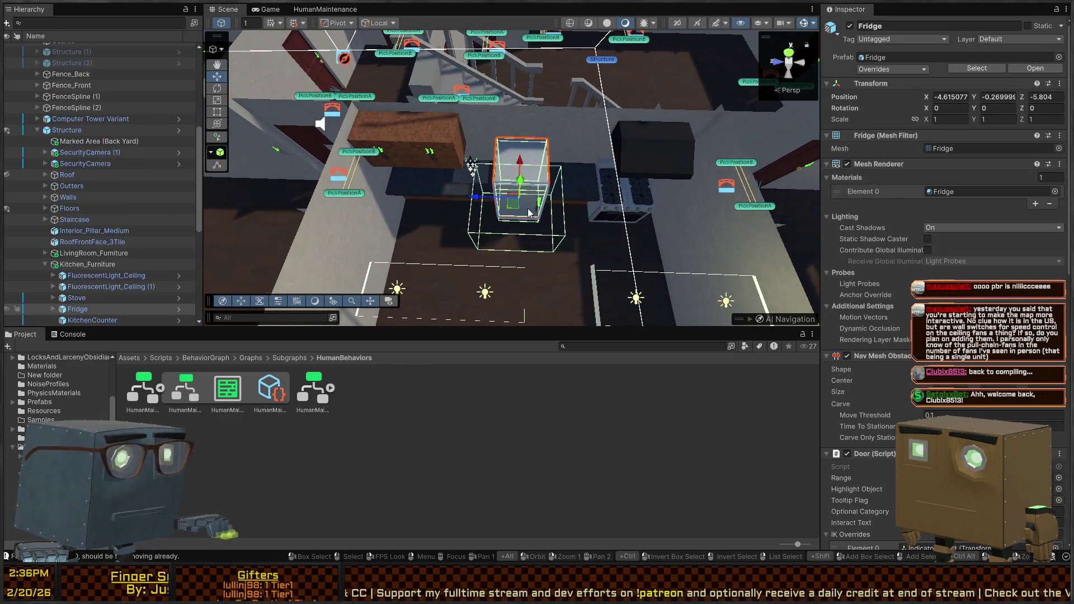
pyautogui.click(70, 320)
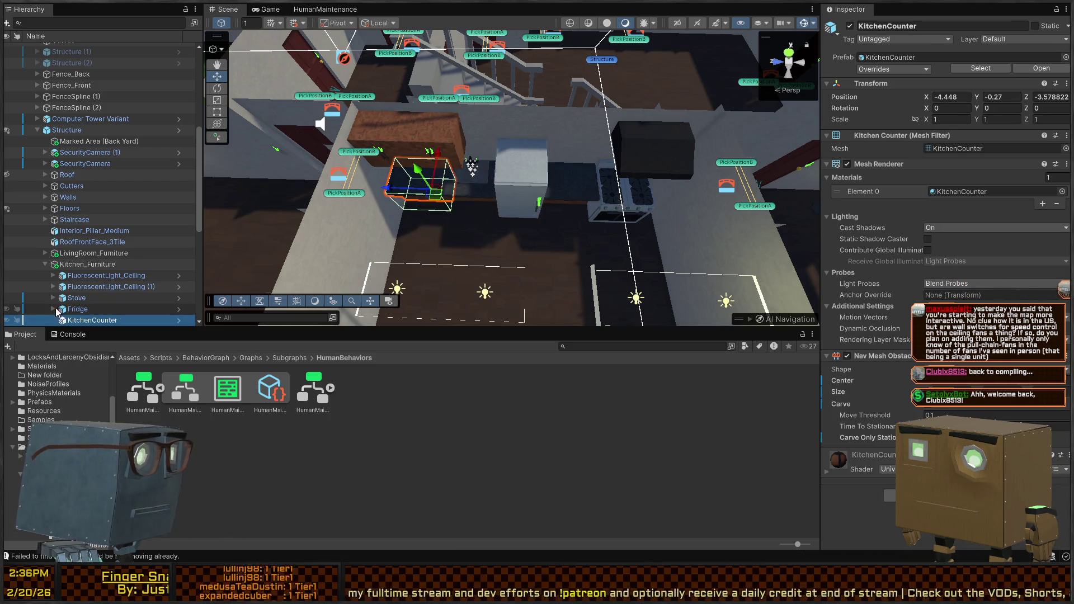
pyautogui.click(530, 208)
pyautogui.hotkey('alt', 'shift', 'a')
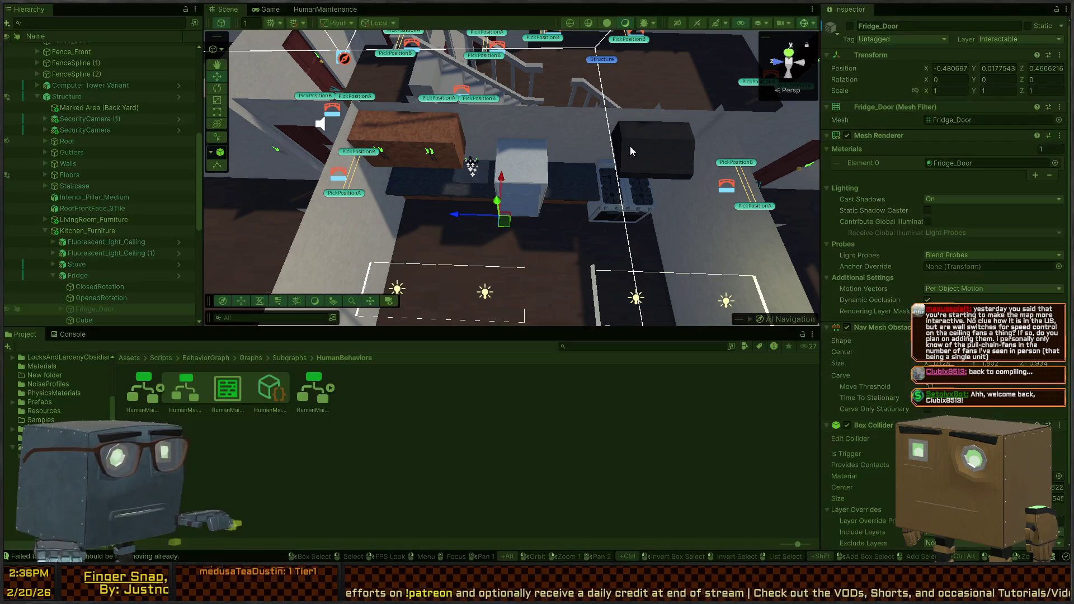
pyautogui.hotkey('ctrl', 'p')
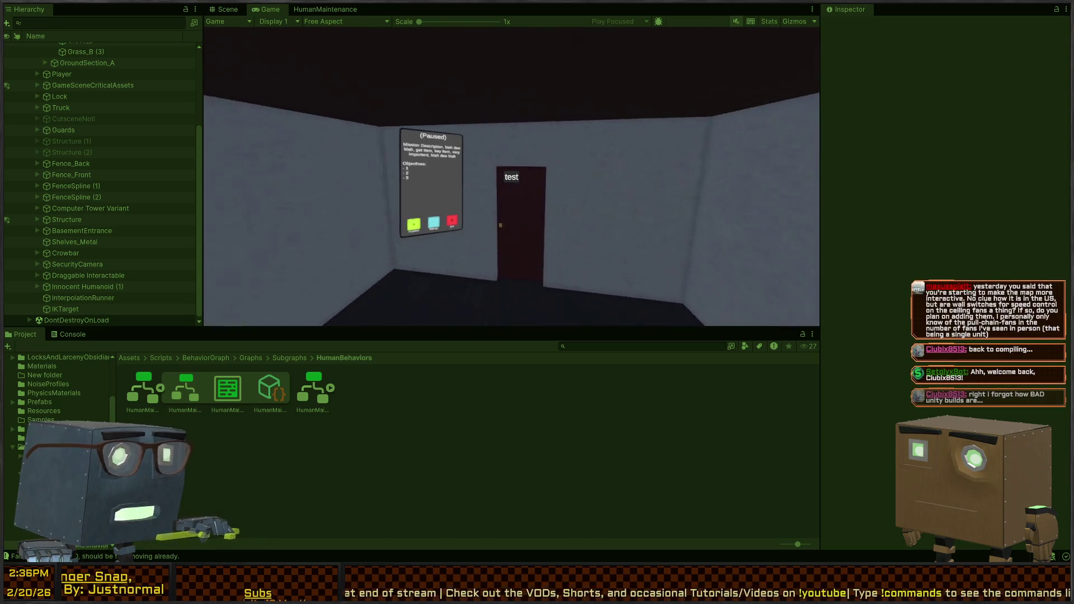
# Open the front door with F and walk through the living room to the switch beside the red door.
pyautogui.press('f')
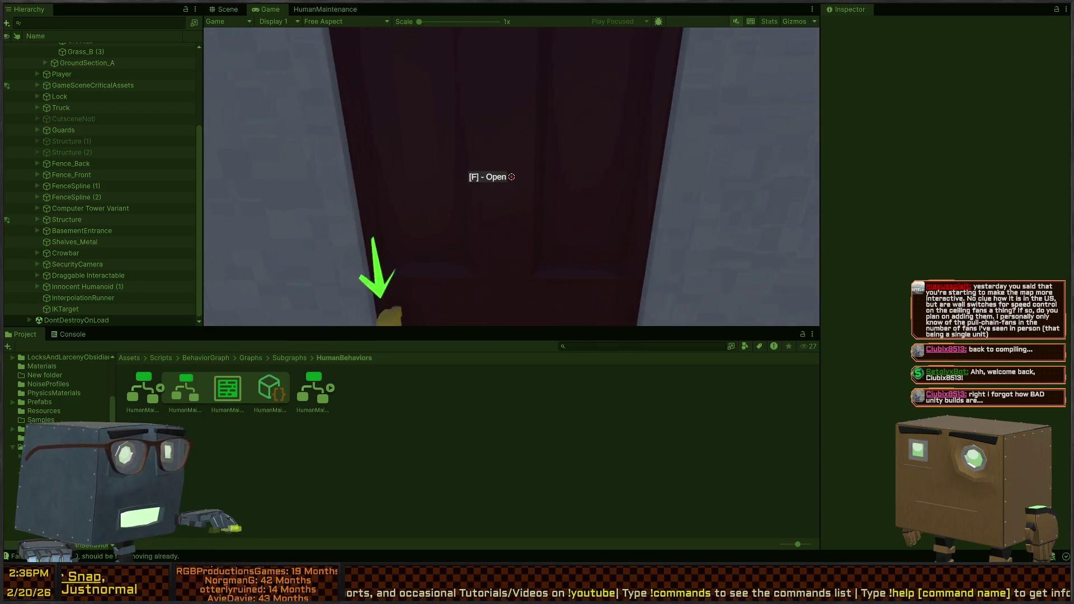
pyautogui.press('f')
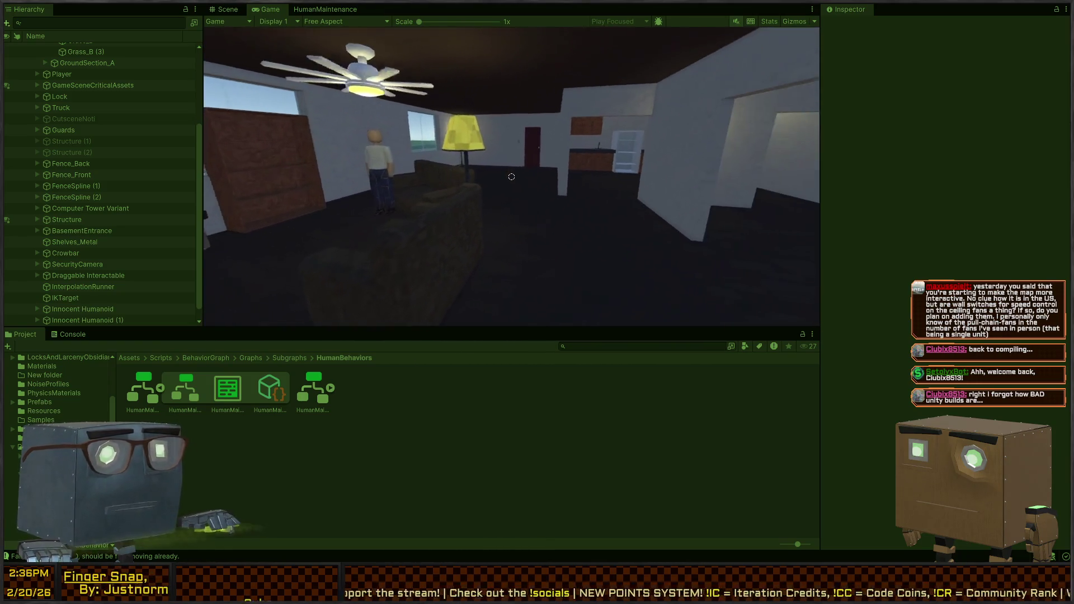
pyautogui.press('s')
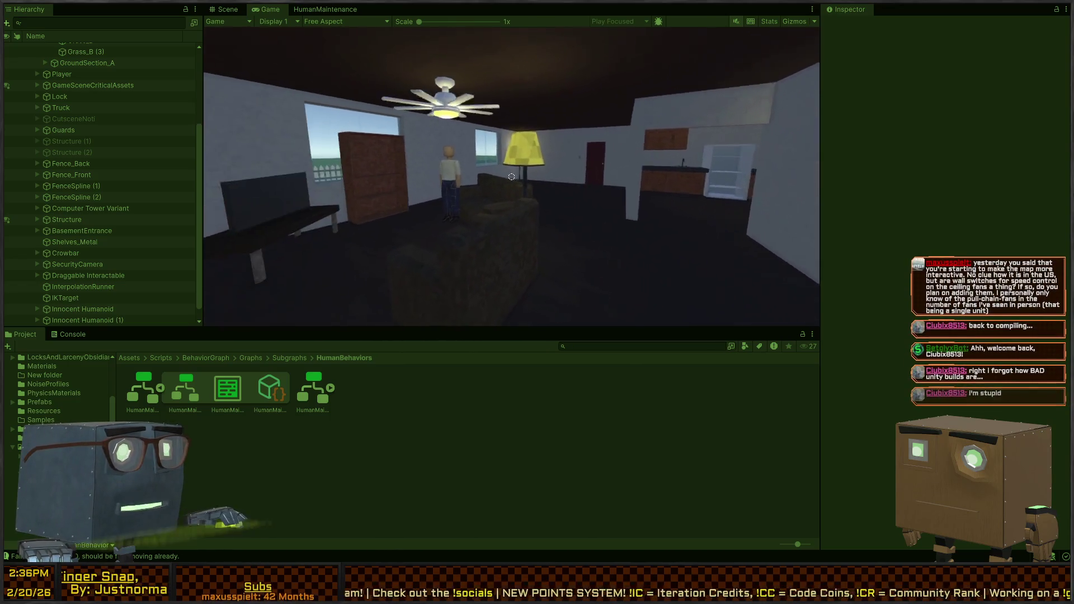
pyautogui.press('a')
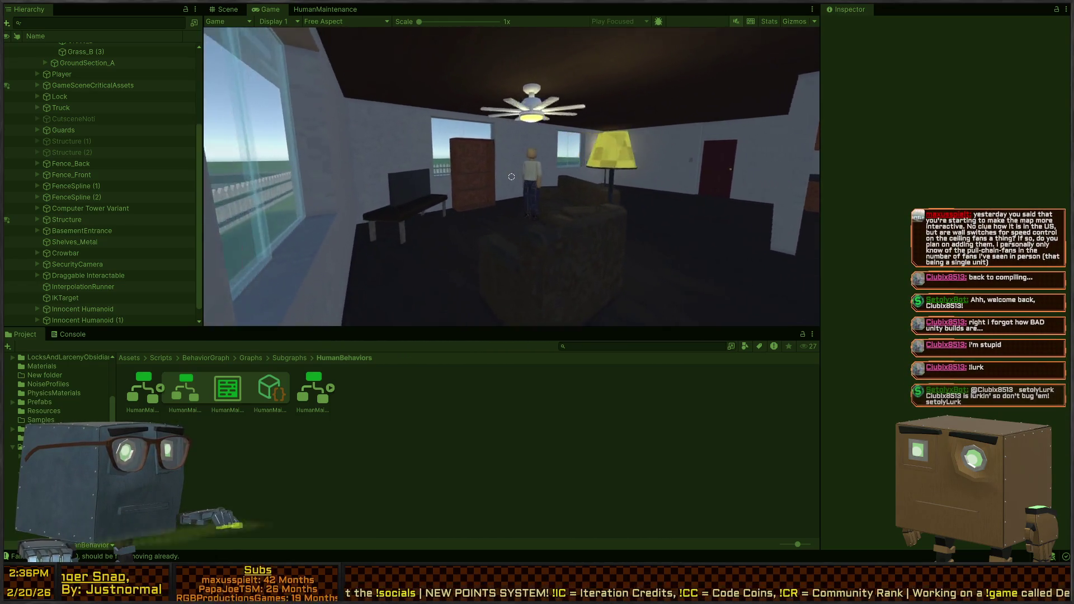
pyautogui.press('a')
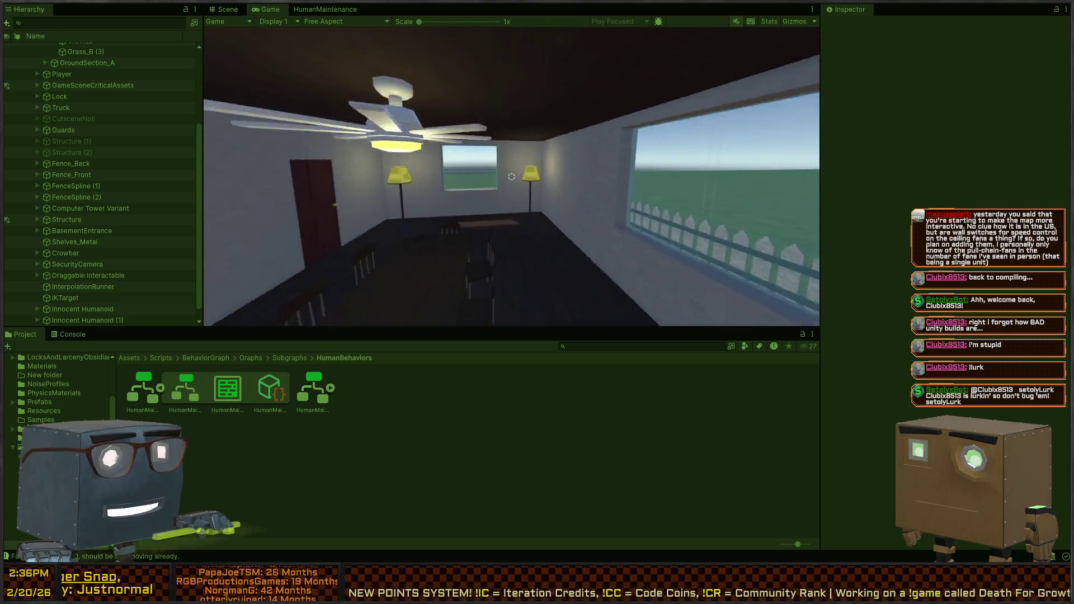
pyautogui.moveTo(511, 177)
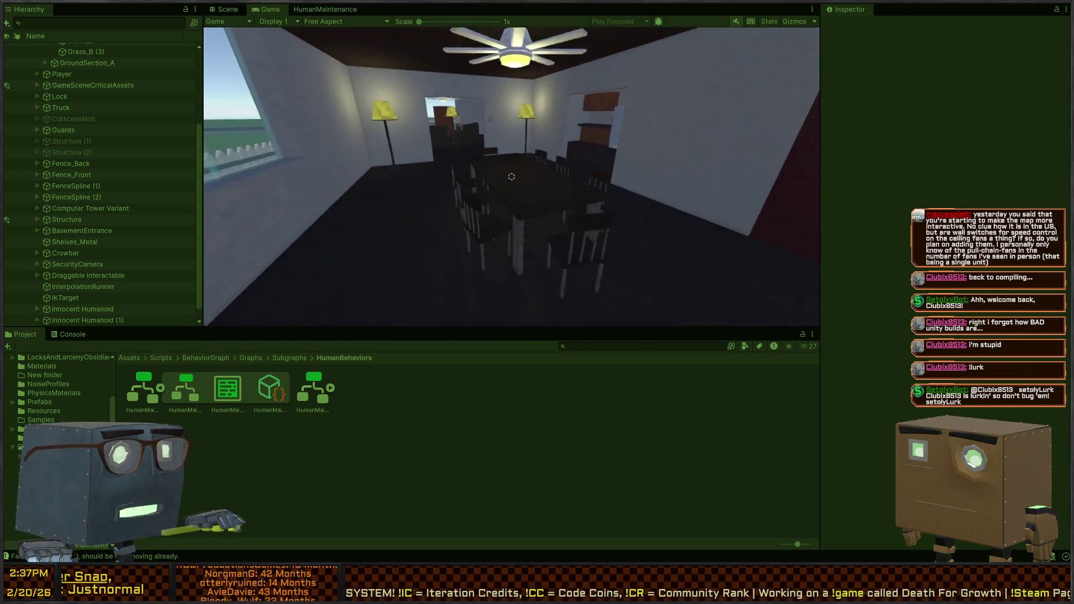
pyautogui.press('w')
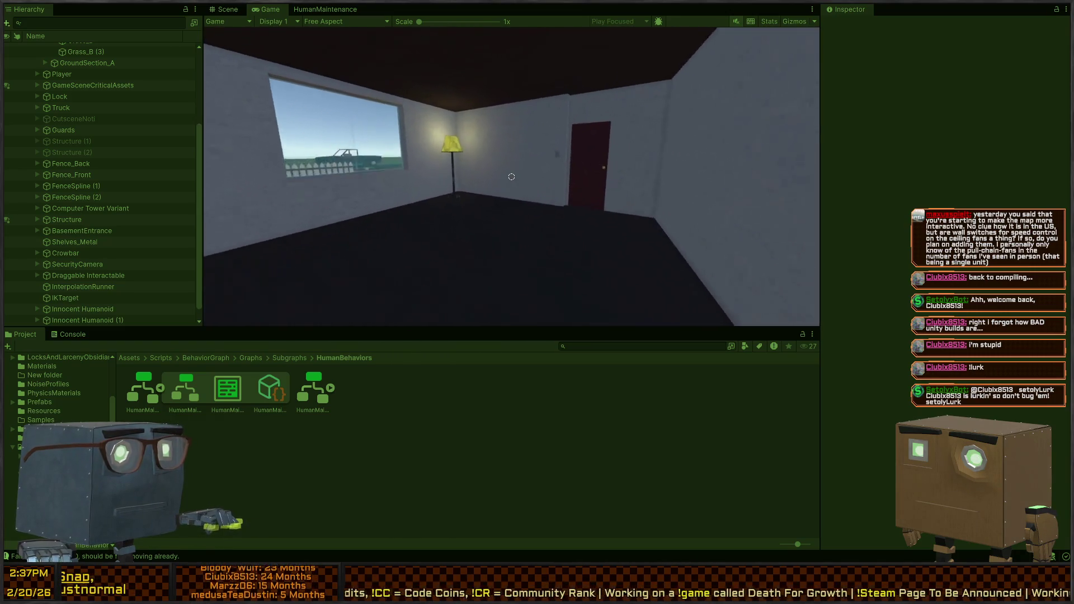
pyautogui.press('w')
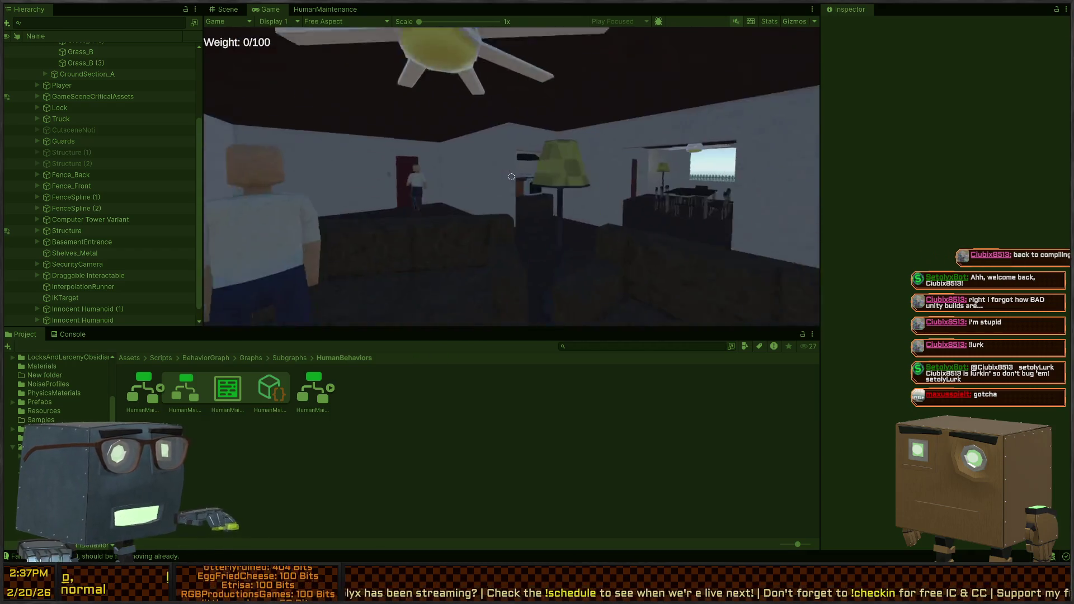
# Walk from the kitchen sink back into the living room toward the red door and lamp.
pyautogui.press('w')
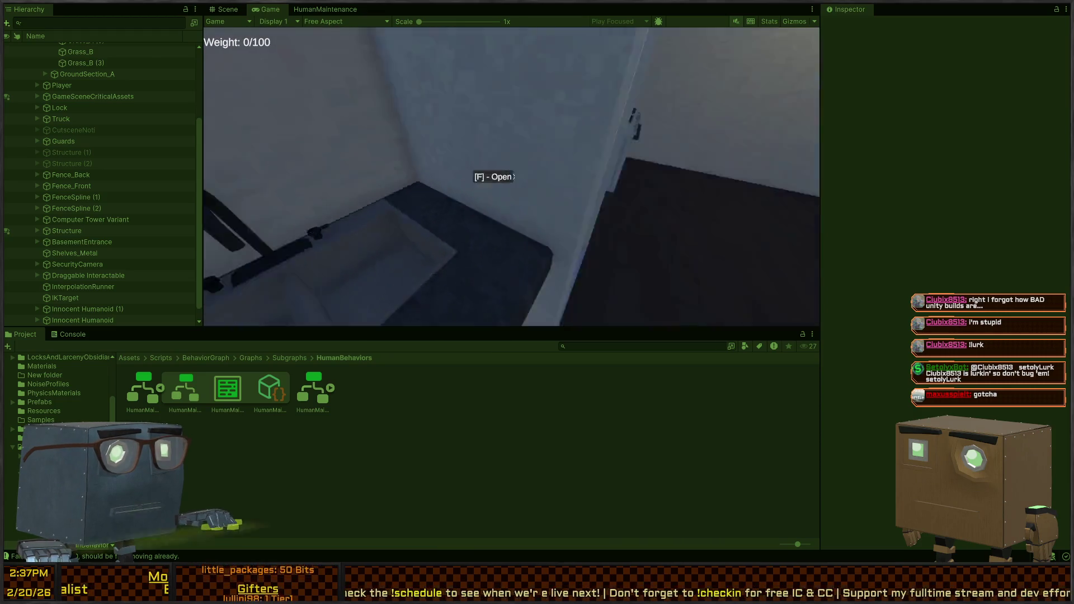
pyautogui.press('w')
pyautogui.press('w')
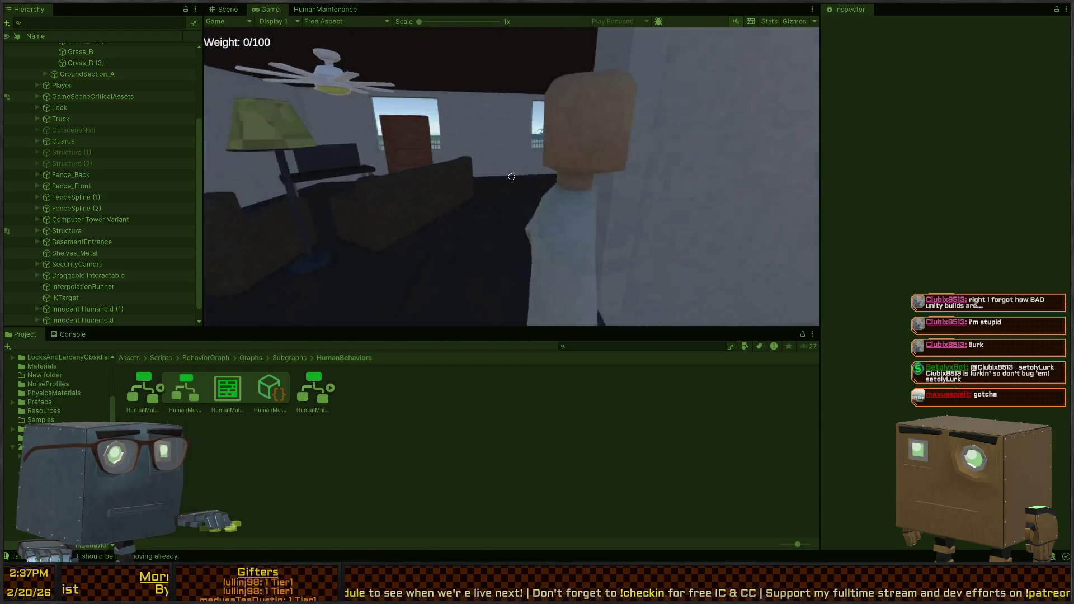
pyautogui.press('w')
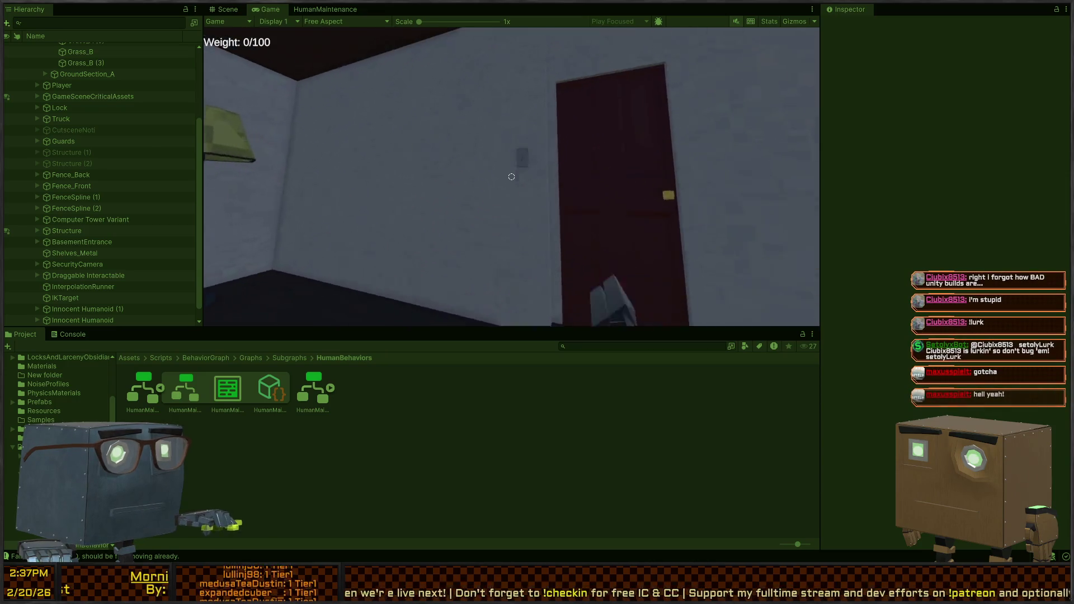
pyautogui.press('w')
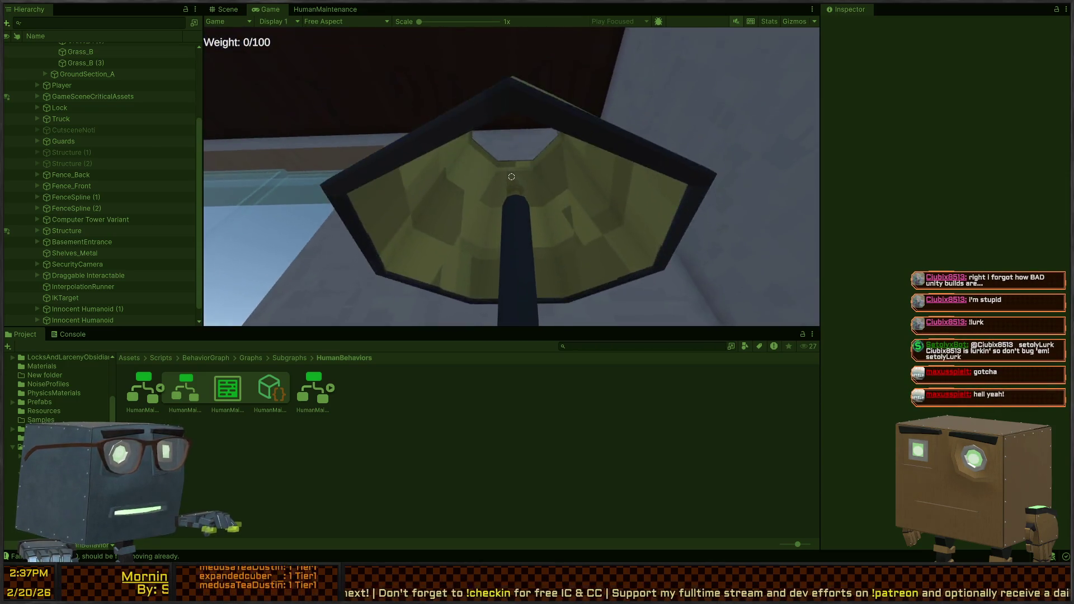
pyautogui.press('w')
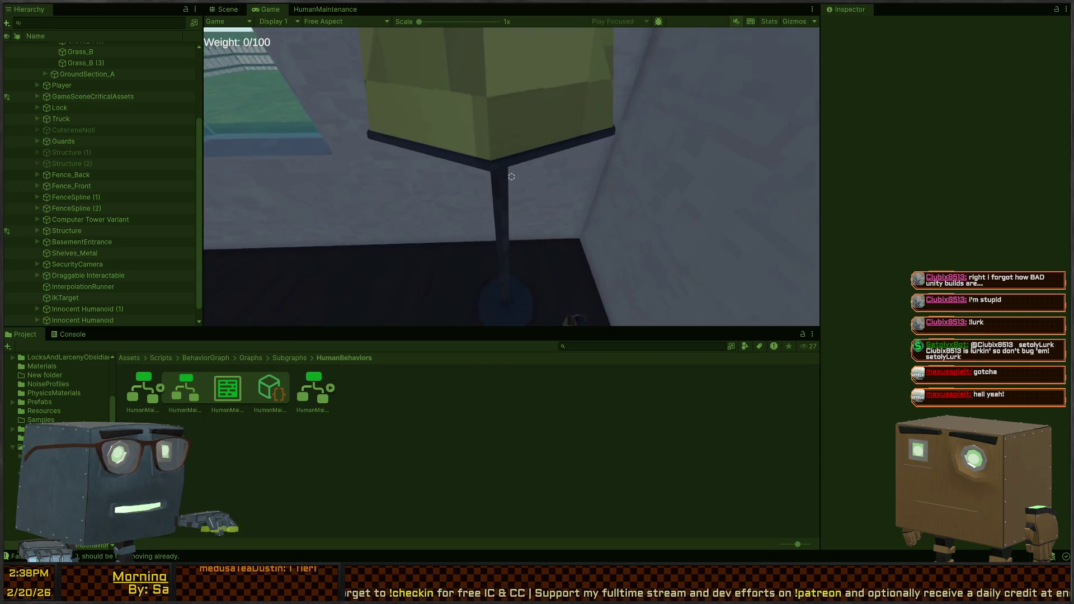
pyautogui.press('s')
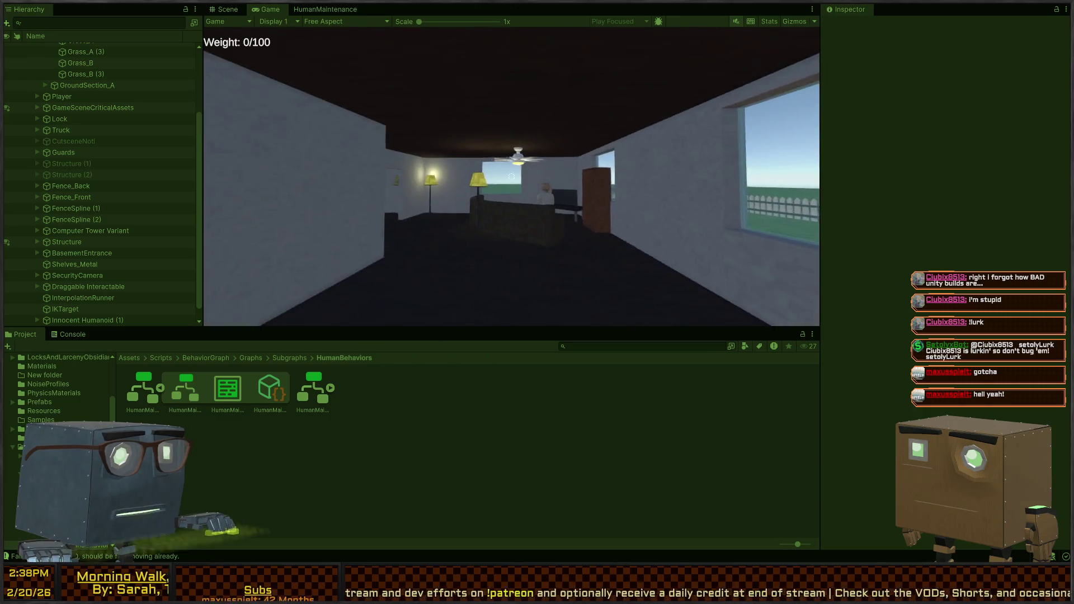
# Open the red door with F, walk through into the living room, and end the play test.
pyautogui.press('w')
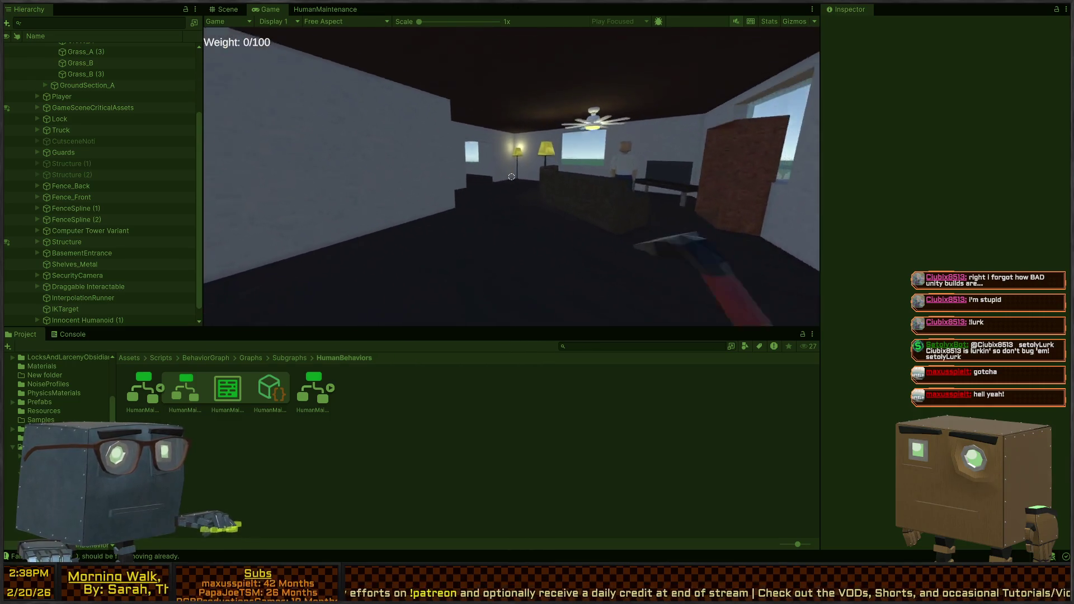
pyautogui.press('w')
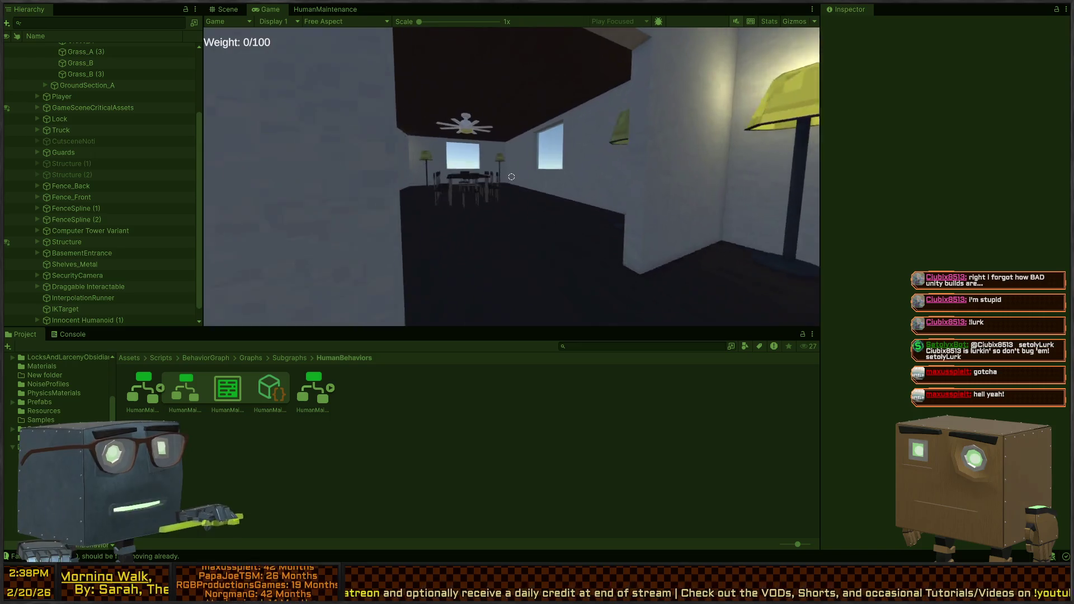
pyautogui.press('w')
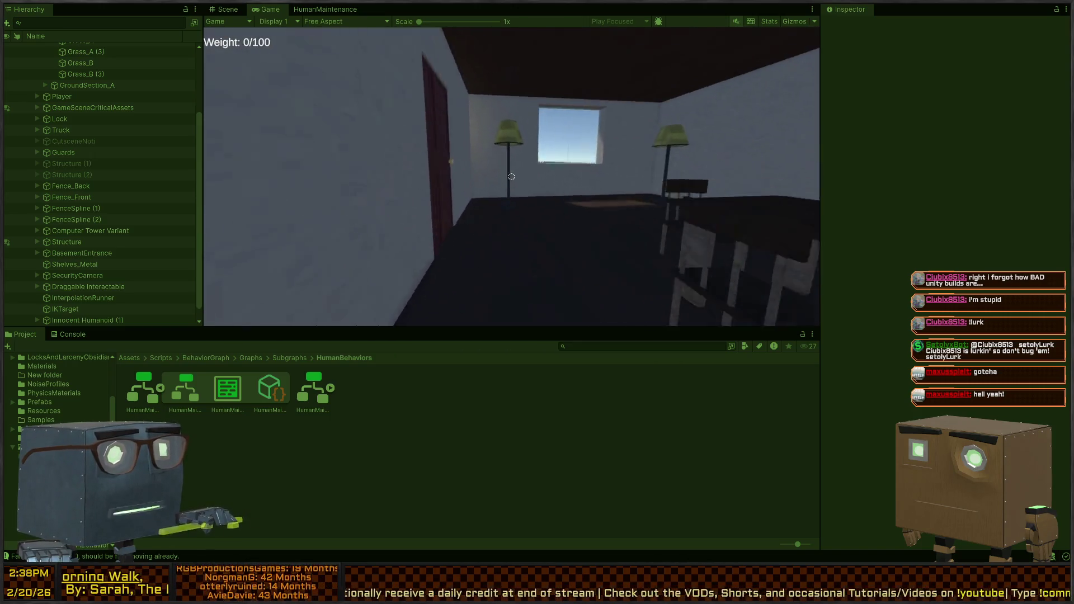
pyautogui.press('w')
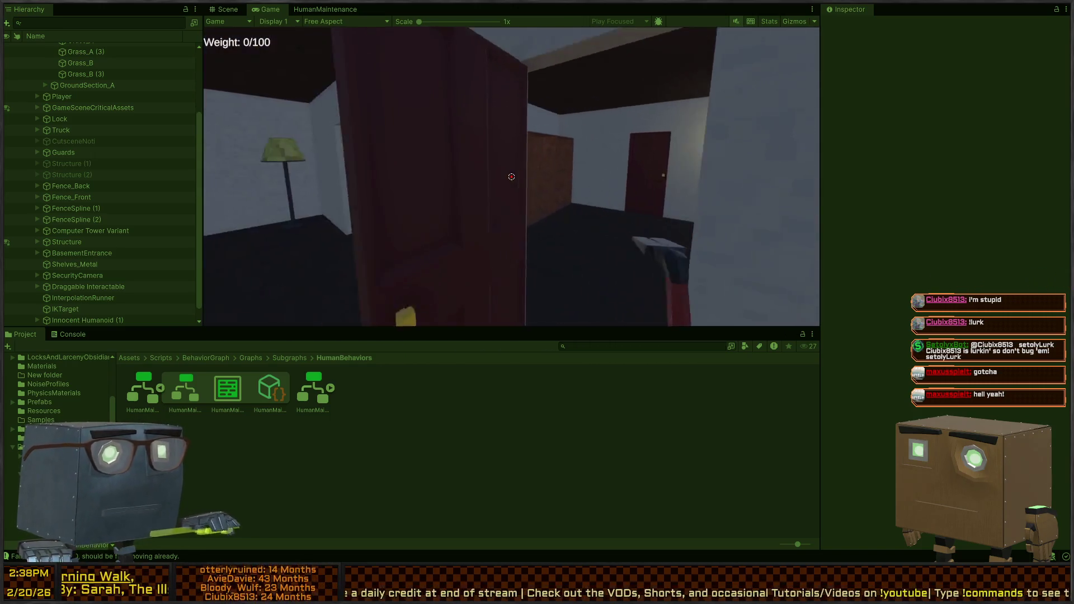
pyautogui.press('f')
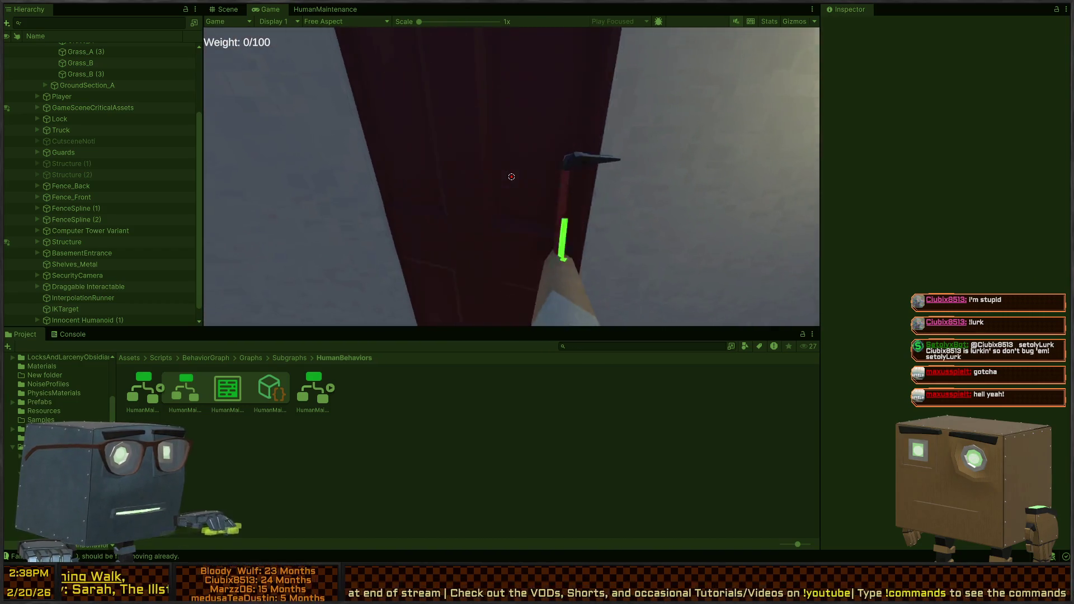
pyautogui.press('w')
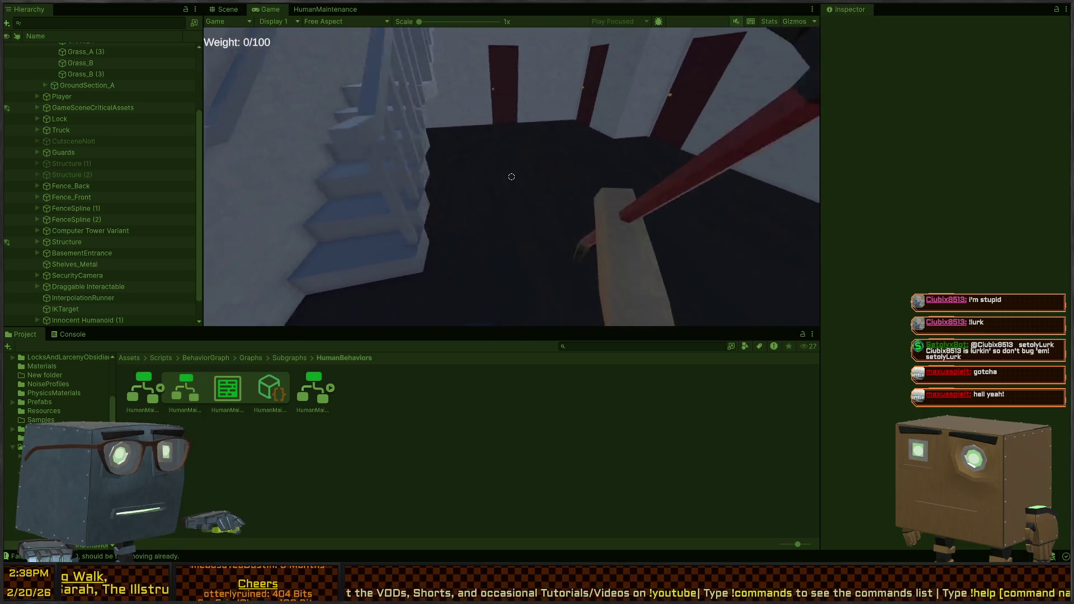
pyautogui.press('w')
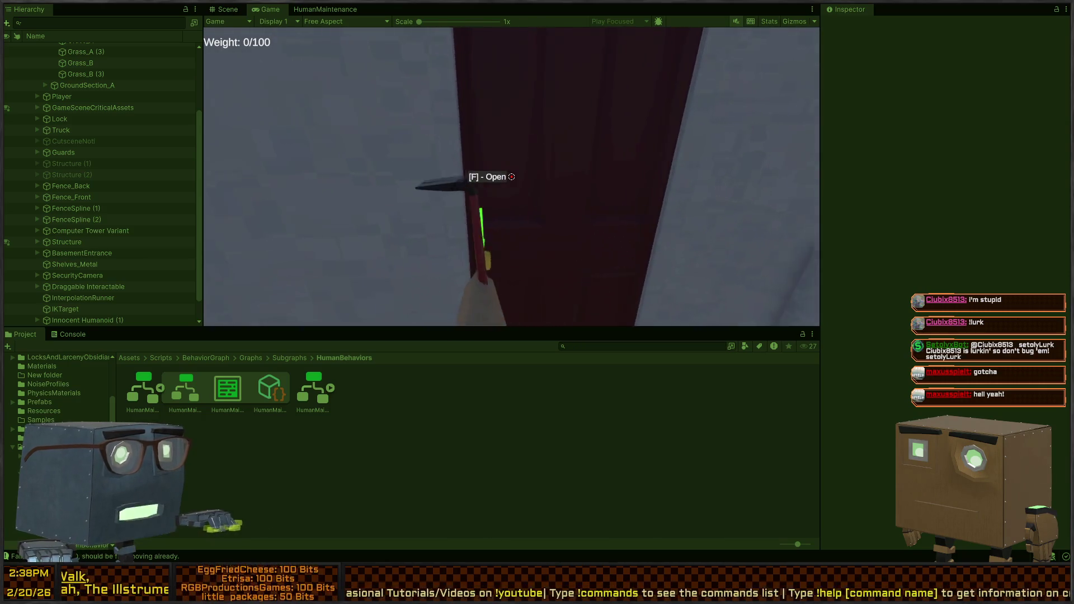
pyautogui.press('f')
pyautogui.press('w')
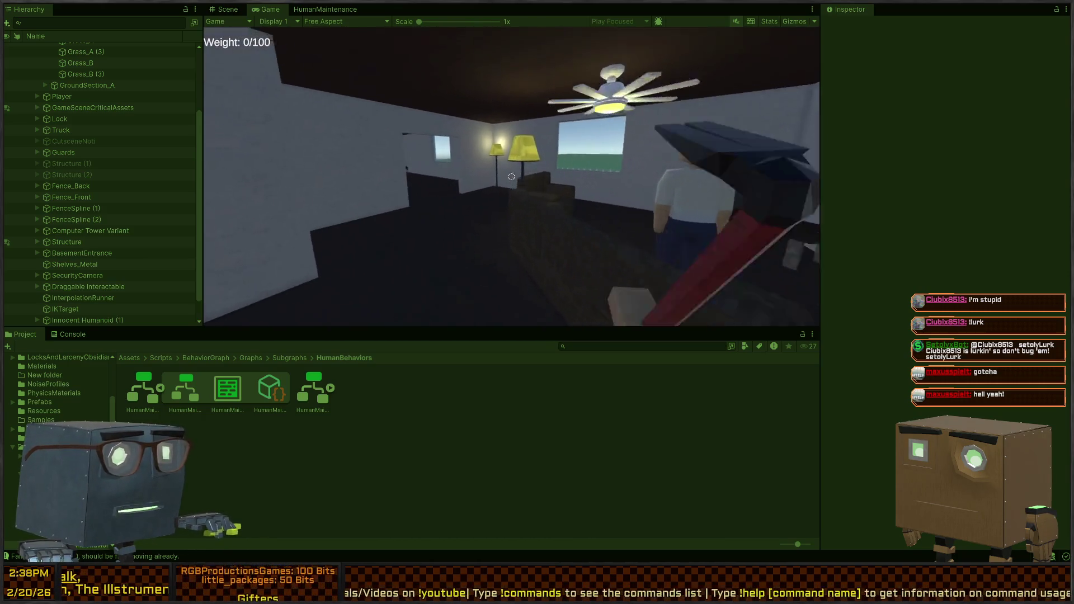
pyautogui.press('w')
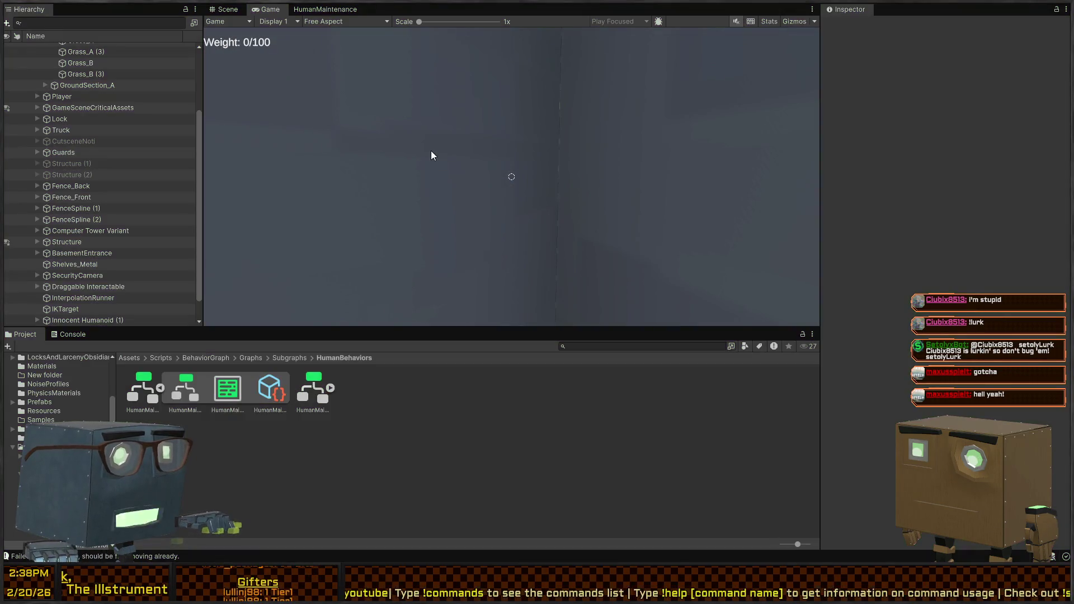
# Browse the Fridge's children in the Hierarchy, including OpenedRotation and Fridge_Door, and orbit the fridge door.
pyautogui.press('w')
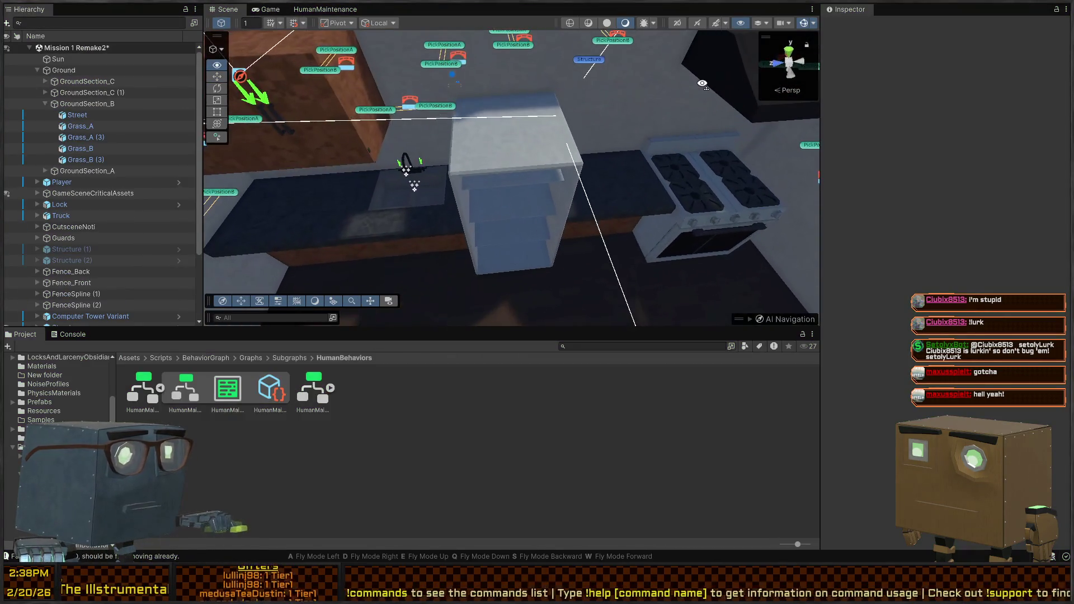
pyautogui.click(481, 140)
pyautogui.scroll(-1, 119, 310)
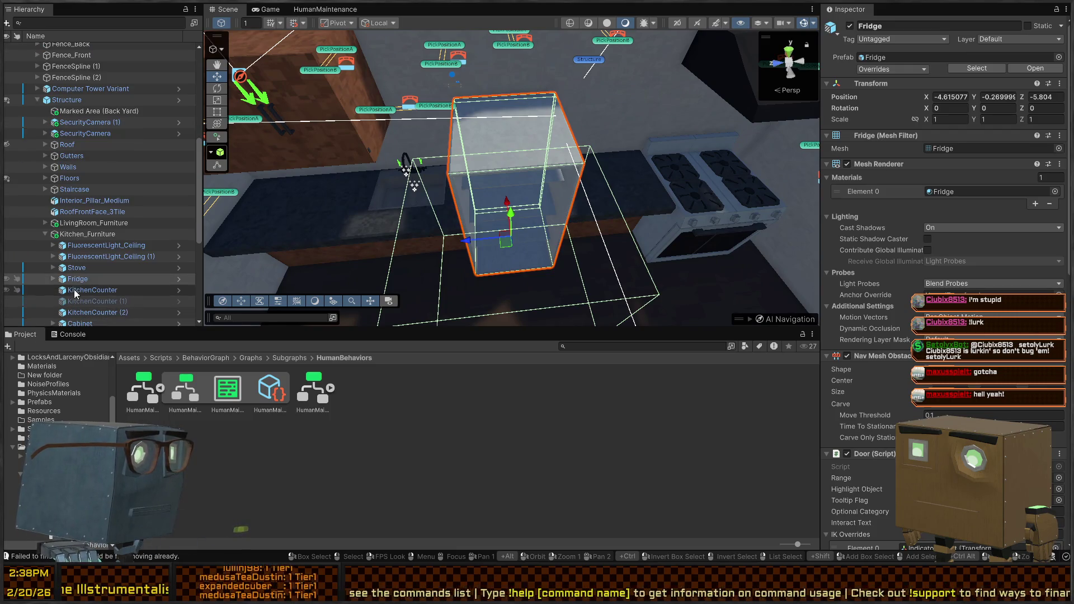
pyautogui.moveTo(77, 304); pyautogui.dragTo(58, 286)
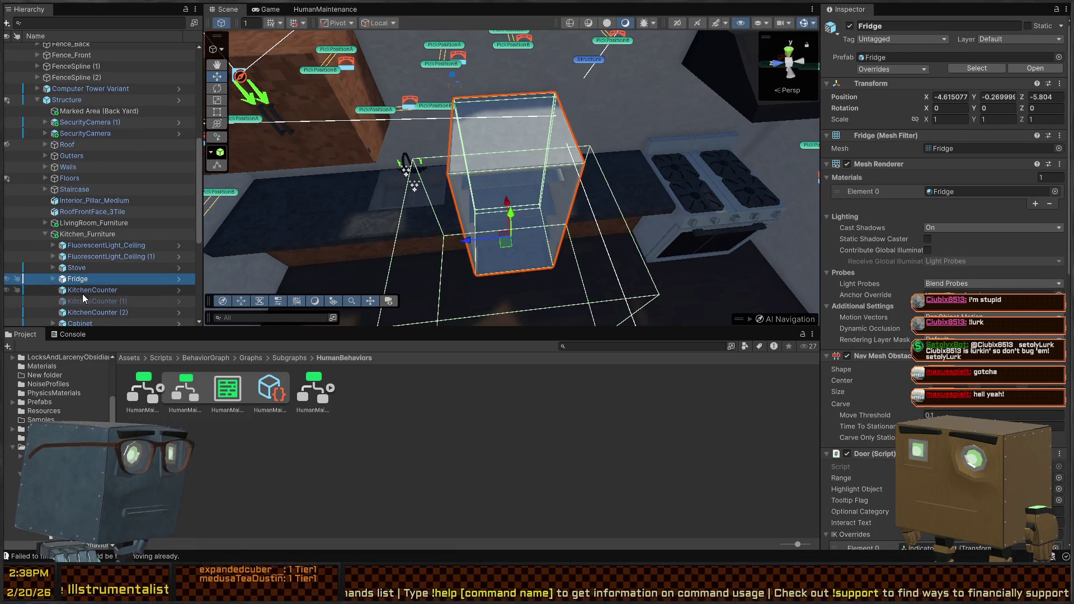
pyautogui.click(80, 297)
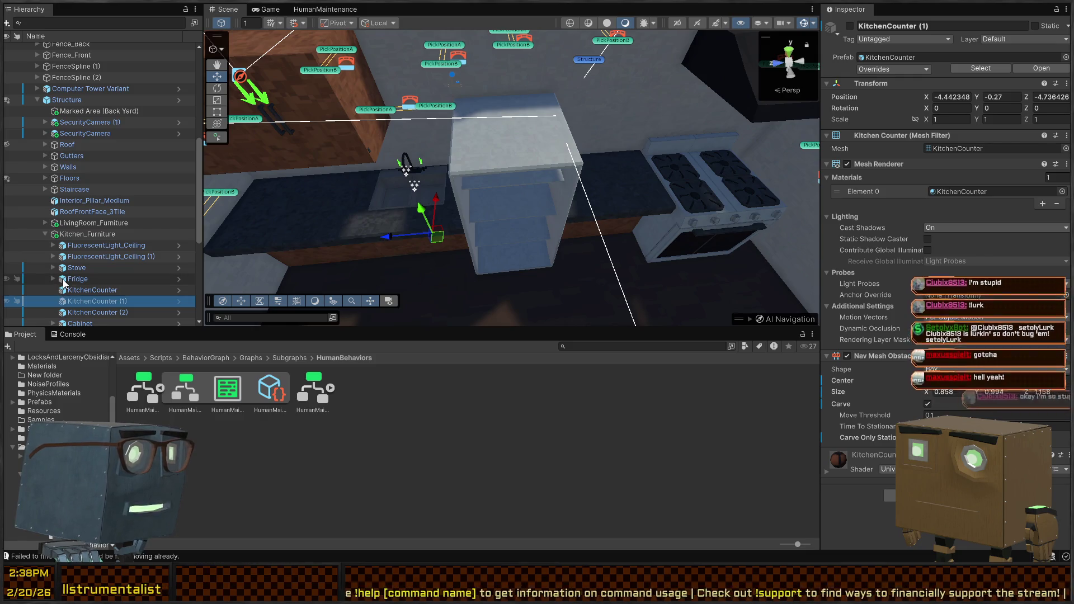
pyautogui.click(64, 280)
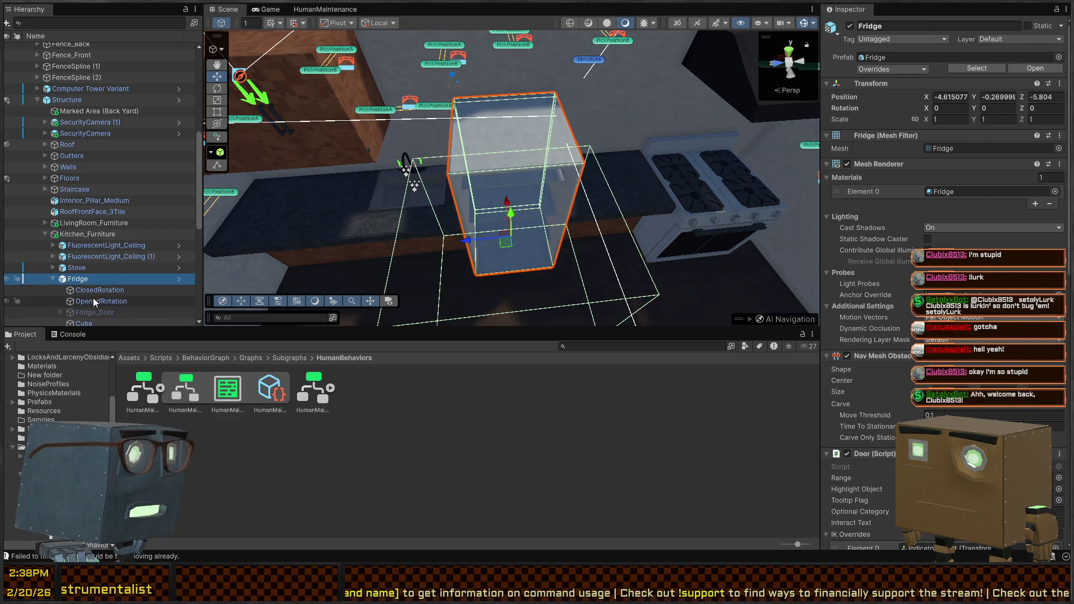
pyautogui.click(93, 299)
pyautogui.click(92, 310)
pyautogui.moveTo(449, 132); pyautogui.dragTo(533, 187)
# Move TravelPoint_Fridge outward along X to -1.082, then start Play mode.
pyautogui.click(86, 273)
pyautogui.click(89, 277)
pyautogui.scroll(-2, 90, 276)
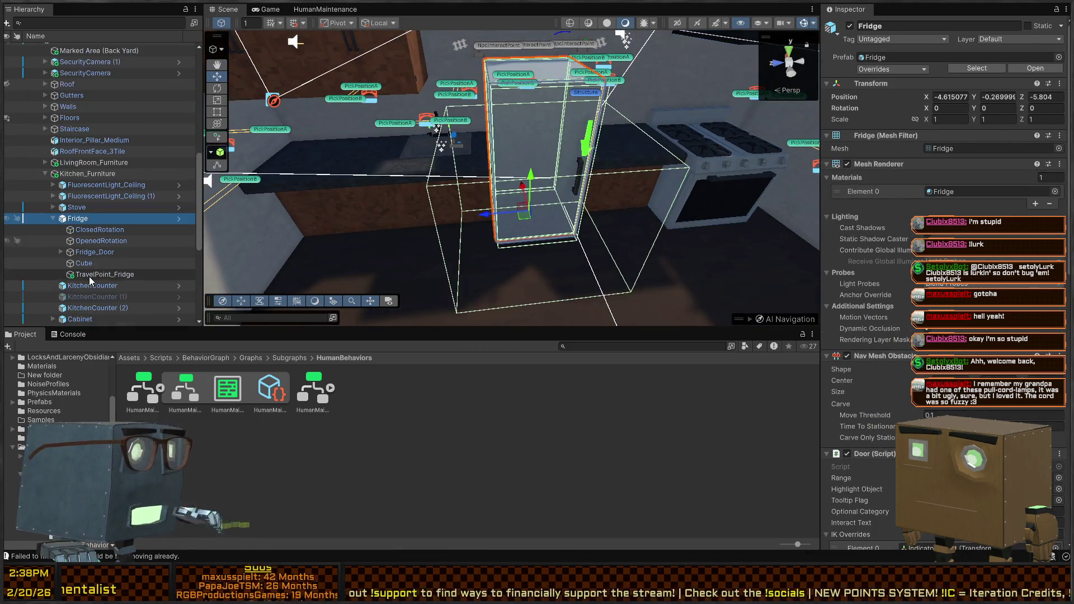
pyautogui.click(94, 277)
pyautogui.press('f')
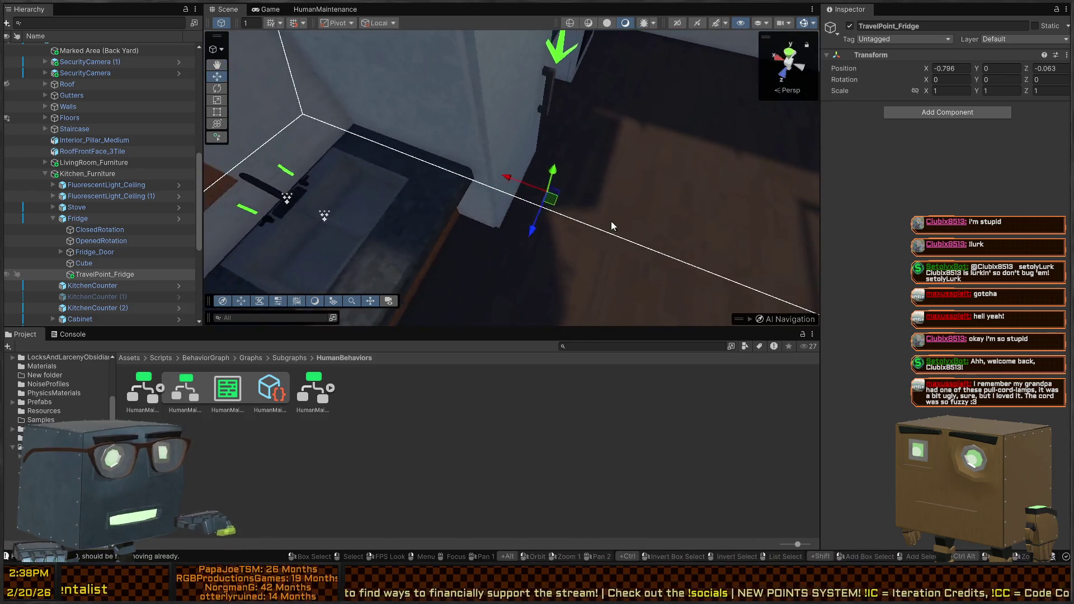
pyautogui.moveTo(533, 185)
pyautogui.mouseDown()
pyautogui.moveTo(565, 190)
pyautogui.moveTo(487, 130)
pyautogui.moveTo(435, 200)
pyautogui.mouseUp()
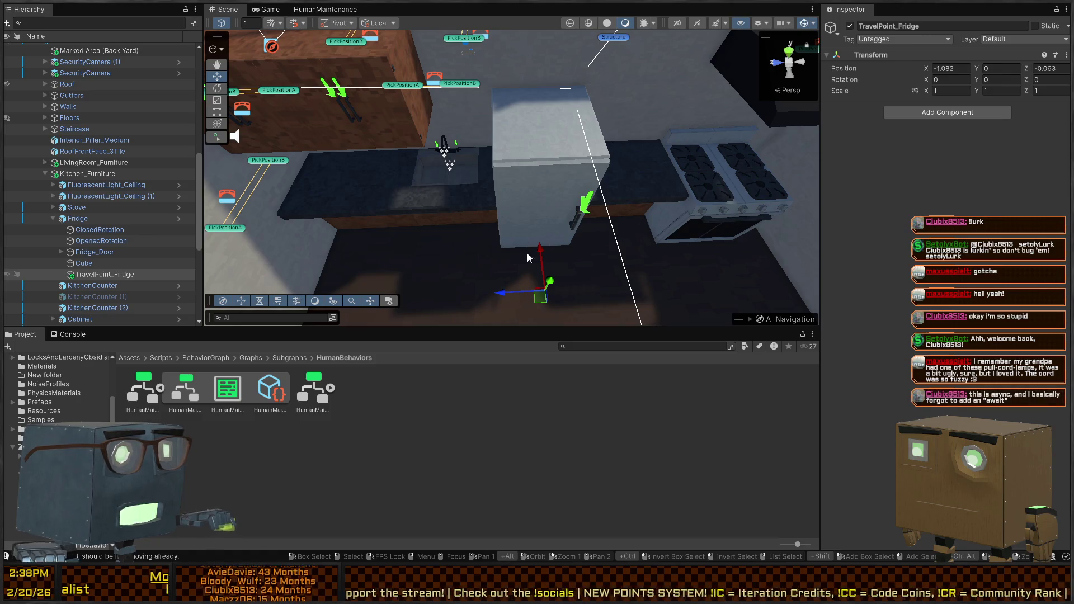
pyautogui.hotkey('ctrl', 'p')
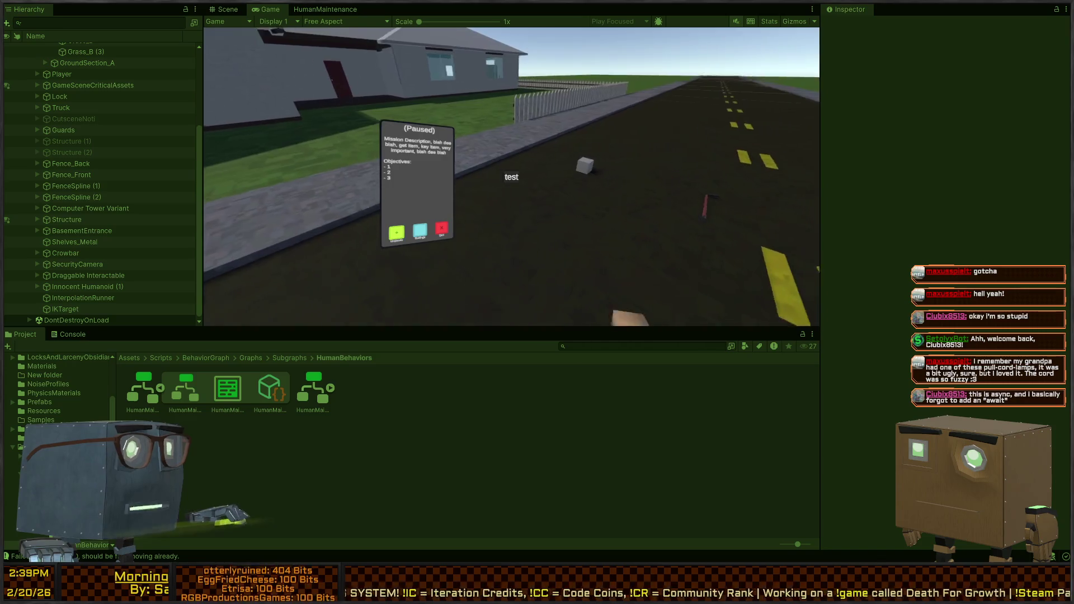
# Walk to the red front door and open, close, then reopen it with F.
pyautogui.press('w')
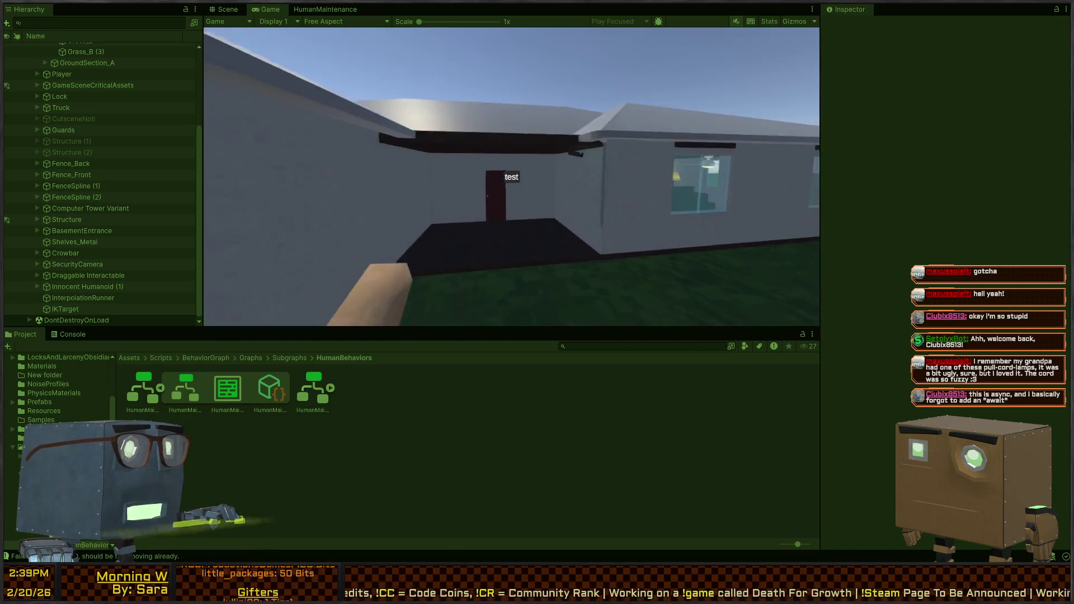
pyautogui.press('w')
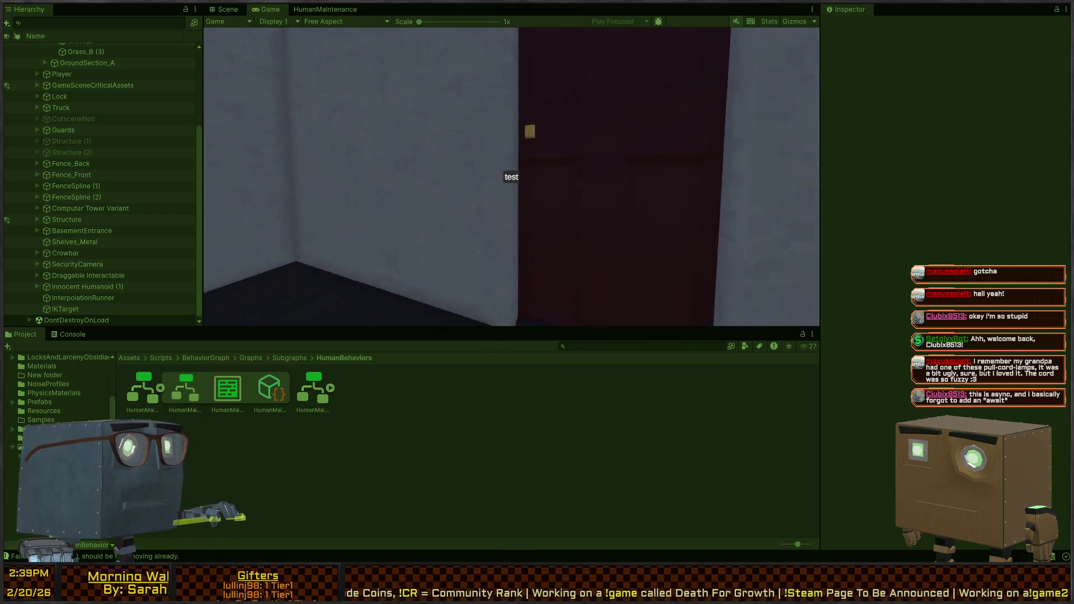
pyautogui.press('f')
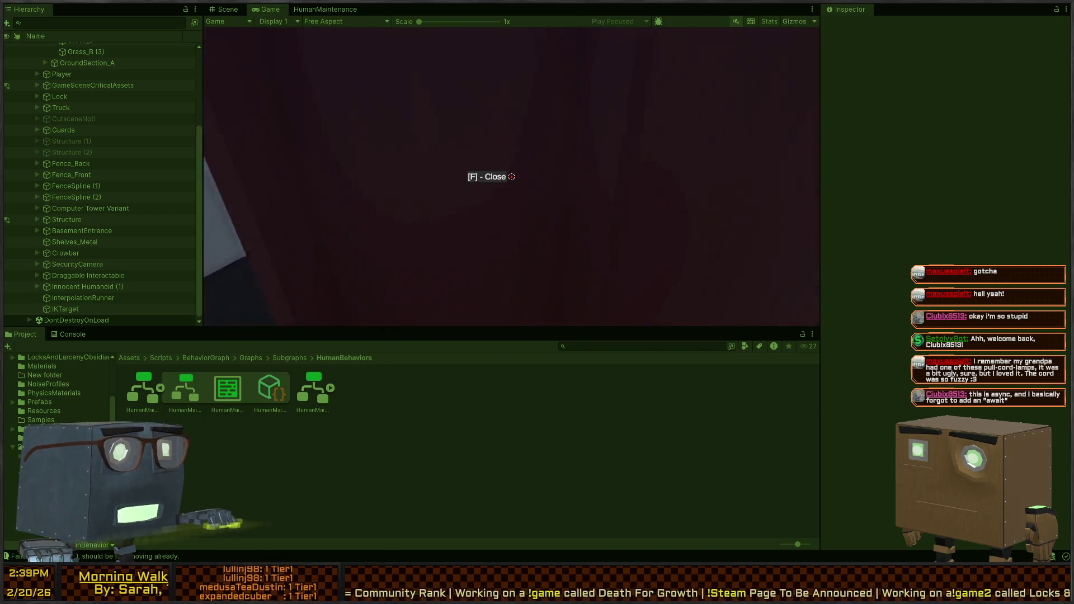
pyautogui.press('f')
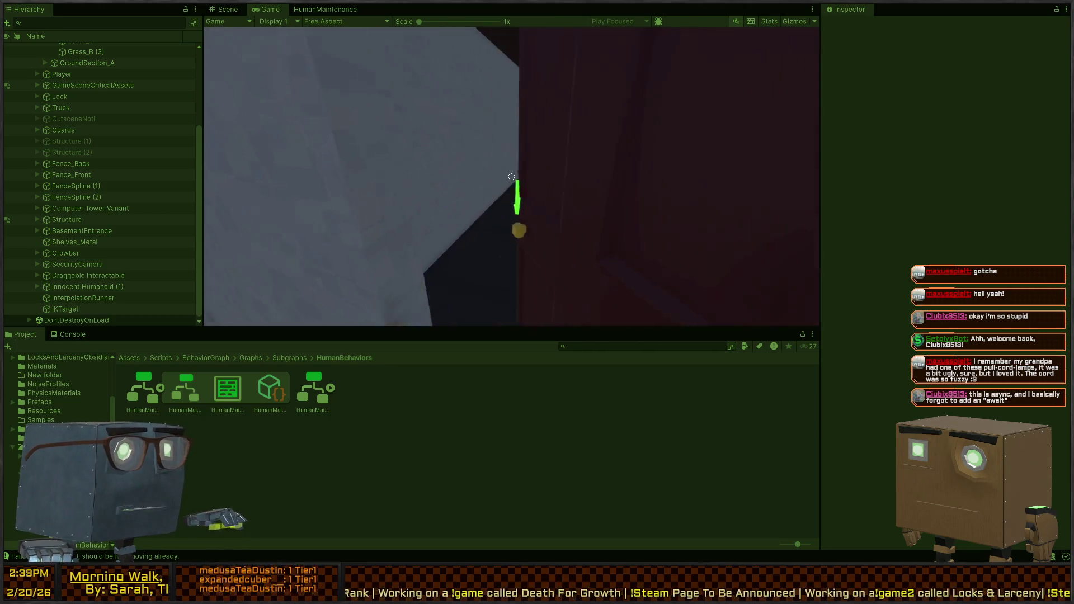
pyautogui.press('f')
# Tour the living room, dining room, lounge and kitchen, ending facing the doorway.
pyautogui.press('w')
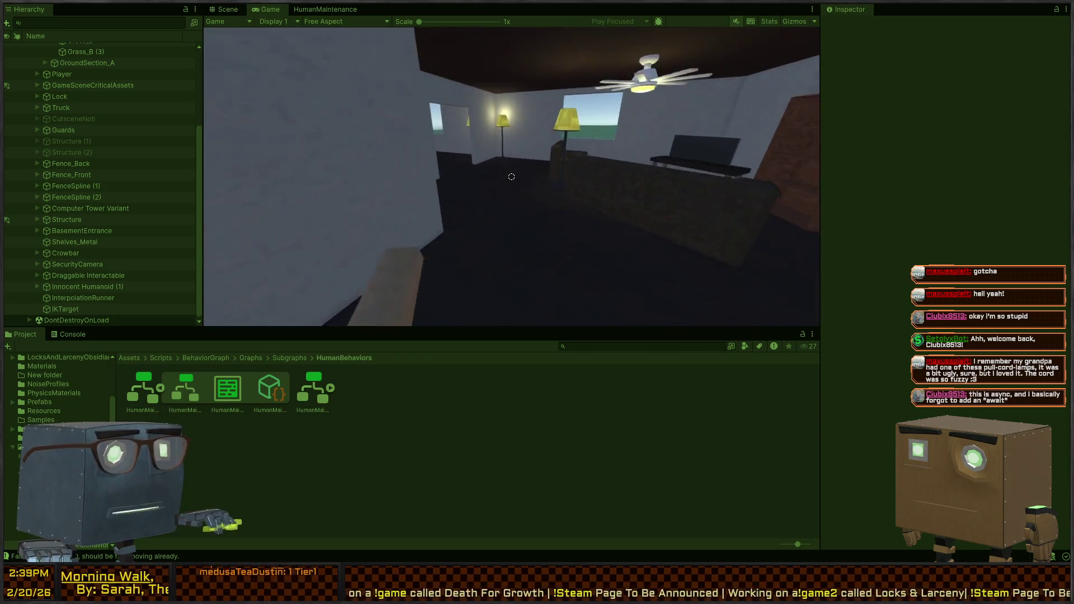
pyautogui.press('w')
pyautogui.press('w')
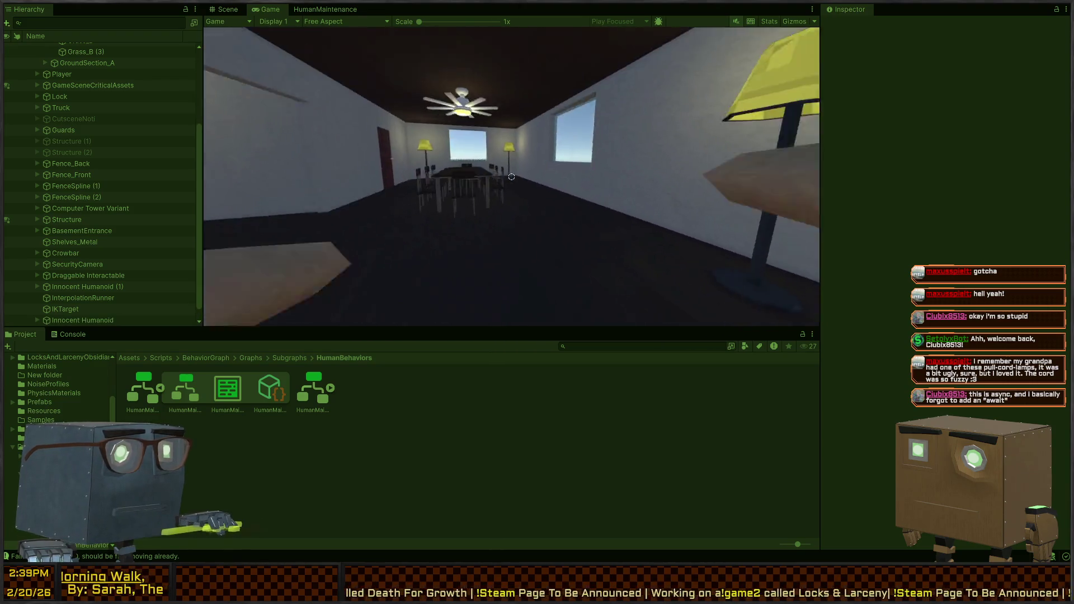
pyautogui.press('w')
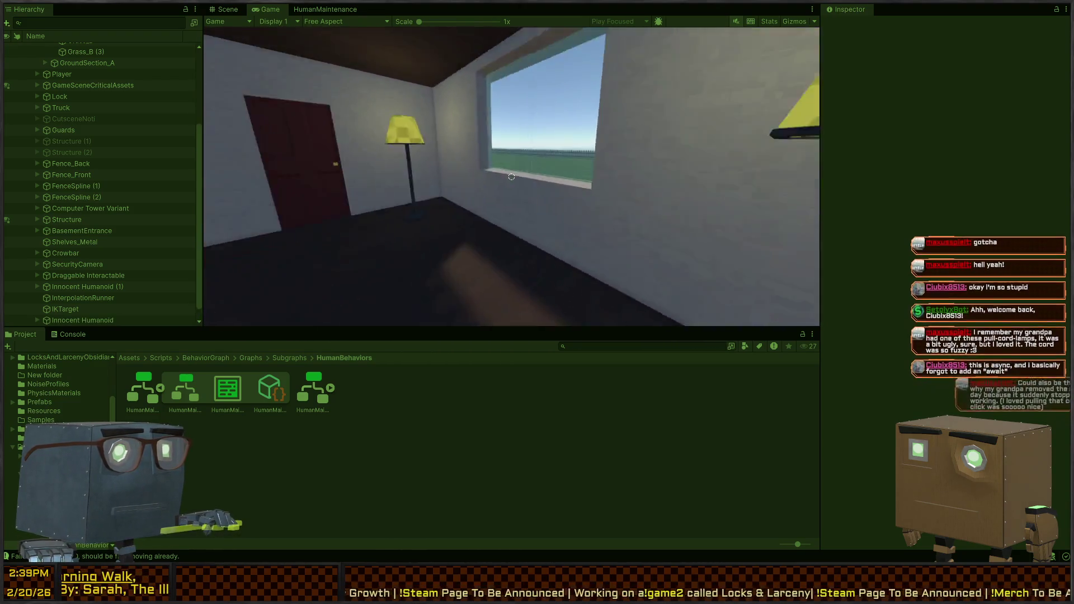
pyautogui.press('w')
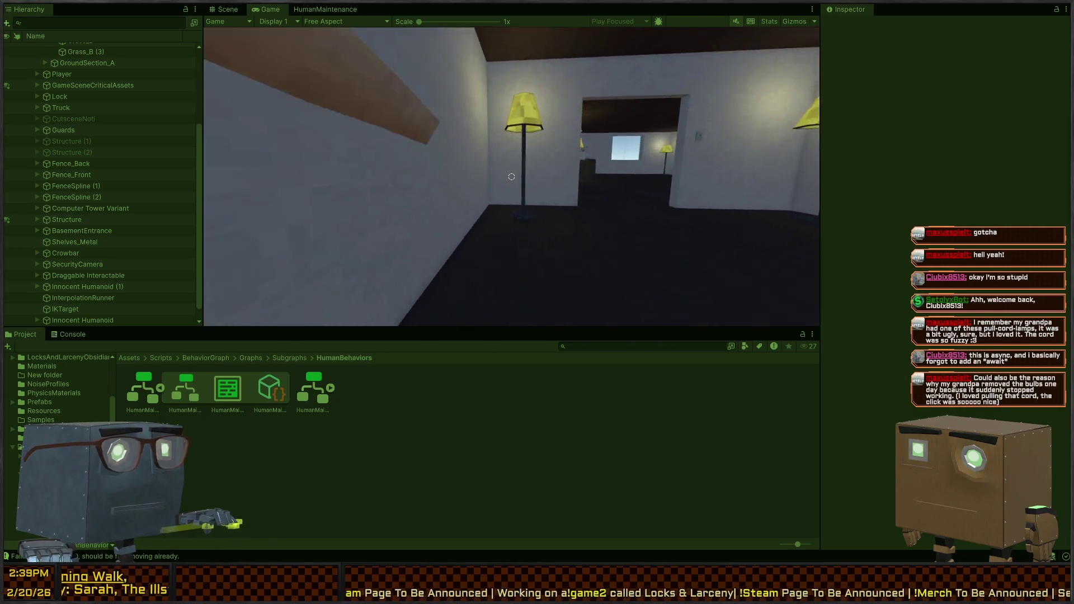
pyautogui.press('w')
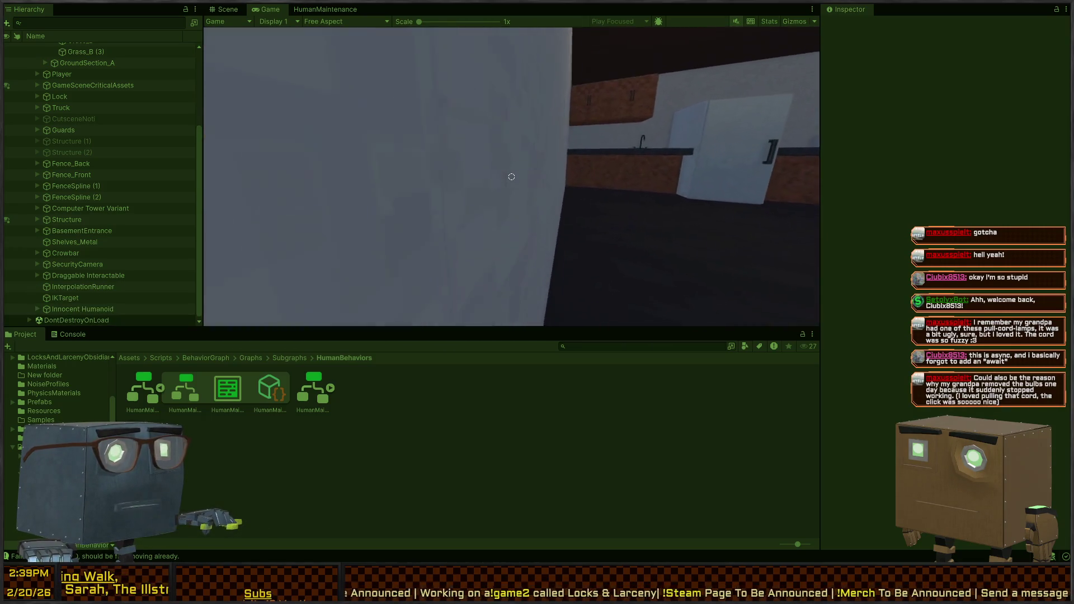
pyautogui.press('w')
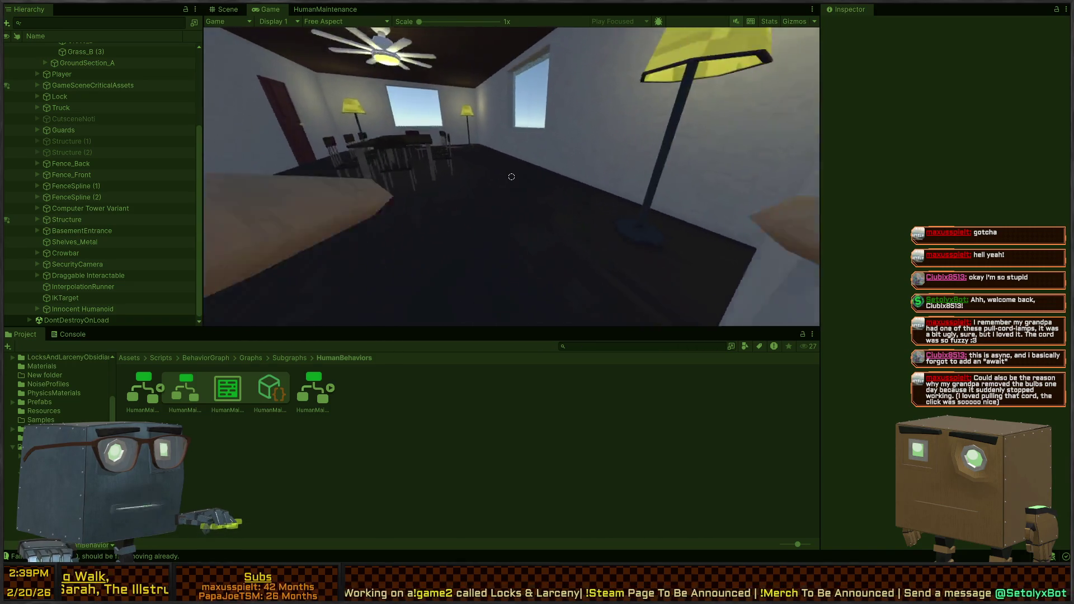
pyautogui.press('w')
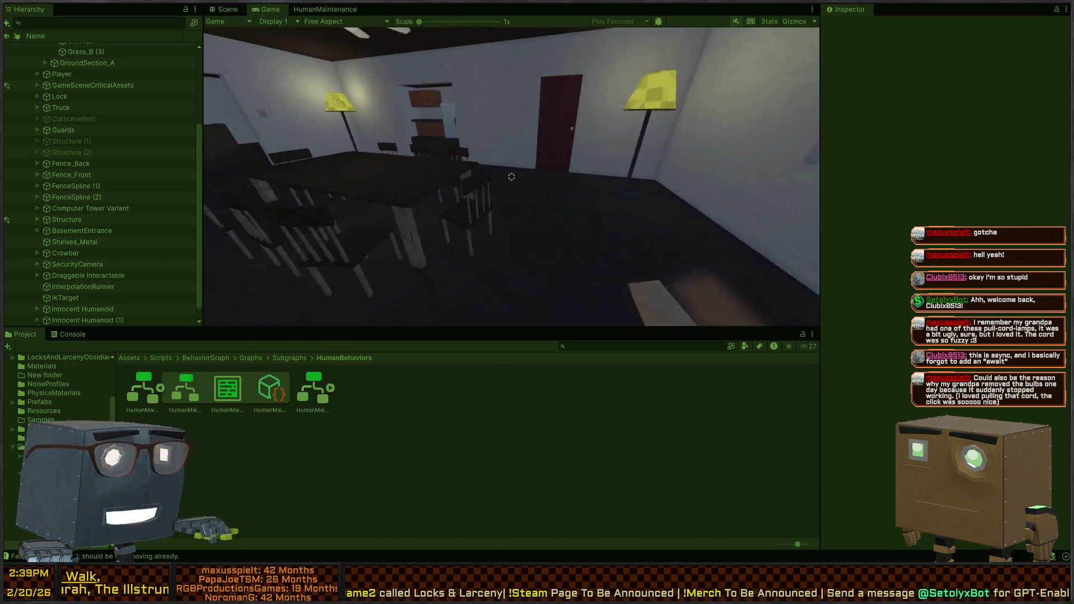
pyautogui.press('w')
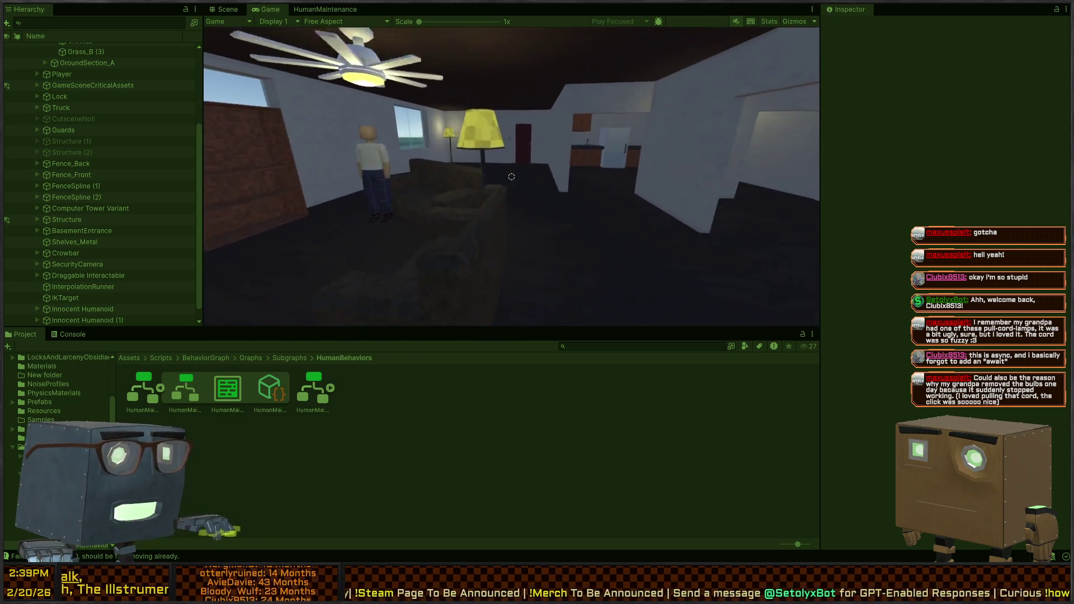
# Return to the Scene view and fly down into the bedroom.
pyautogui.click(227, 9)
pyautogui.press('s')
pyautogui.press('w')
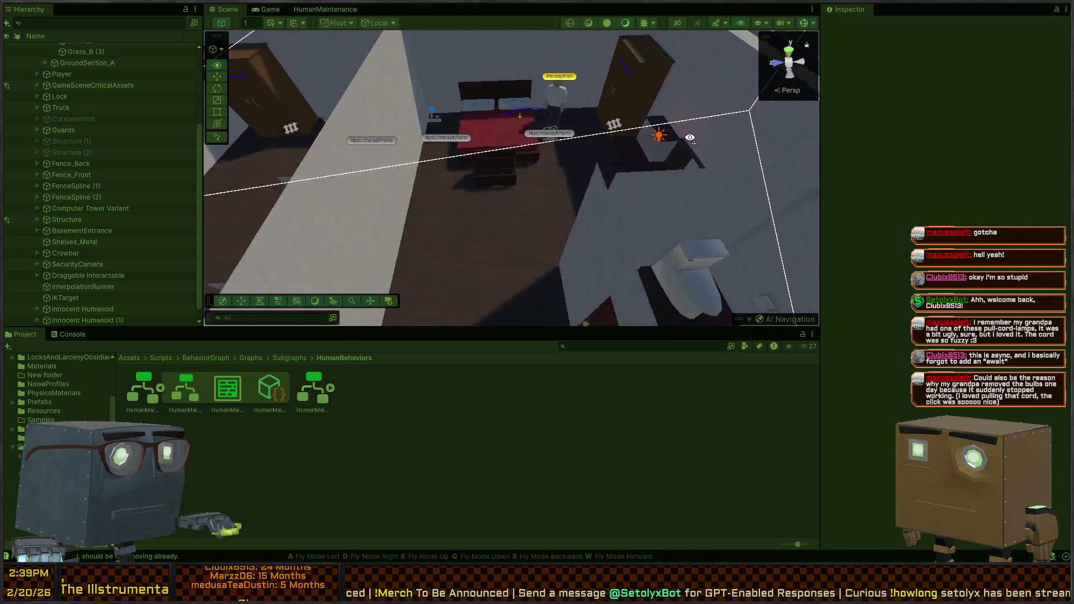
# Select the Innocent Humanoid in the bedroom and fly over the house following its nav path.
pyautogui.click(509, 158)
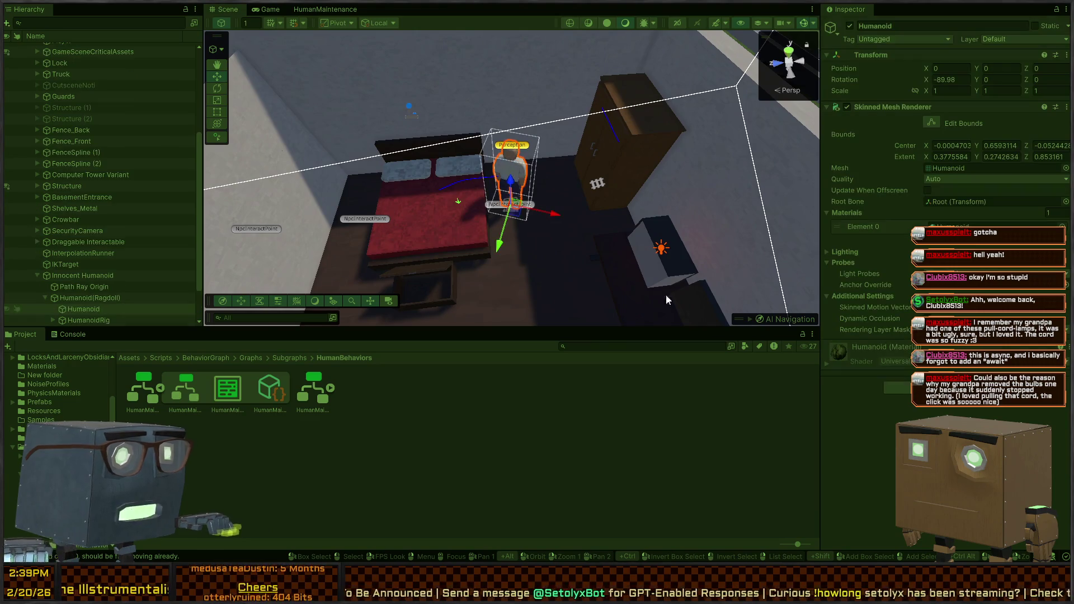
pyautogui.click(84, 275)
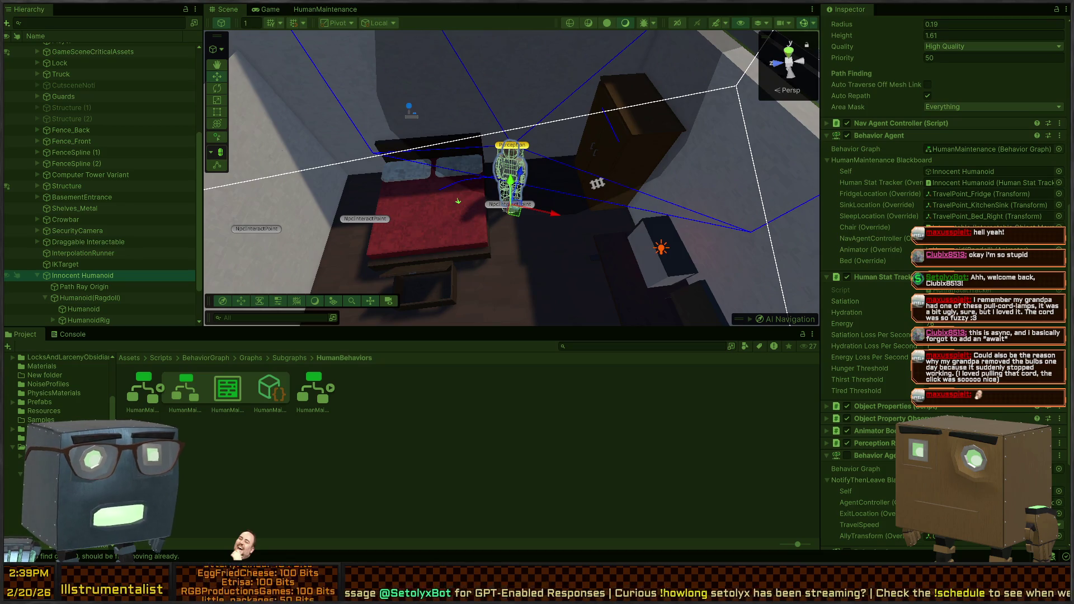
pyautogui.press('s')
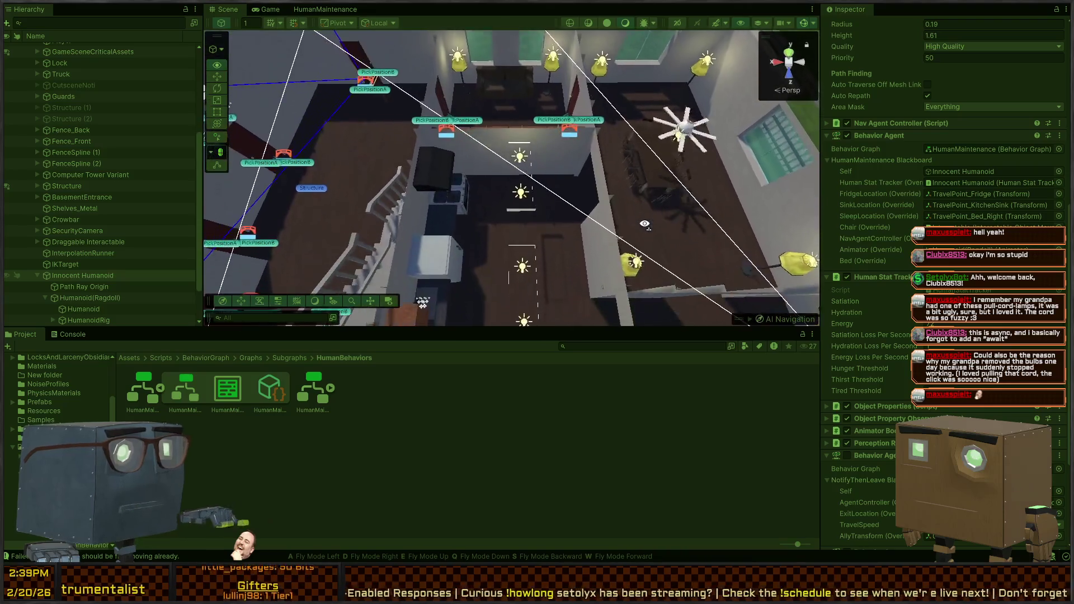
pyautogui.press('a')
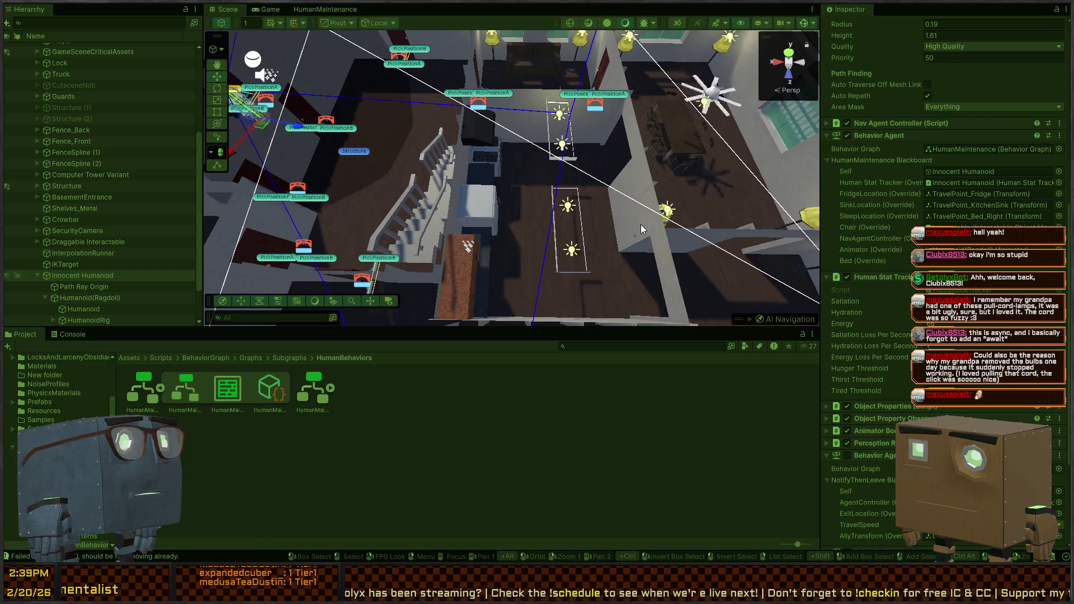
pyautogui.moveTo(642, 108); pyautogui.dragTo(574, 130)
pyautogui.moveTo(580, 87); pyautogui.dragTo(520, 93)
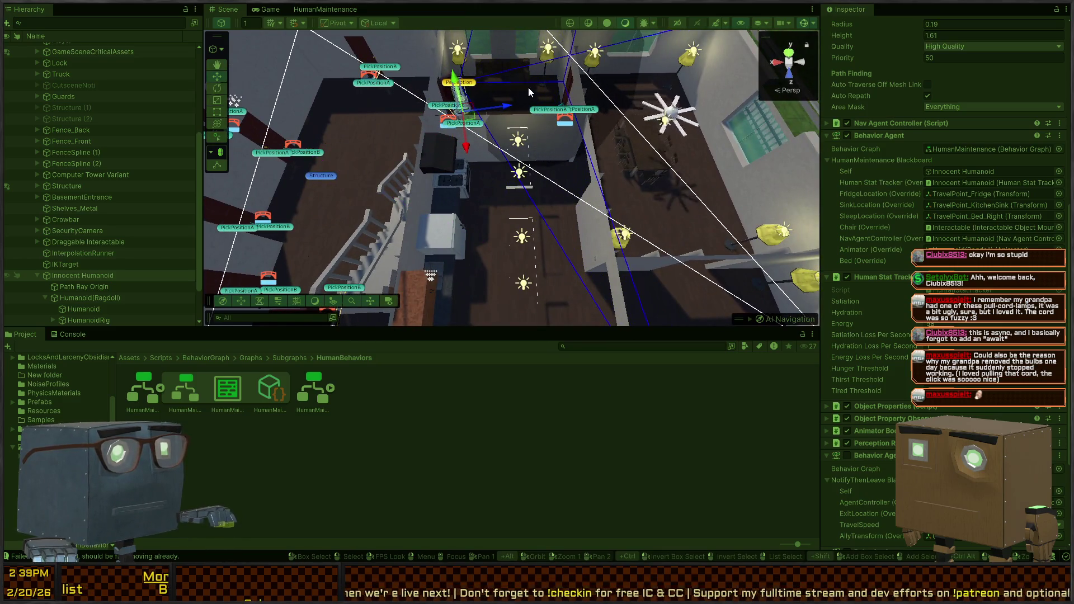
pyautogui.moveTo(528, 159)
pyautogui.mouseDown()
pyautogui.moveTo(532, 148)
pyautogui.moveTo(335, 167)
pyautogui.moveTo(510, 152)
pyautogui.moveTo(524, 141)
pyautogui.moveTo(741, 139)
pyautogui.mouseUp()
pyautogui.moveTo(723, 157)
pyautogui.mouseDown()
pyautogui.moveTo(550, 111)
pyautogui.moveTo(487, 117)
pyautogui.moveTo(563, 113)
pyautogui.moveTo(435, 94)
pyautogui.moveTo(411, 109)
pyautogui.mouseUp()
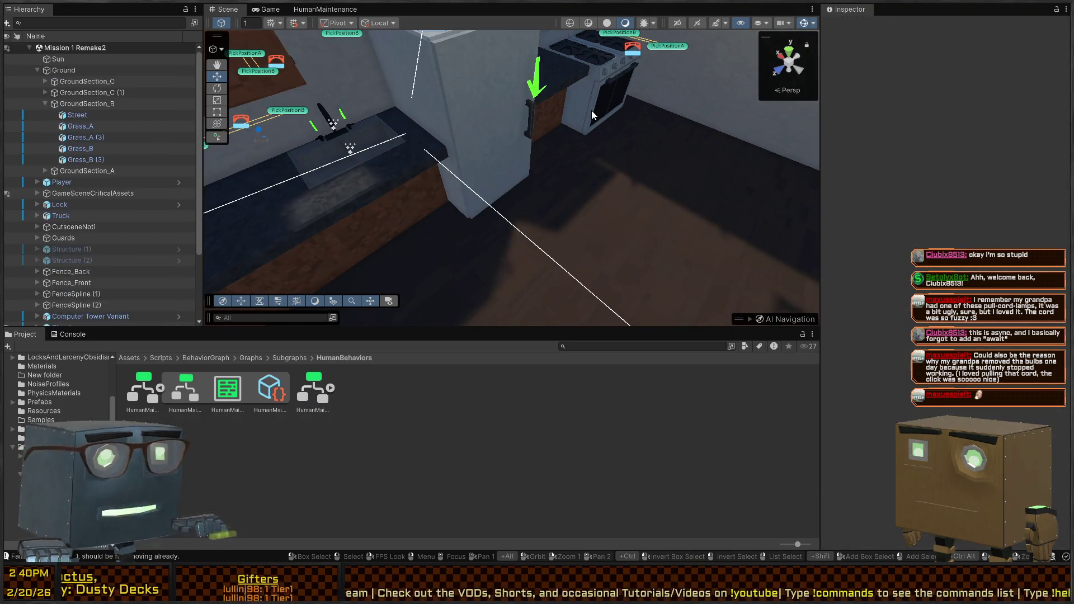
# Orbit out over the whole kitchen, then switch to the OrderMoveToSeatAction script in Visual Studio.
pyautogui.moveTo(461, 163); pyautogui.dragTo(433, 142)
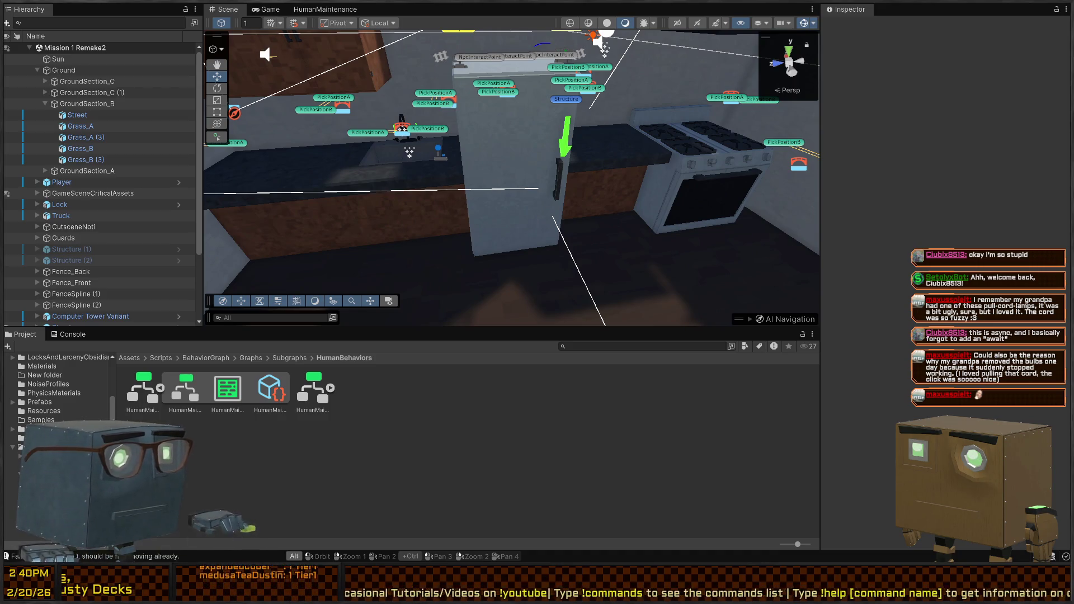
pyautogui.hotkey('alt', 'Tab')
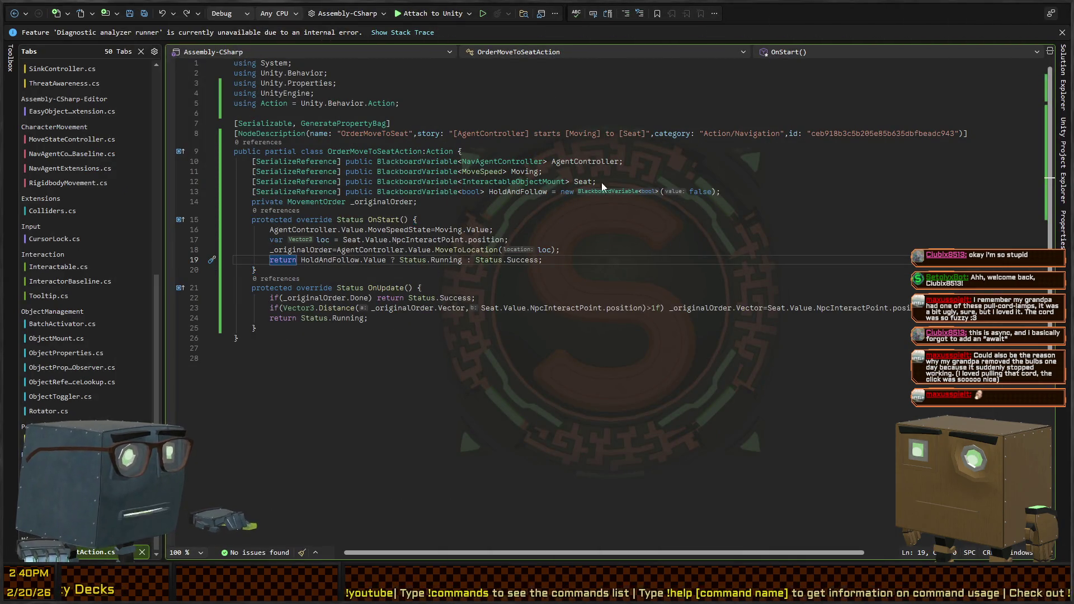
# Jump from NavAgentController to FindComponentOnPath's definition, review its area cost and path usage, then return to Unity.
pyautogui.hotkey('ctrl', 'Tab')
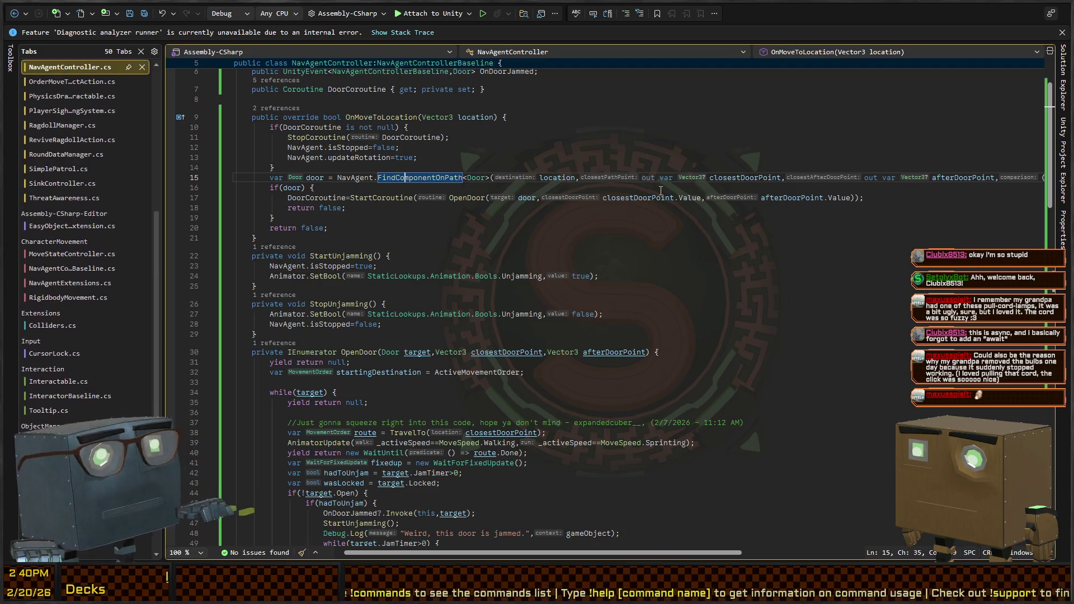
pyautogui.press('Up')
pyautogui.press('Up')
pyautogui.press('Up')
pyautogui.press('Right')
pyautogui.press('Right')
pyautogui.press('Right')
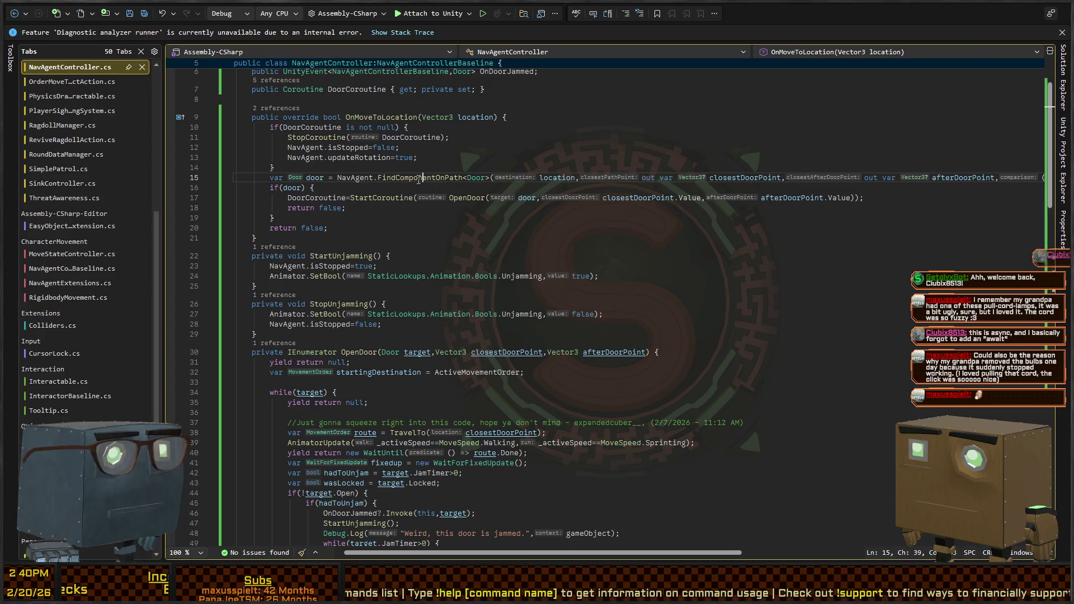
pyautogui.keyDown('ctrl'); pyautogui.click(417, 178); pyautogui.keyUp('ctrl')
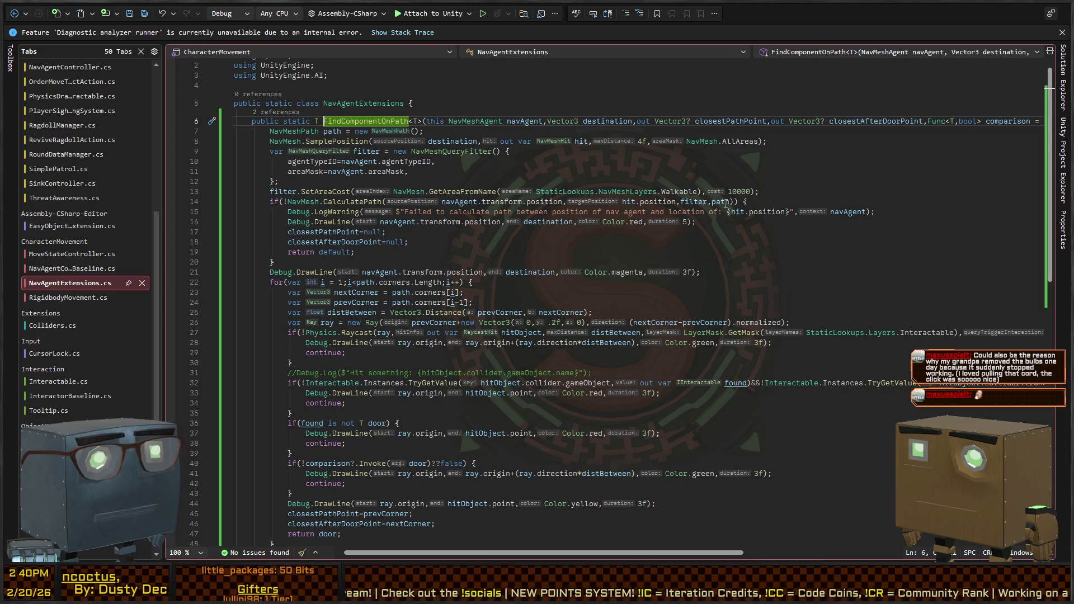
pyautogui.moveTo(760, 191)
pyautogui.mouseDown()
pyautogui.moveTo(238, 191)
pyautogui.moveTo(279, 191)
pyautogui.moveTo(270, 191)
pyautogui.mouseUp()
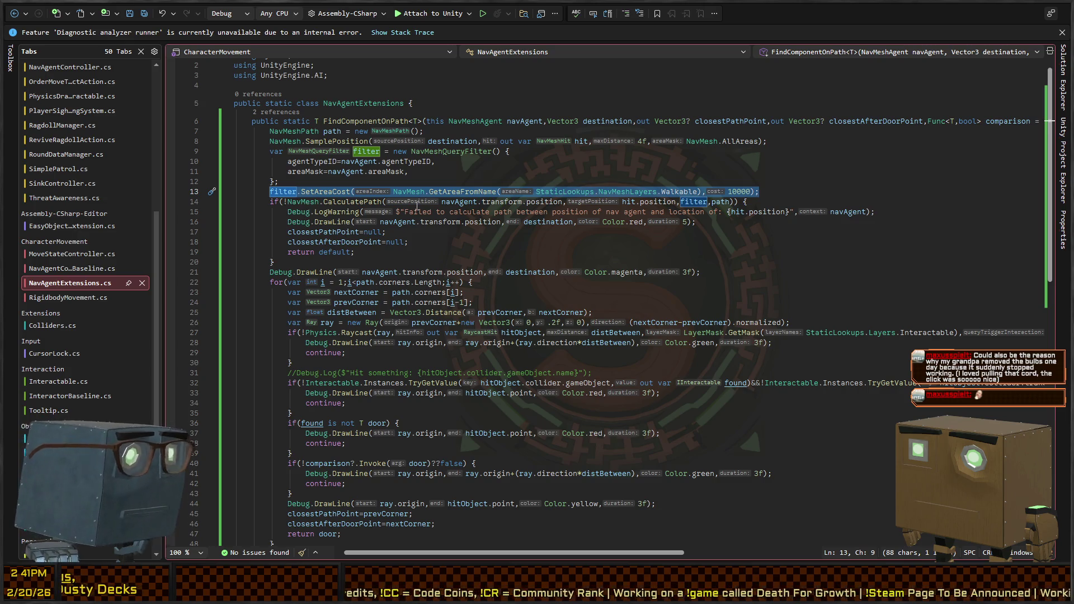
pyautogui.click(716, 202)
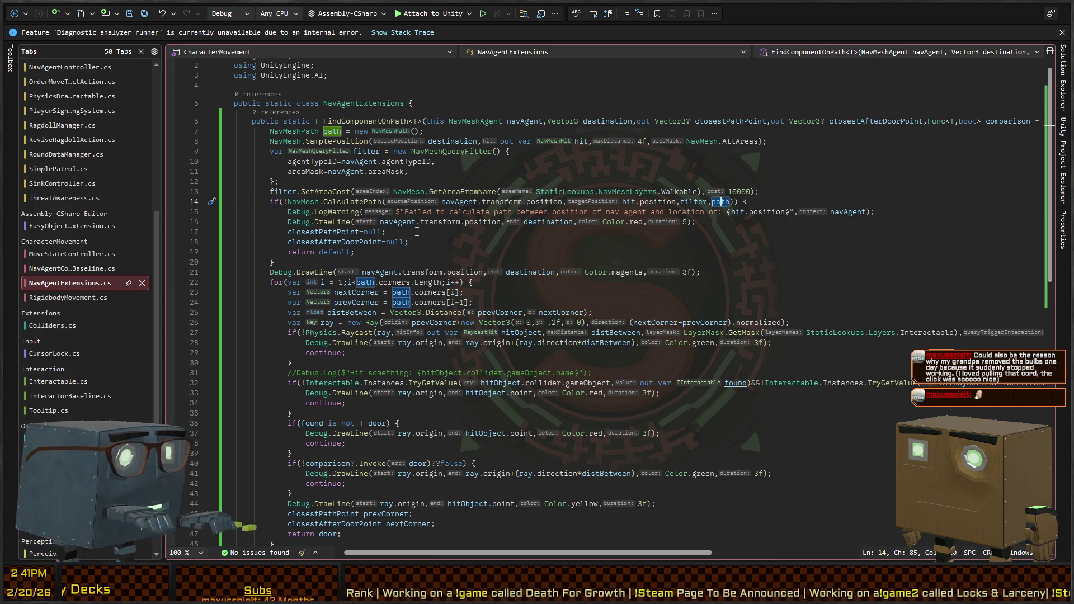
pyautogui.hotkey('alt', 'Tab')
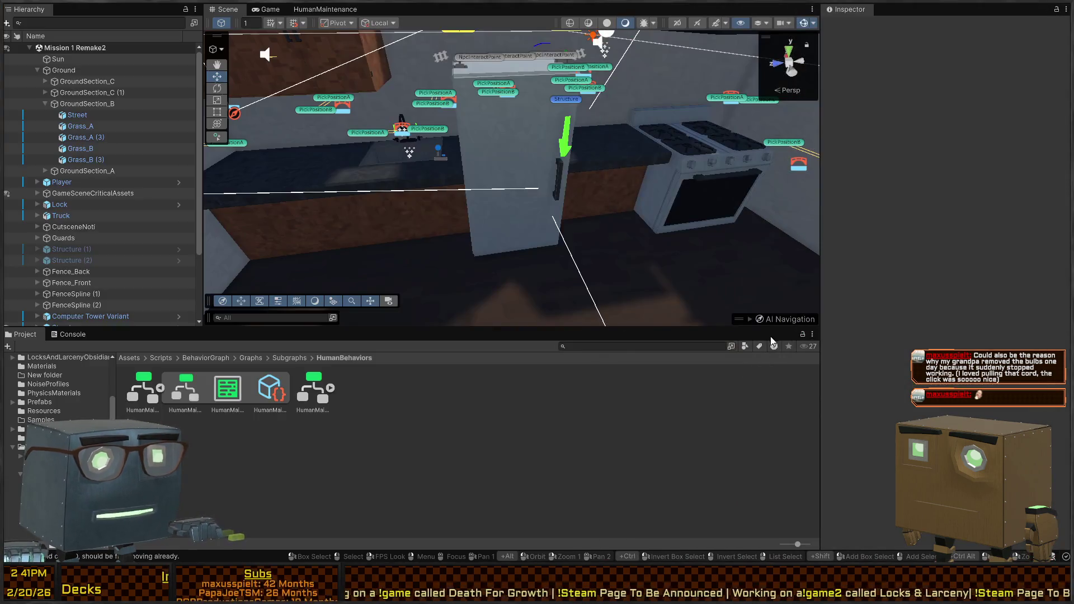
# Show the Console's 'failed' messages, then return to the NavAgentExtensions FindComponentOnPath code in Visual Studio.
pyautogui.click(70, 334)
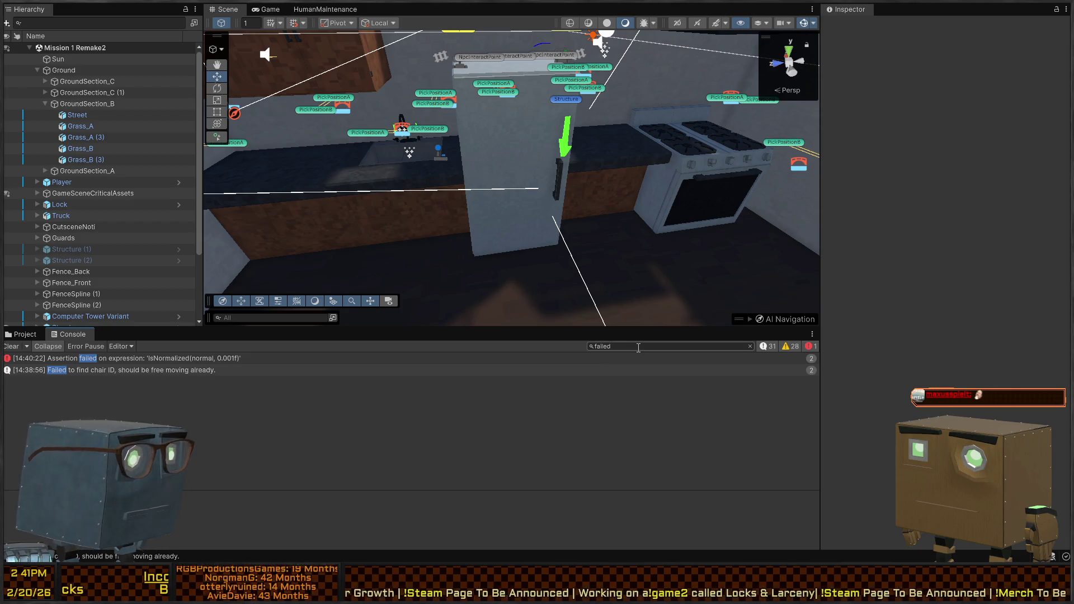
pyautogui.hotkey('alt', 'Tab')
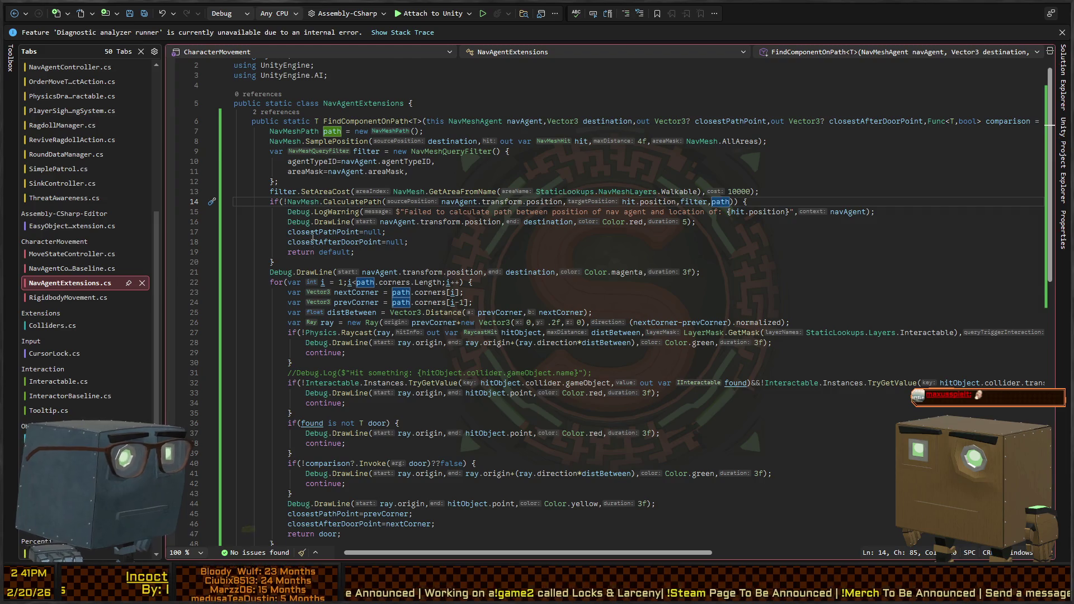
pyautogui.scroll(-2, 302, 228)
pyautogui.scroll(-2, 302, 227)
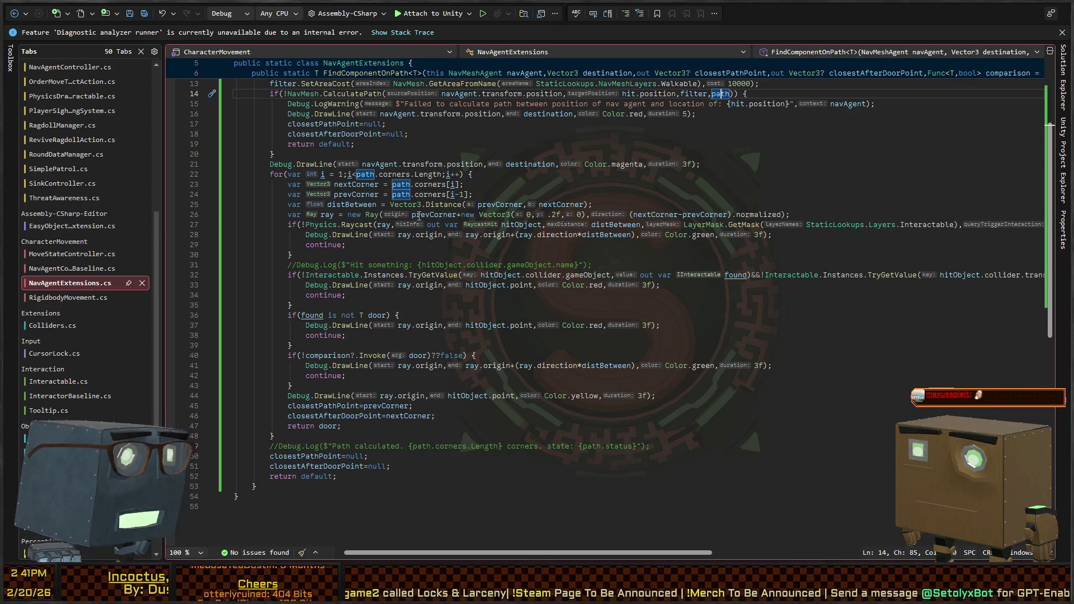
pyautogui.scroll(4, 363, 194)
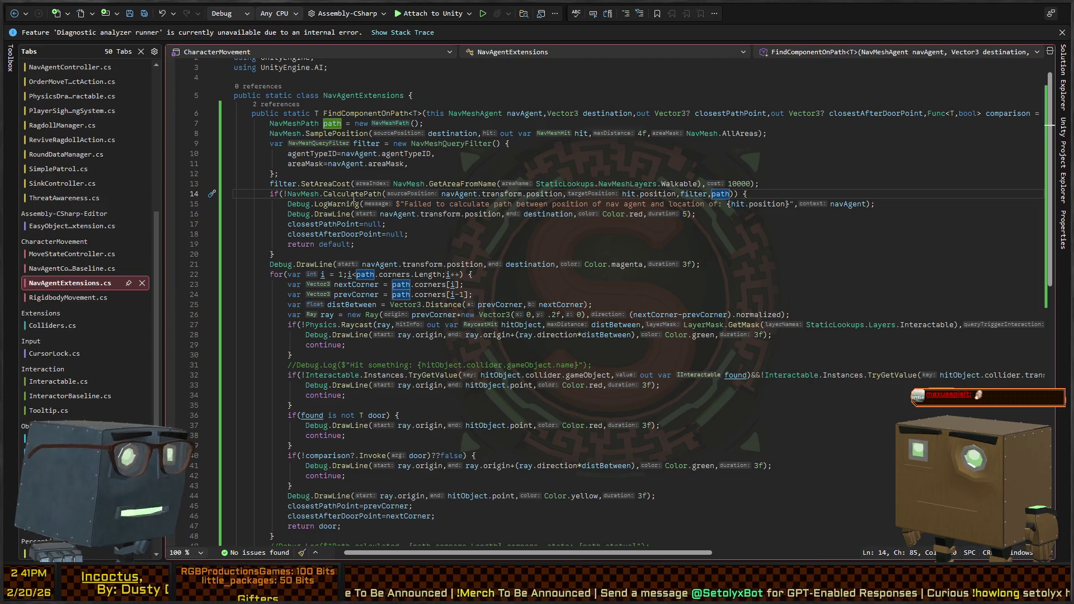
pyautogui.click(559, 194)
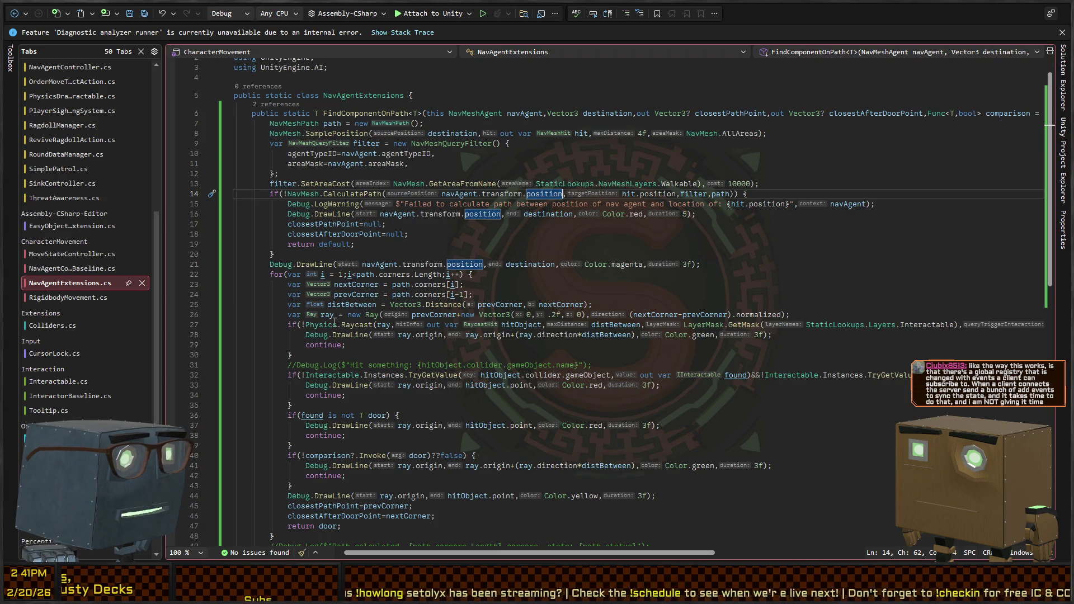
pyautogui.click(435, 315)
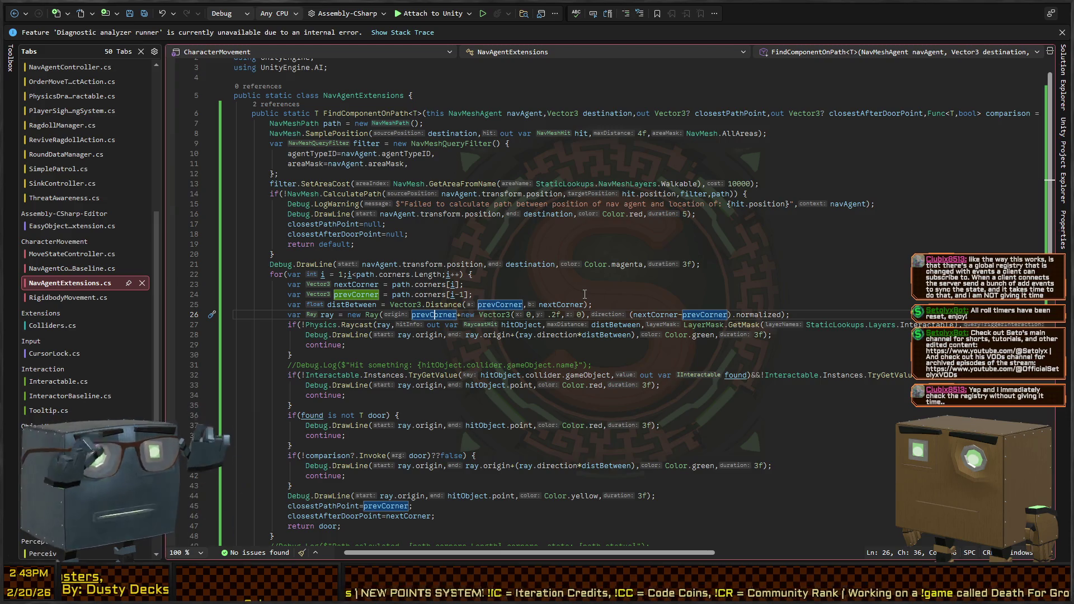
pyautogui.click(487, 314)
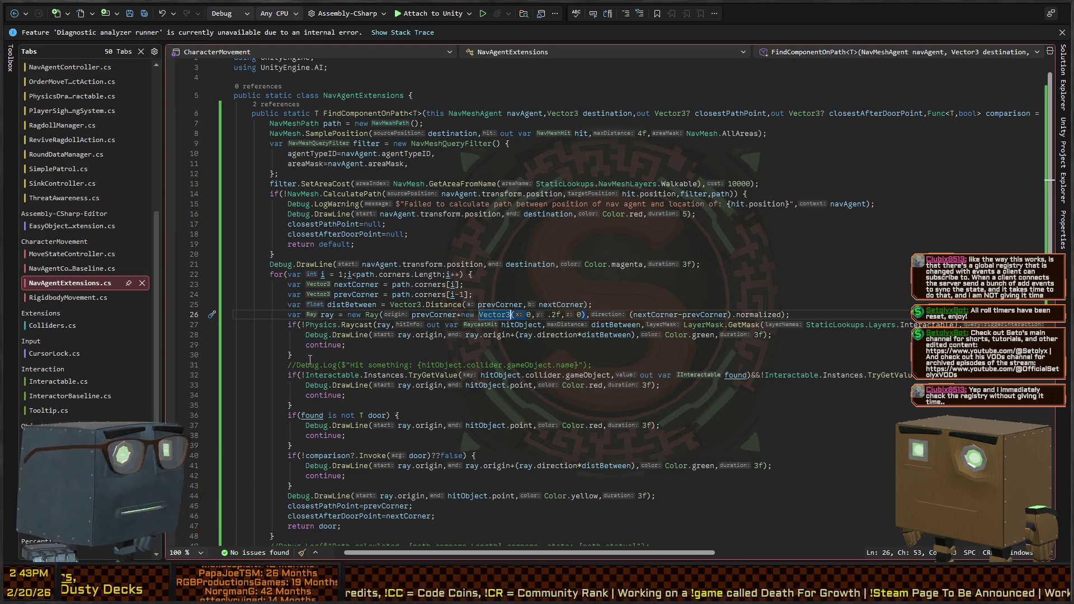
pyautogui.click(365, 314)
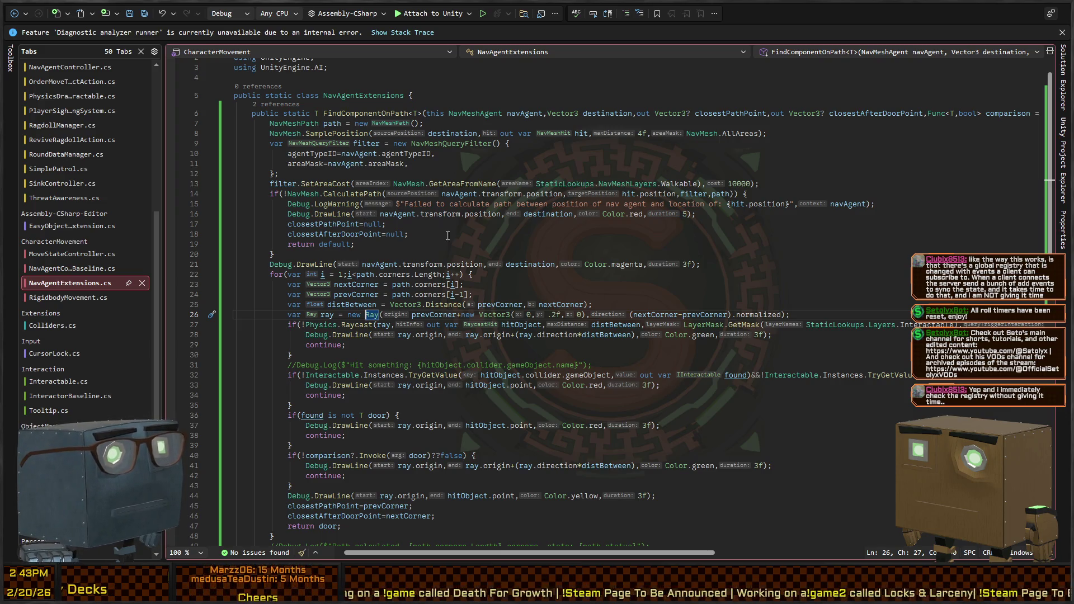
pyautogui.click(367, 263)
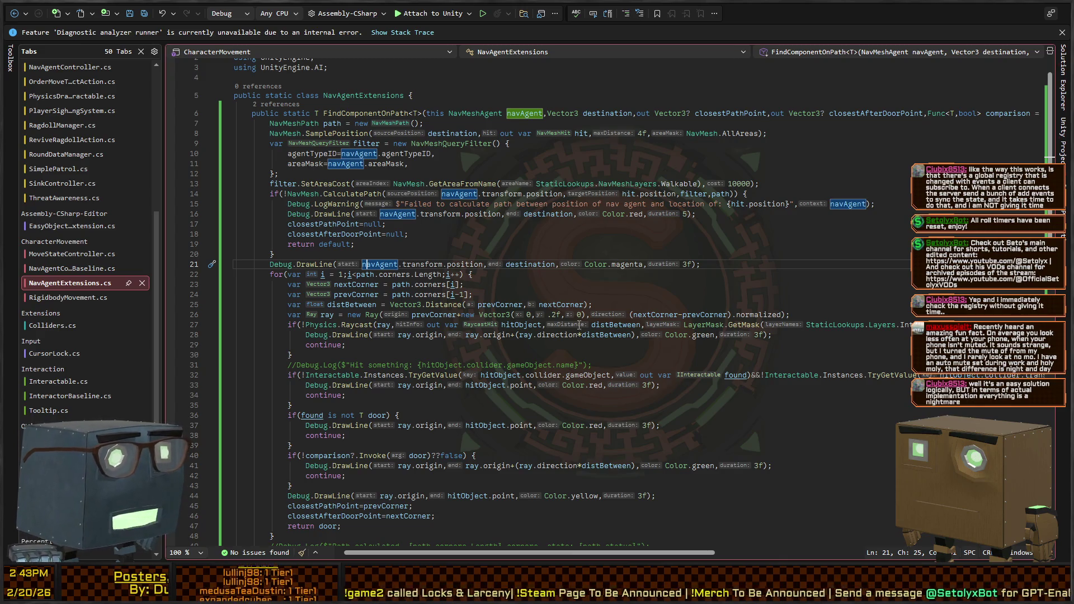
# Add 'ray.origin=ray.GetPoint(.1f);' after line 26 so each ray starts 0.1 units along its direction.
pyautogui.click(801, 317)
pyautogui.press('Return')
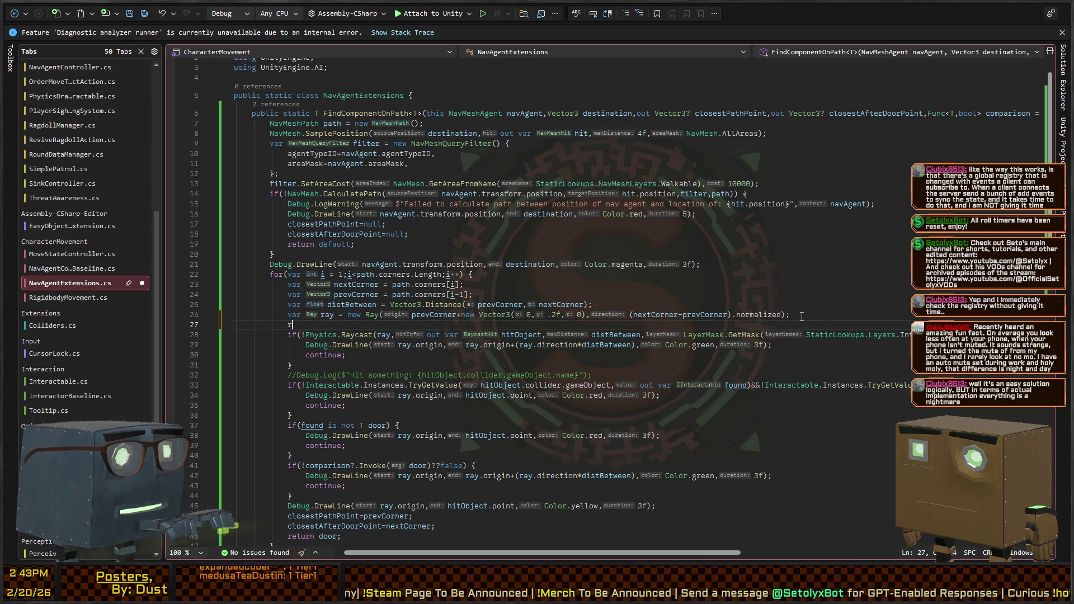
pyautogui.write('ray.calcul')
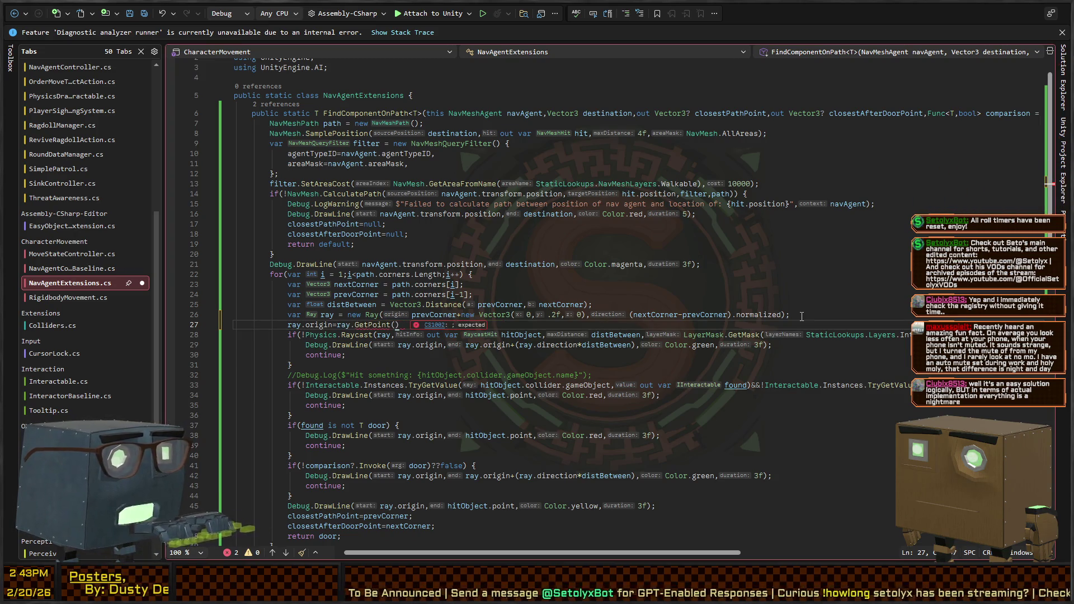
pyautogui.write('1f);')
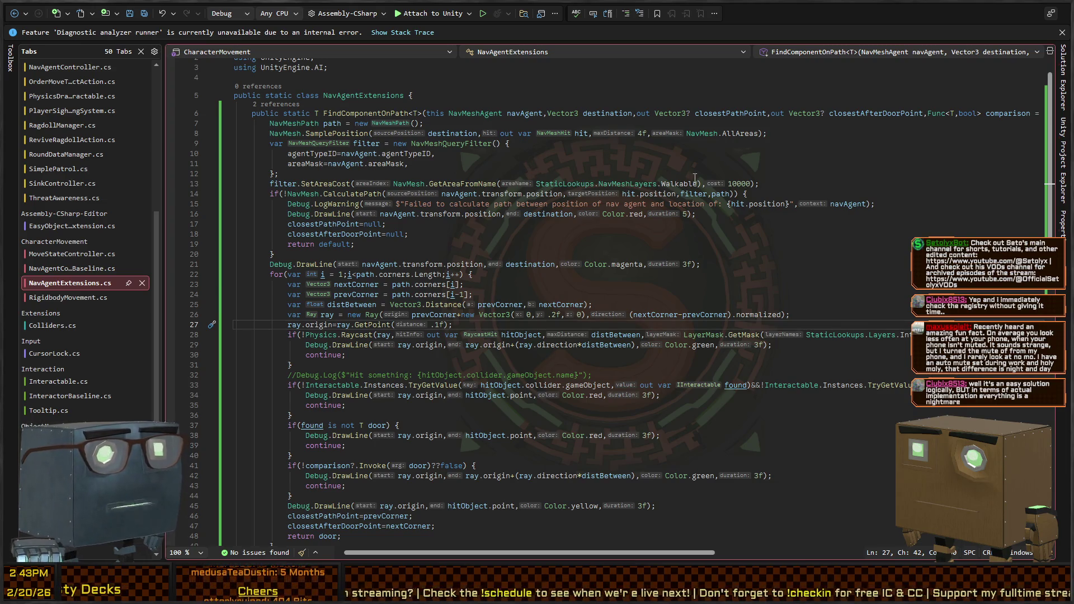
pyautogui.hotkey('alt', 'Tab')
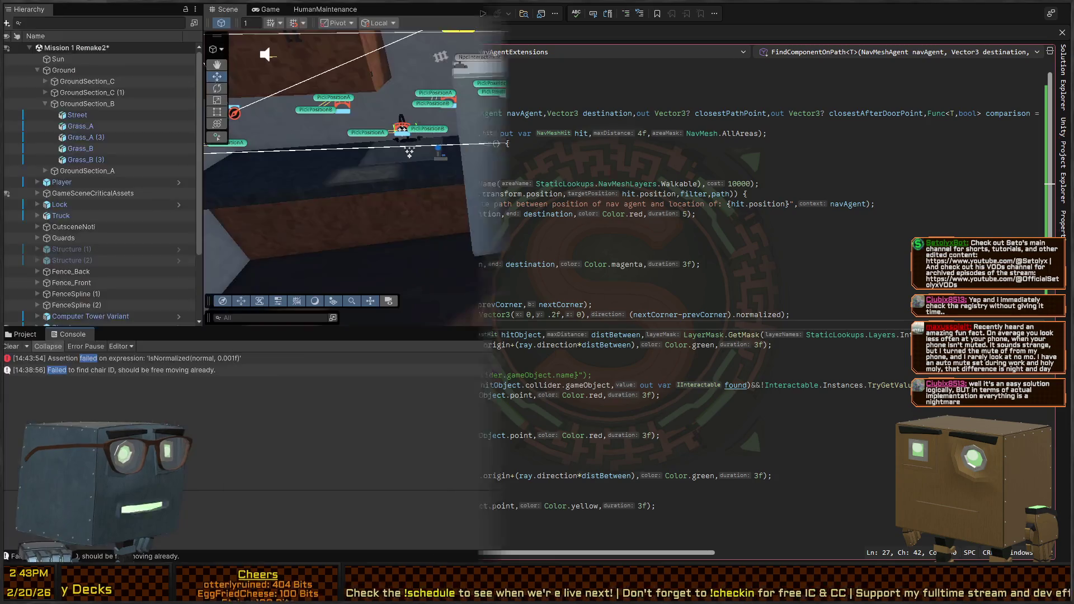
# Fly the Scene camera over the house and enter Play mode to bring up the paused mission briefing.
pyautogui.moveTo(420, 169)
pyautogui.mouseDown()
pyautogui.moveTo(577, 192)
pyautogui.moveTo(684, 186)
pyautogui.moveTo(617, 196)
pyautogui.mouseUp()
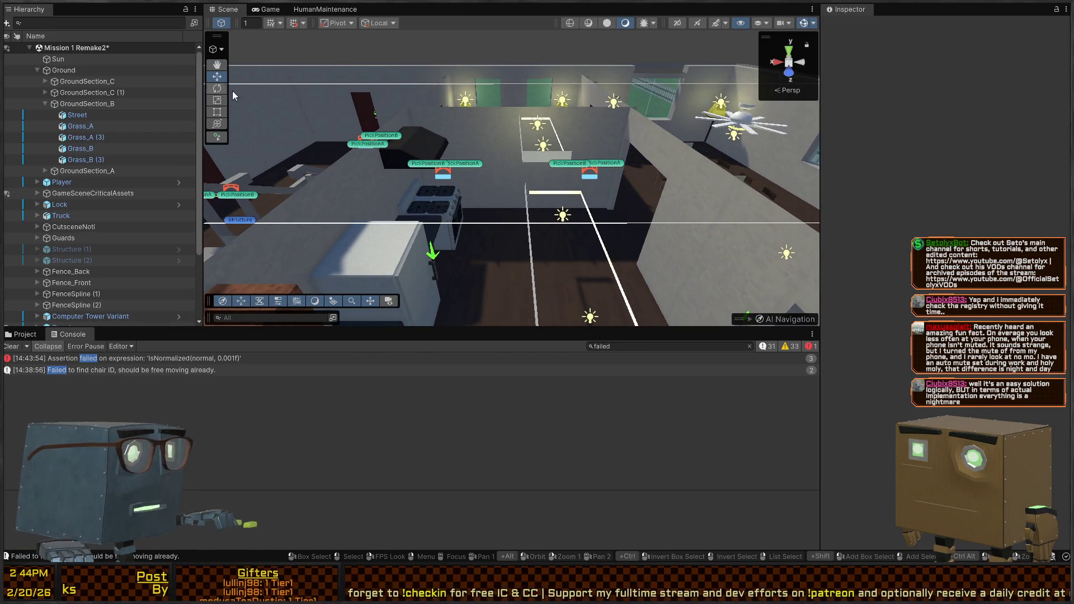
pyautogui.hotkey('ctrl', 'p')
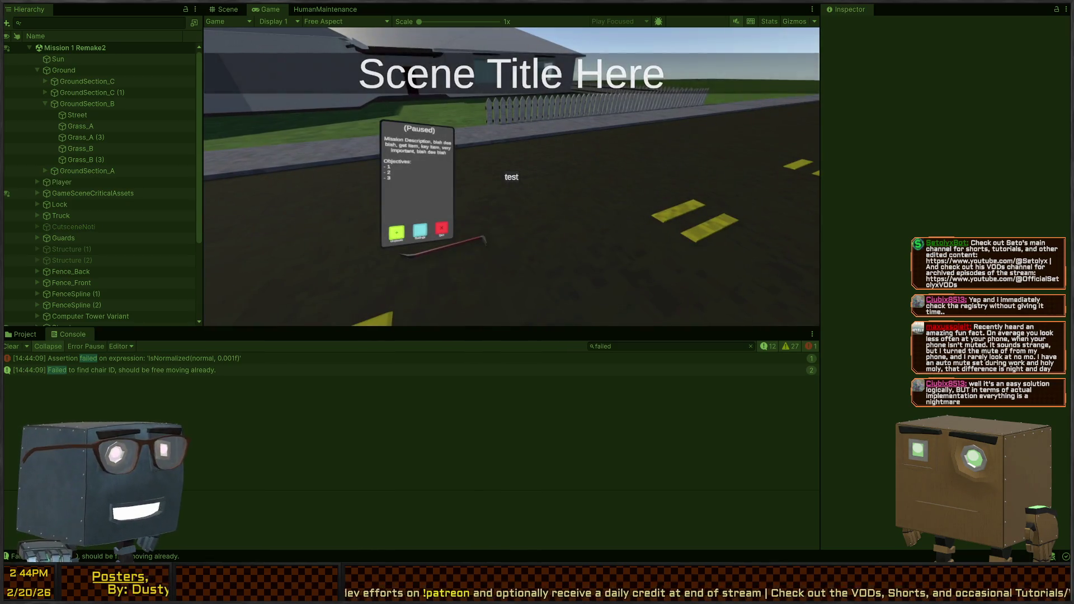
# Dismiss the briefing, walk the player into the house and open two interior red doors.
pyautogui.press('Escape')
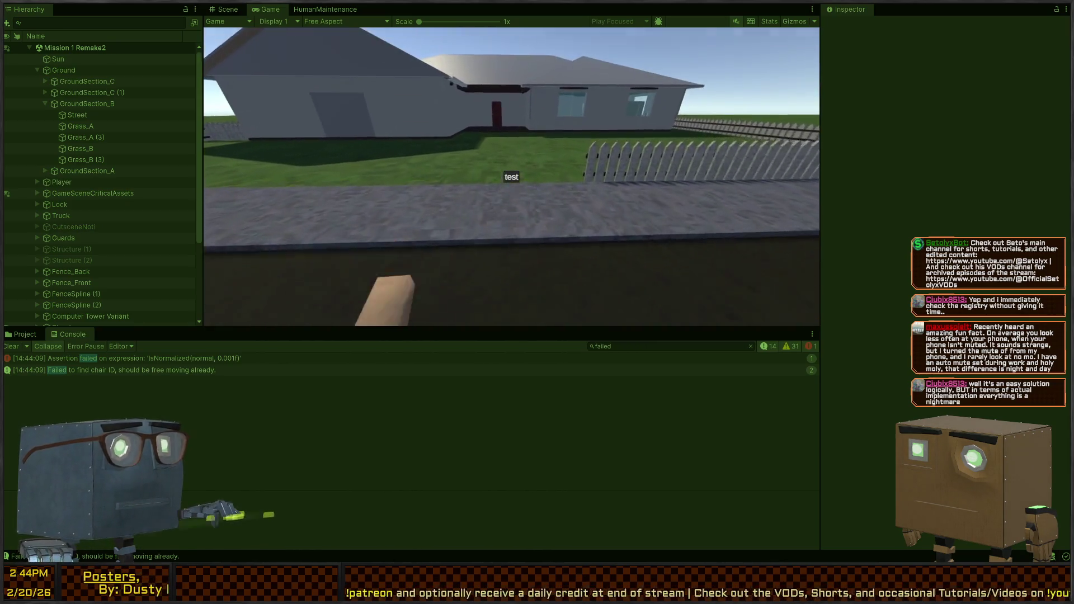
pyautogui.press('w')
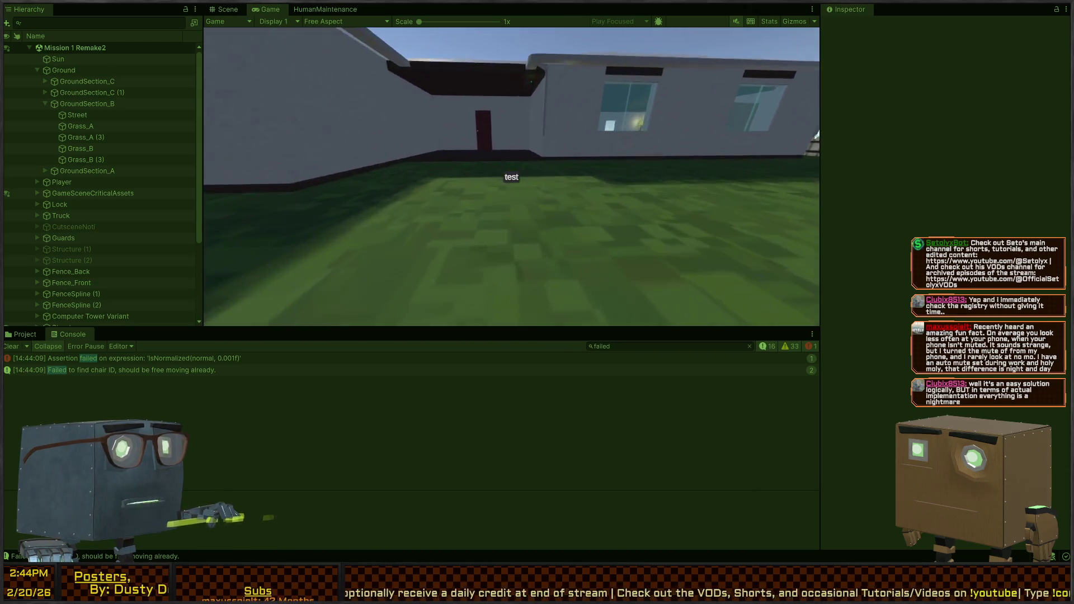
pyautogui.press('w')
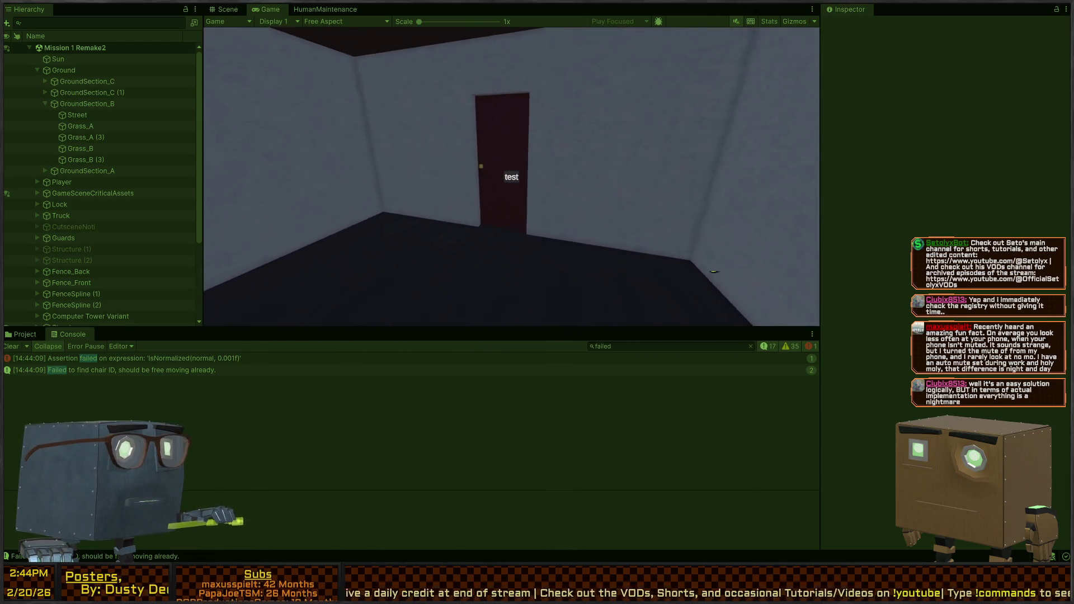
pyautogui.press('w')
pyautogui.press('f')
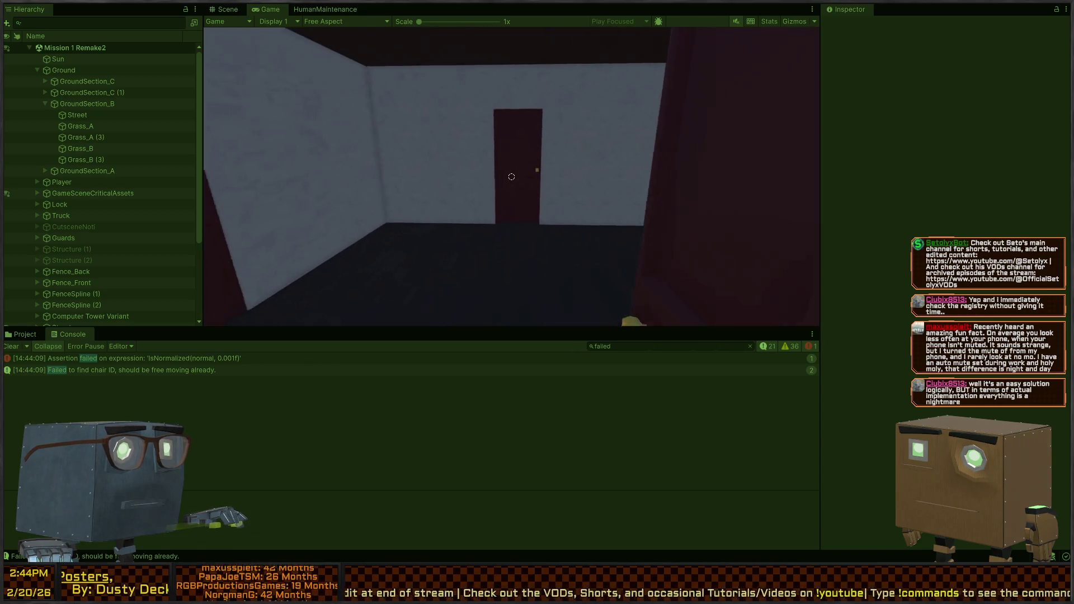
pyautogui.press('w')
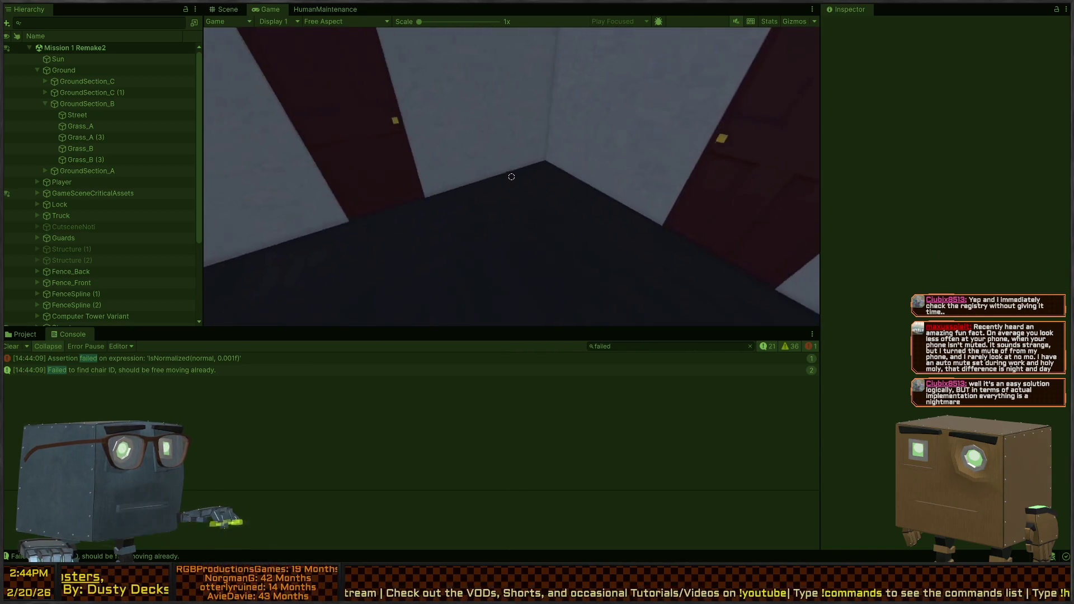
pyautogui.press('w')
pyautogui.press('f')
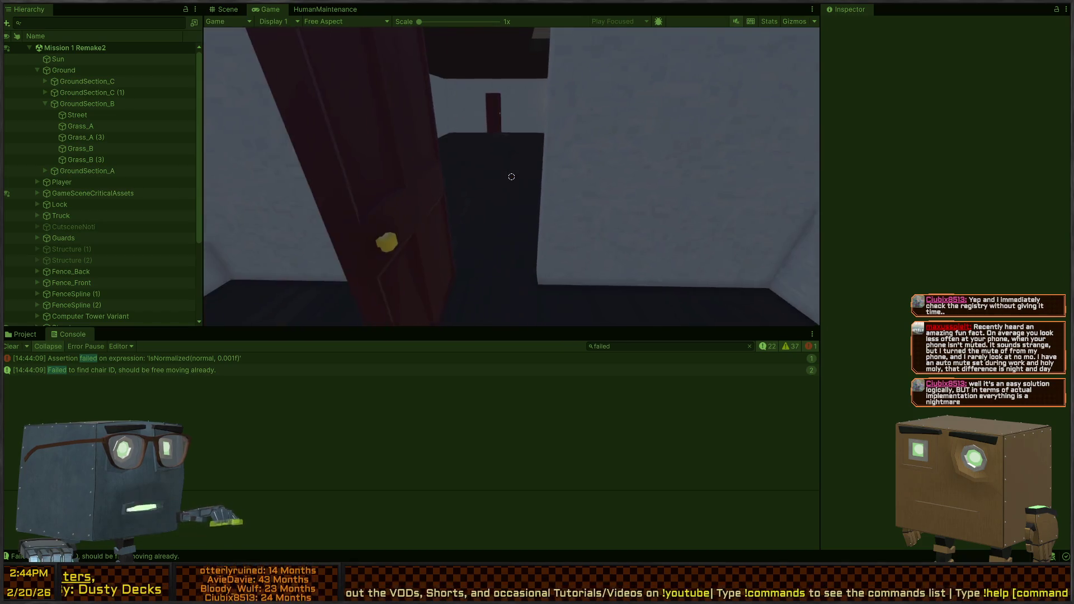